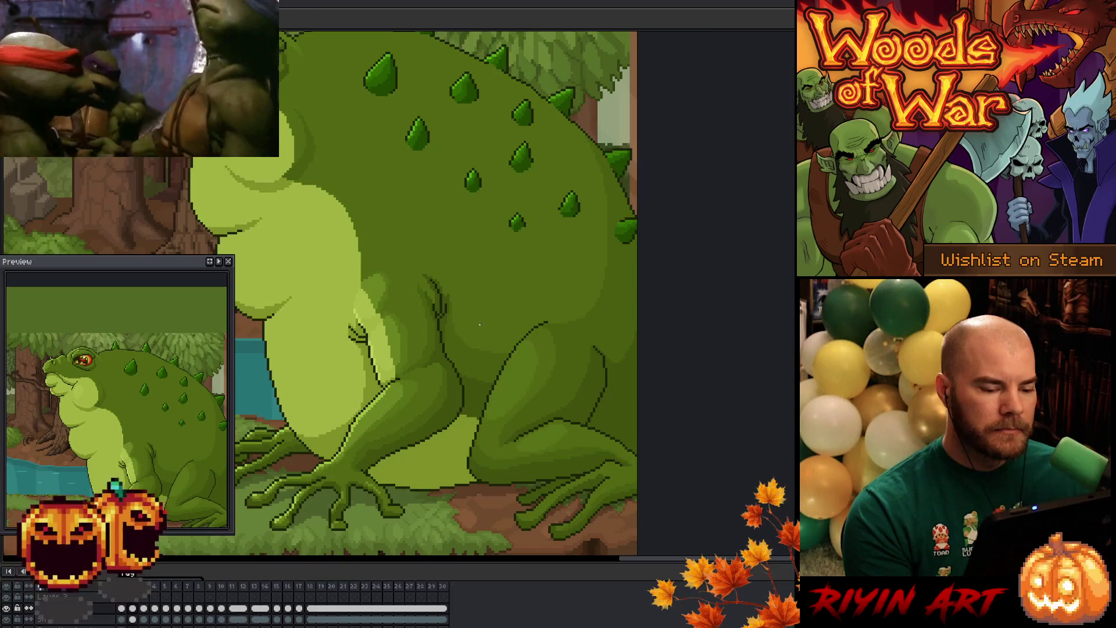
Step: Zoom in on the toad's hand resting on its puffed-up belly
scroll(480, 325, up, 2)
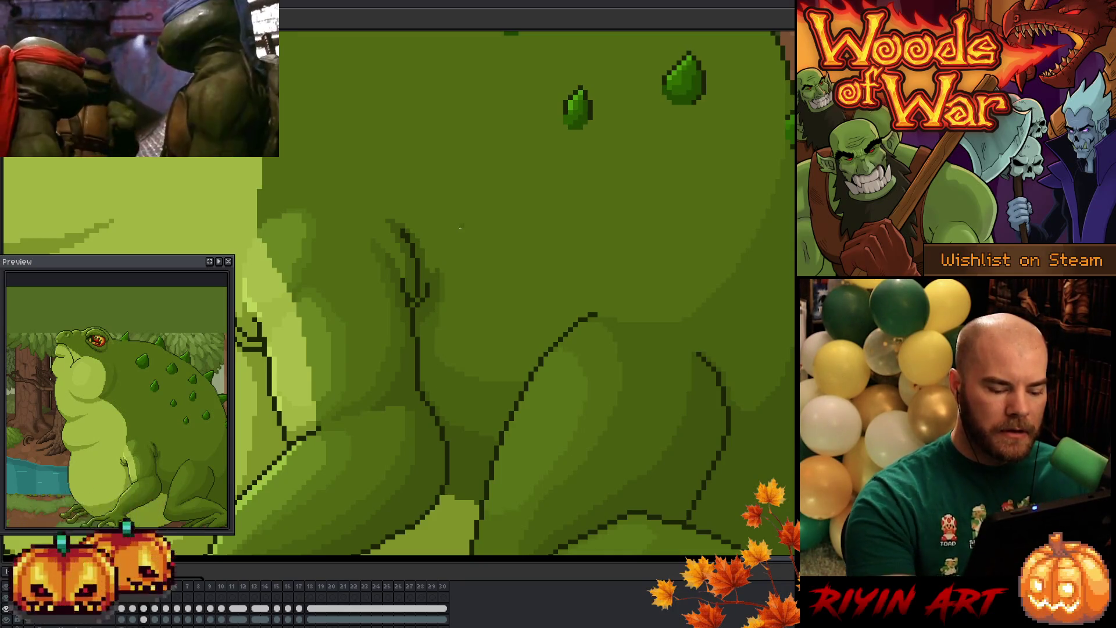
scroll(460, 228, down, 1)
scroll(460, 227, up, 1)
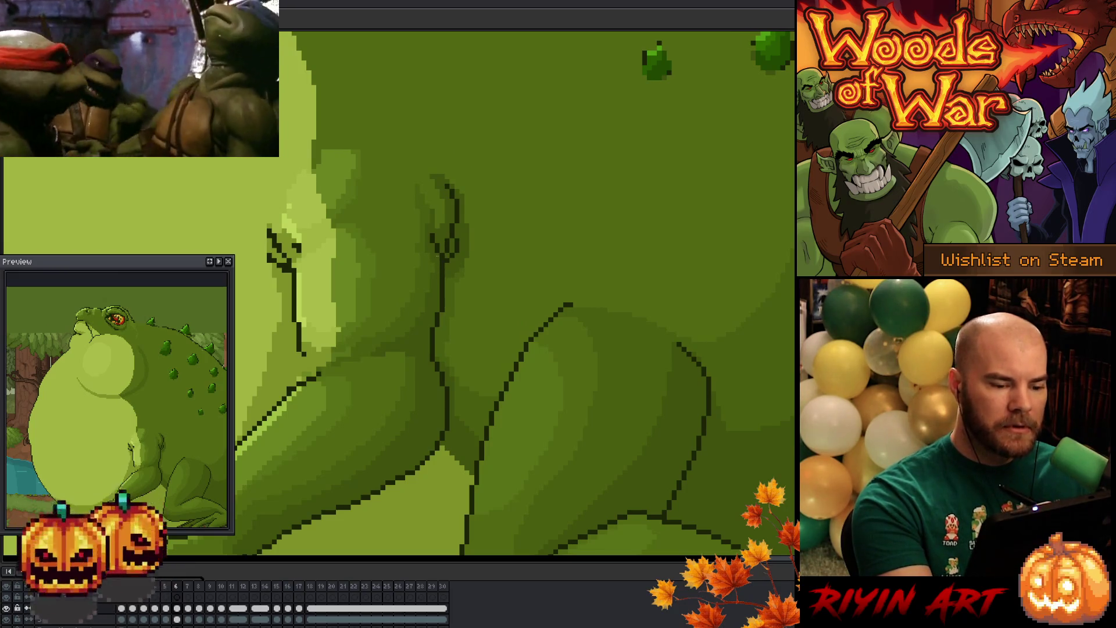
Step: Undo the stray dark pixel above the line and save the sprite
scroll(500, 422, left, 3)
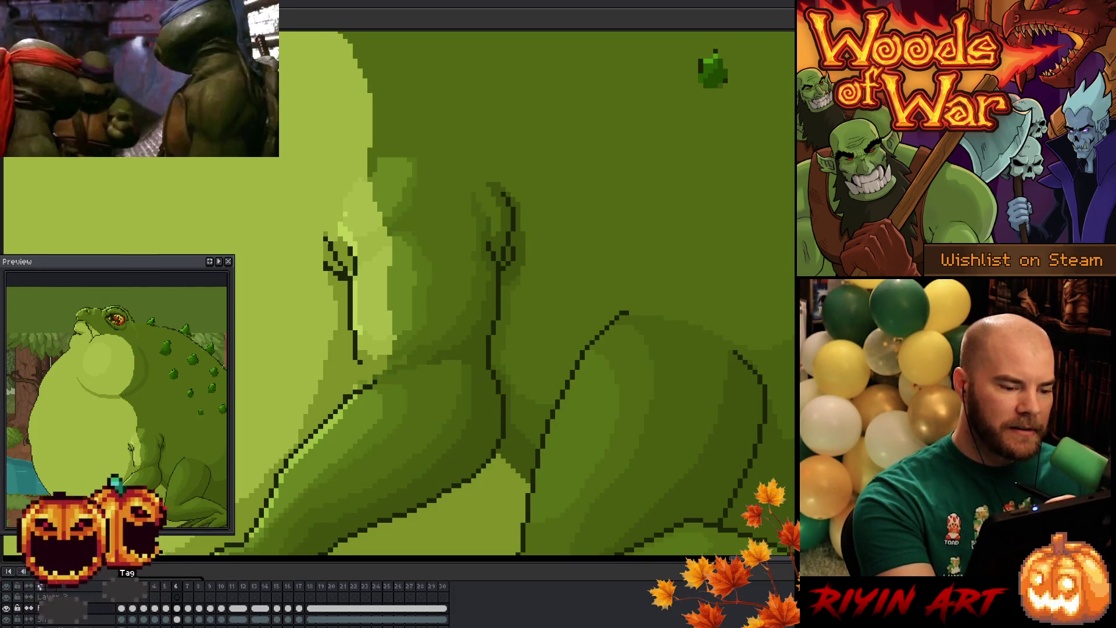
key(ctrl+z)
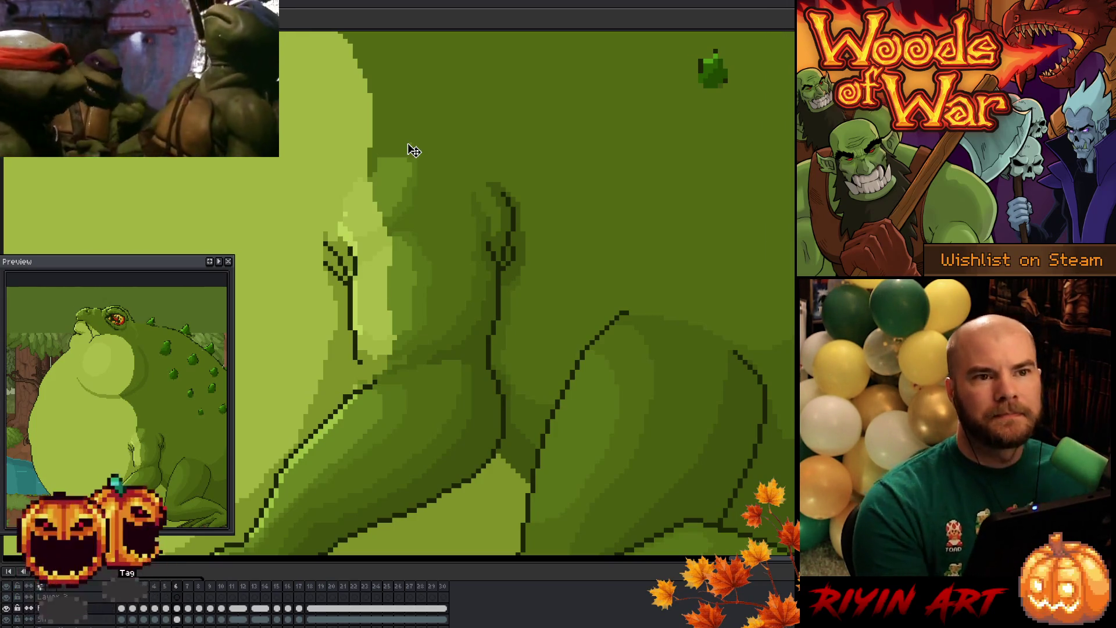
key(ctrl+s)
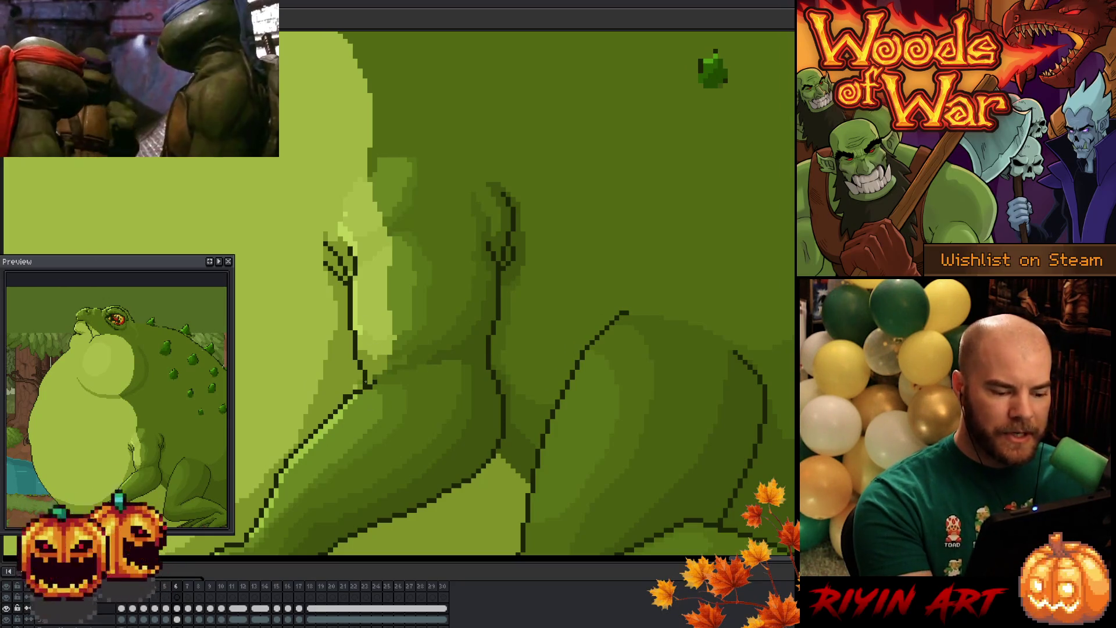
Step: Pan and zoom out to show the whole toad, then play the animation
drag(440, 429, 586, 394)
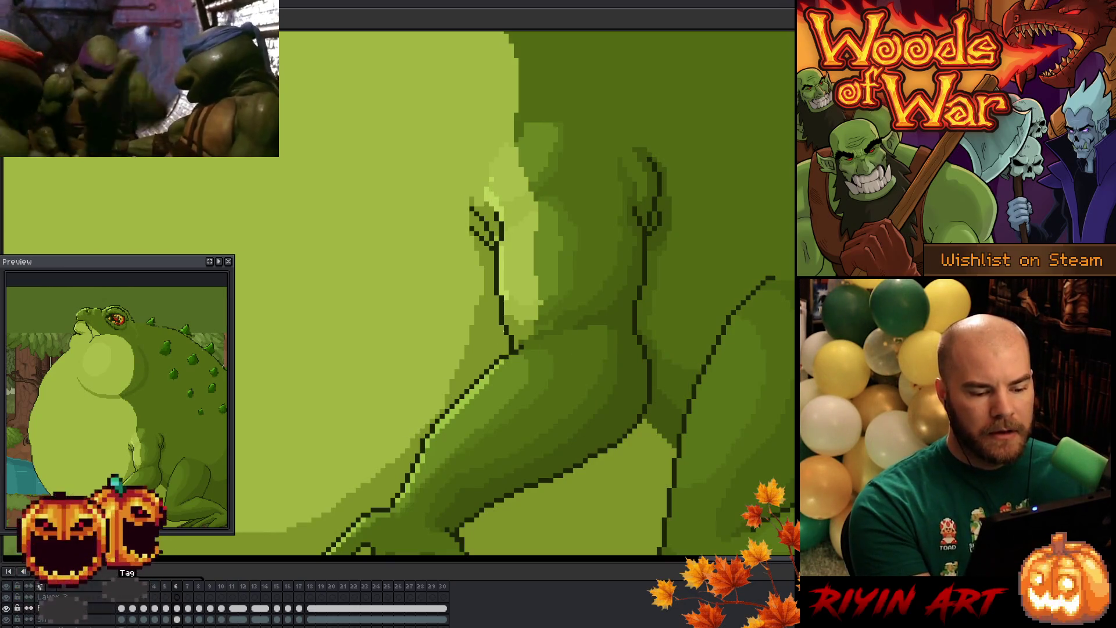
drag(594, 486, 559, 367)
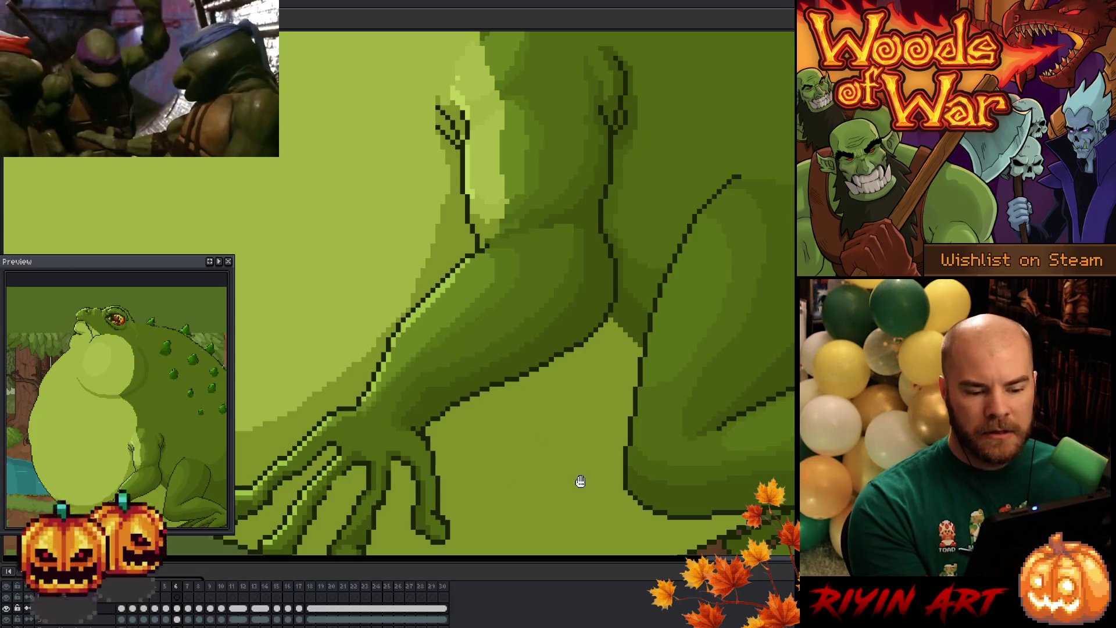
drag(580, 482, 431, 444)
scroll(430, 444, down, 3)
drag(389, 373, 427, 397)
key(Return)
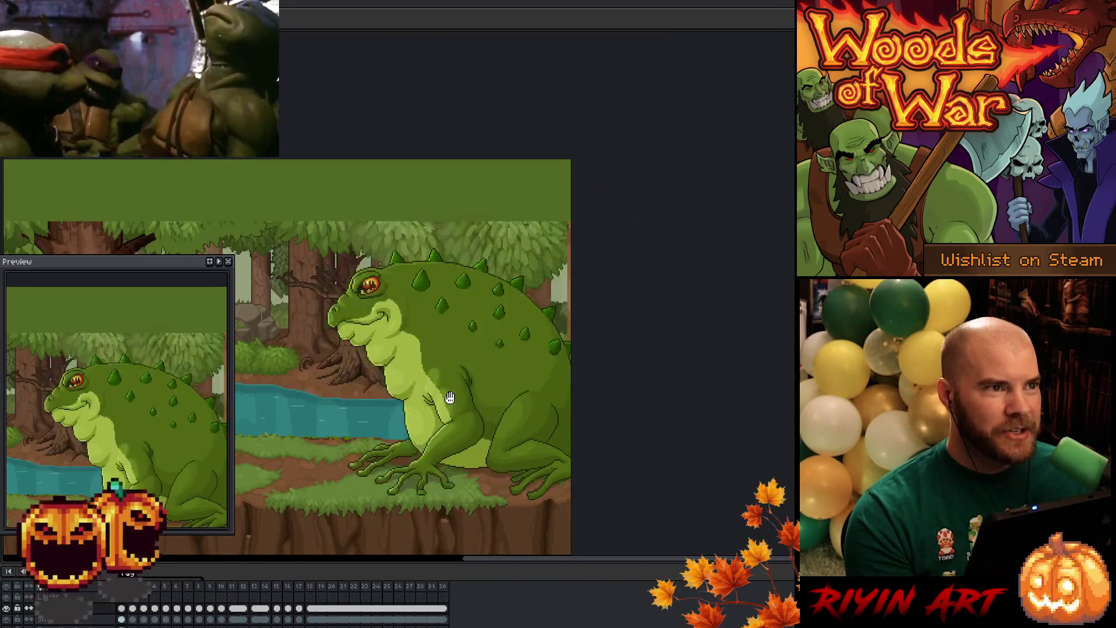
Step: Pan around the riverside scene, step to the next frame, and replay the belly-inflating animation
mouse_move(450, 413)
mouse_down()
mouse_move(477, 352)
mouse_move(517, 322)
mouse_move(708, 277)
mouse_up()
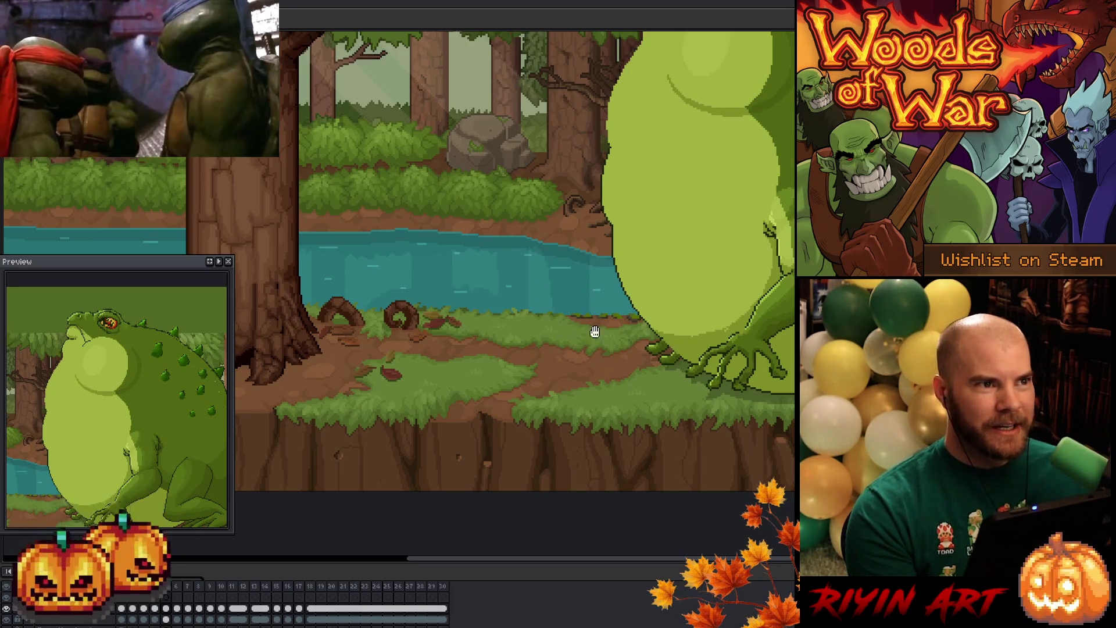
mouse_move(553, 325)
mouse_down()
mouse_move(568, 324)
mouse_move(444, 404)
mouse_move(438, 379)
mouse_up()
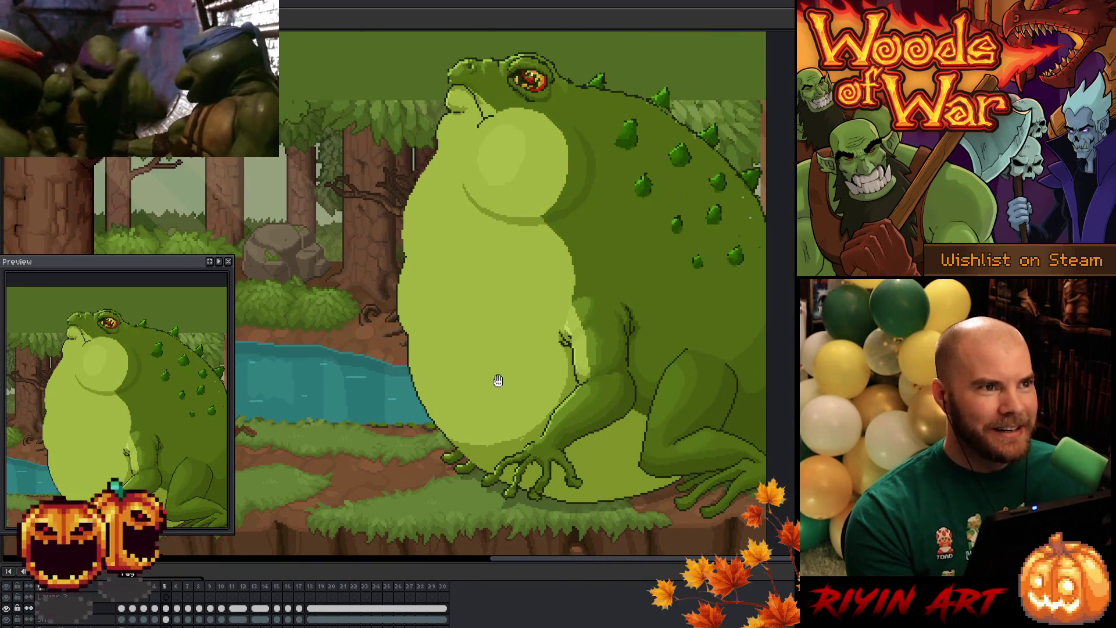
key(Return)
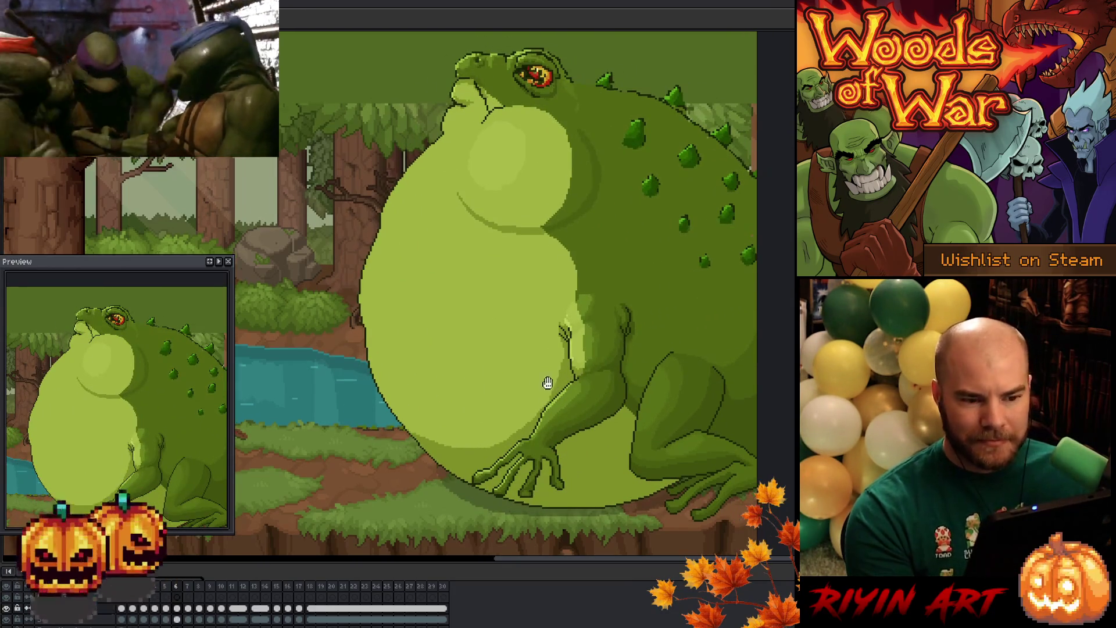
drag(543, 379, 498, 391)
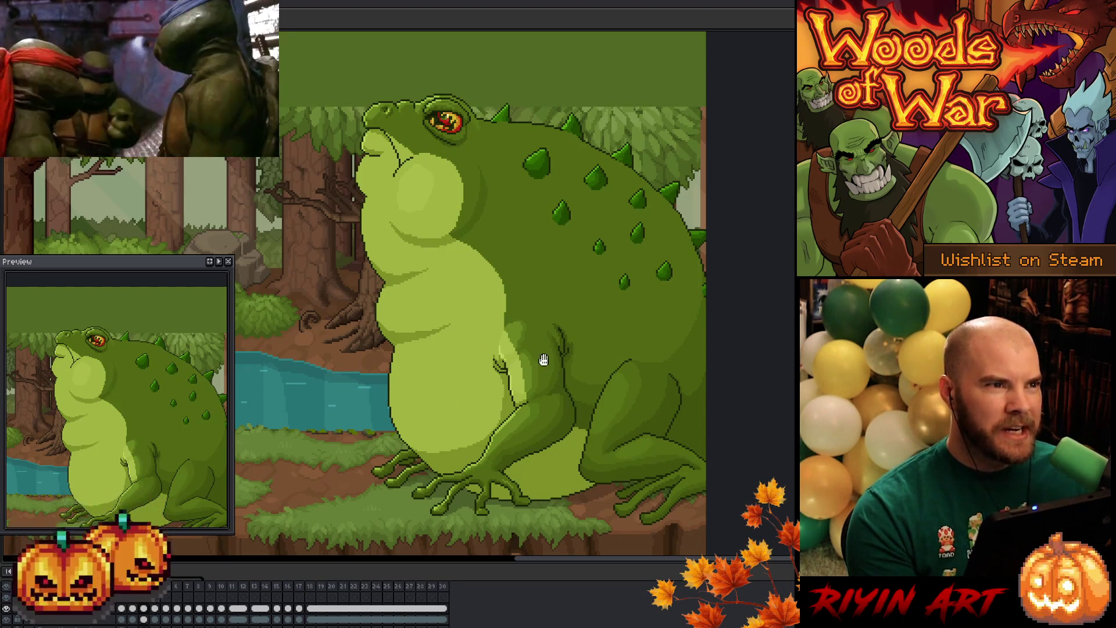
key(Return)
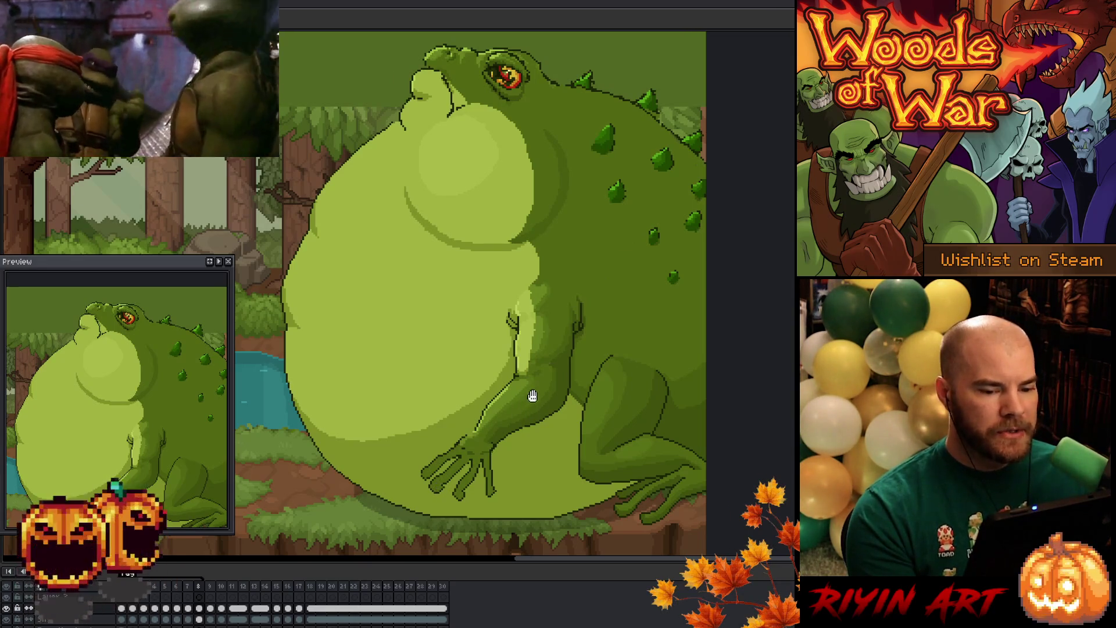
Step: Zoom in and center on the toad's arm and leg, then play through the frames
drag(529, 399, 452, 397)
scroll(463, 368, up, 1)
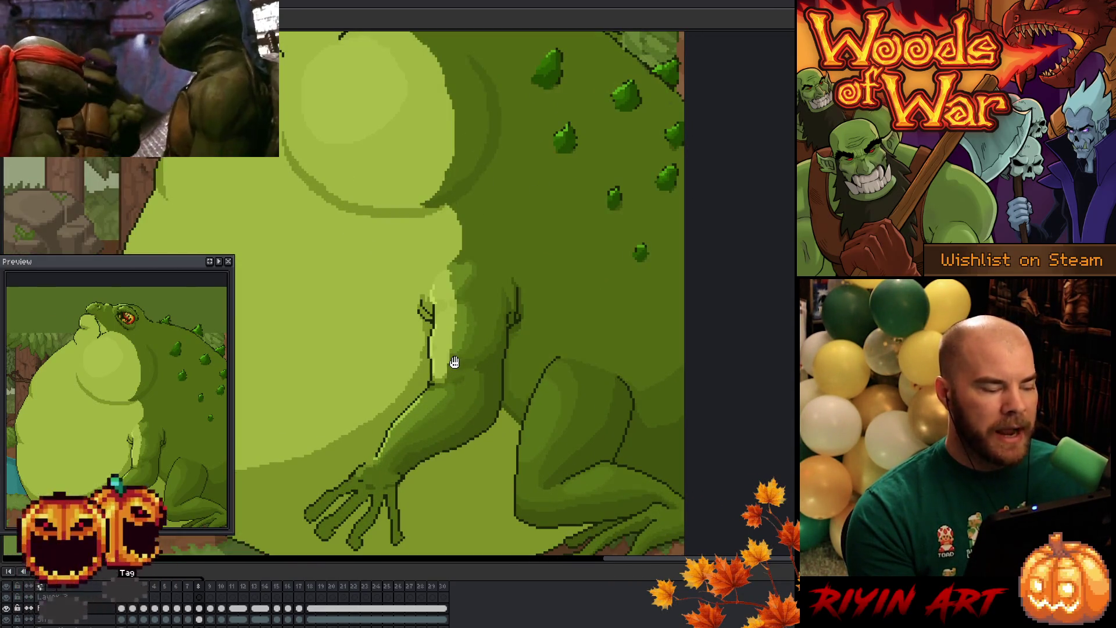
scroll(456, 375, down, 3)
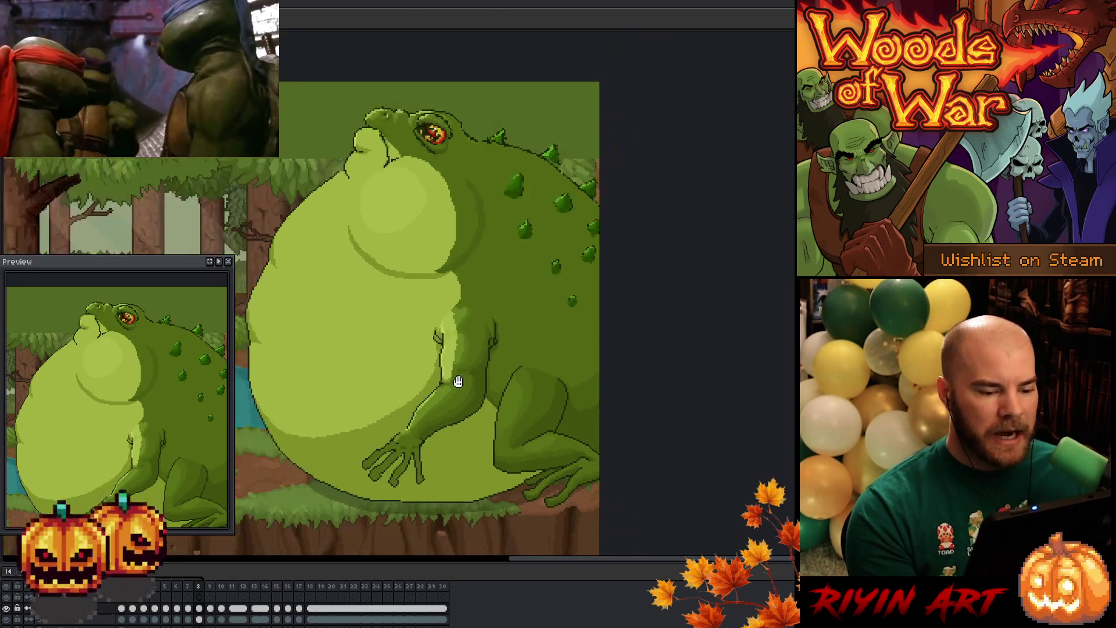
scroll(457, 378, up, 4)
mouse_move(459, 381)
mouse_down()
mouse_move(500, 339)
mouse_move(498, 324)
mouse_up()
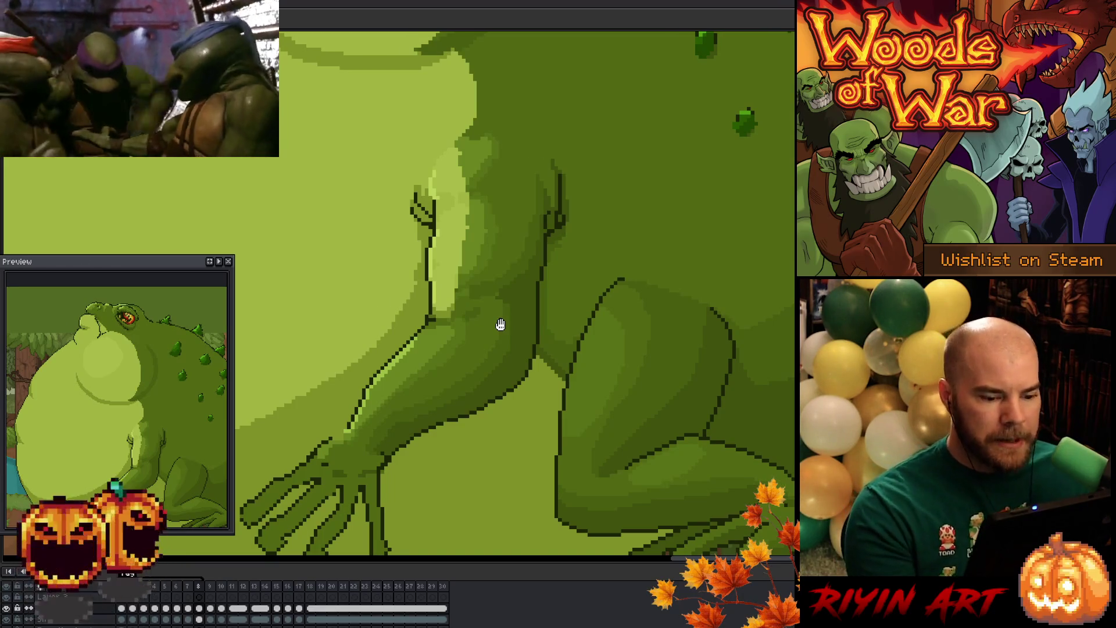
scroll(508, 327, down, 3)
scroll(509, 326, up, 3)
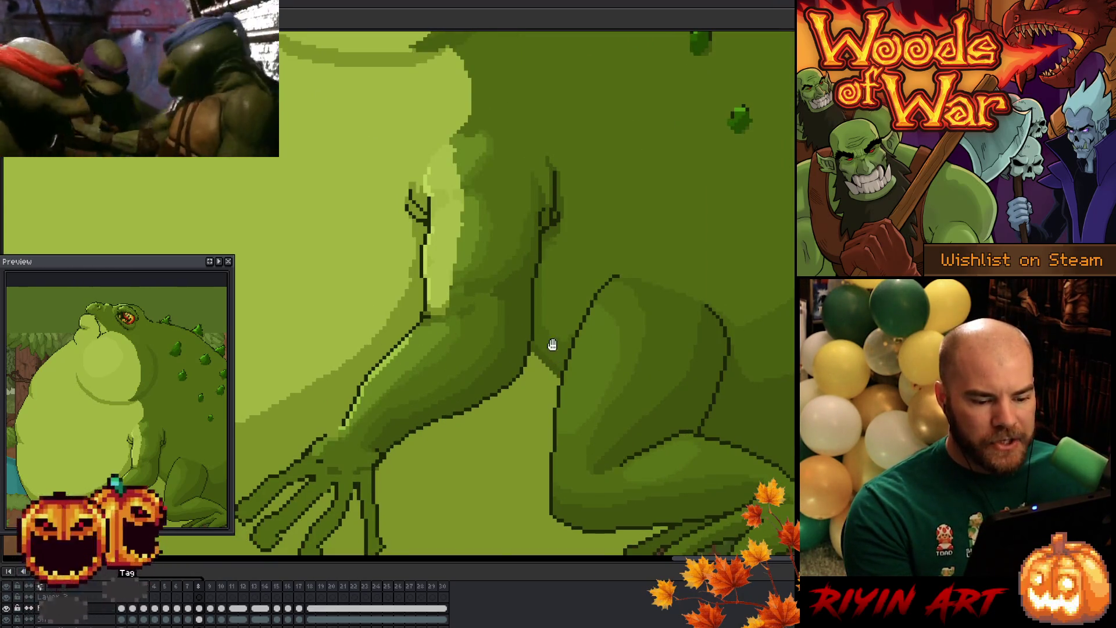
drag(526, 337, 519, 274)
key(Return)
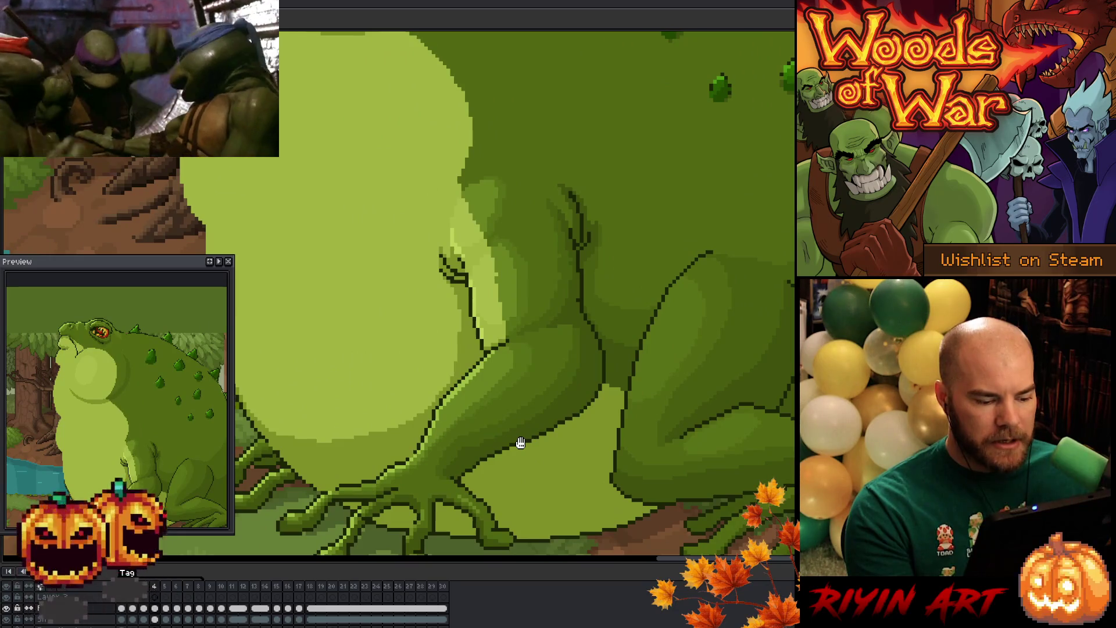
Step: Pan down to the toad's lower body, feet and front hand
mouse_move(521, 443)
mouse_down()
mouse_move(457, 419)
mouse_move(492, 366)
mouse_up()
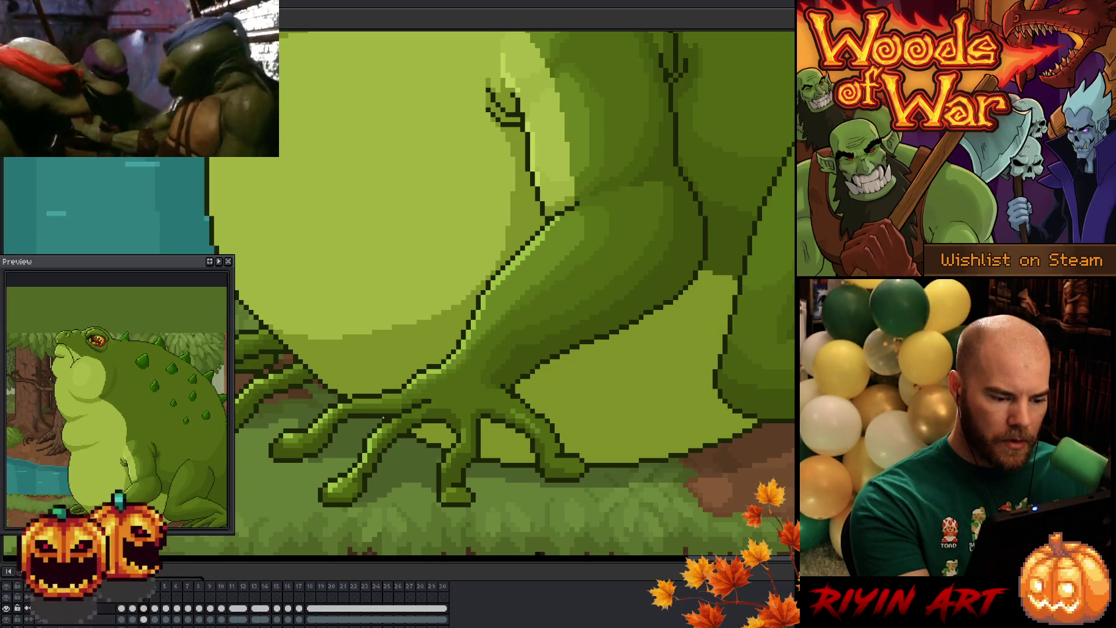
drag(598, 456, 588, 504)
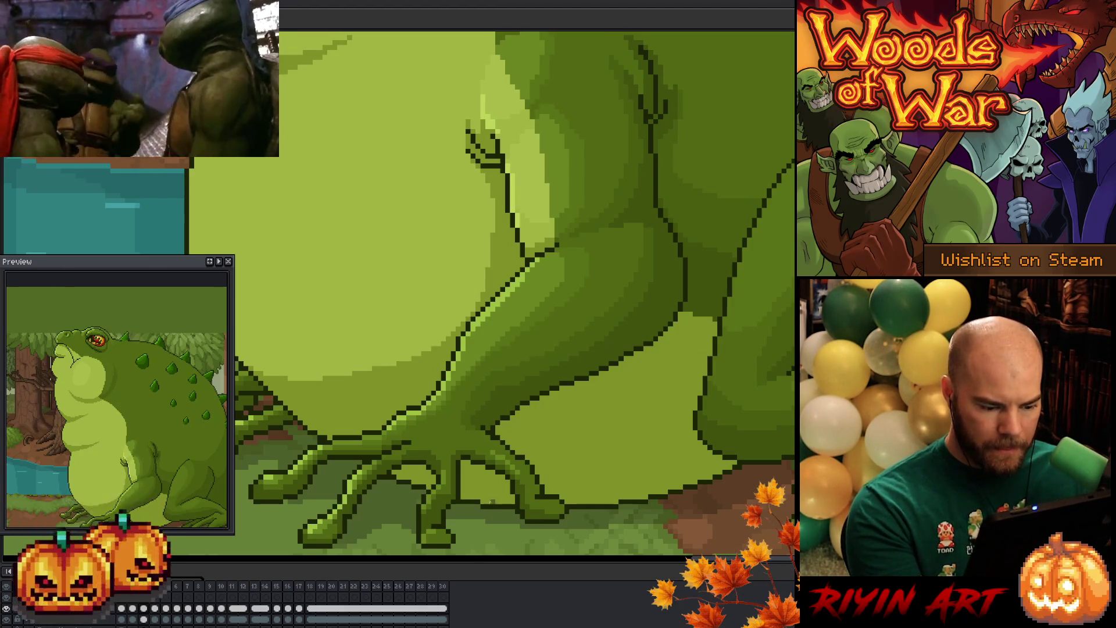
Step: Flip between neighbouring frames to compare poses, ending on the frame with the hand raised
key(Left)
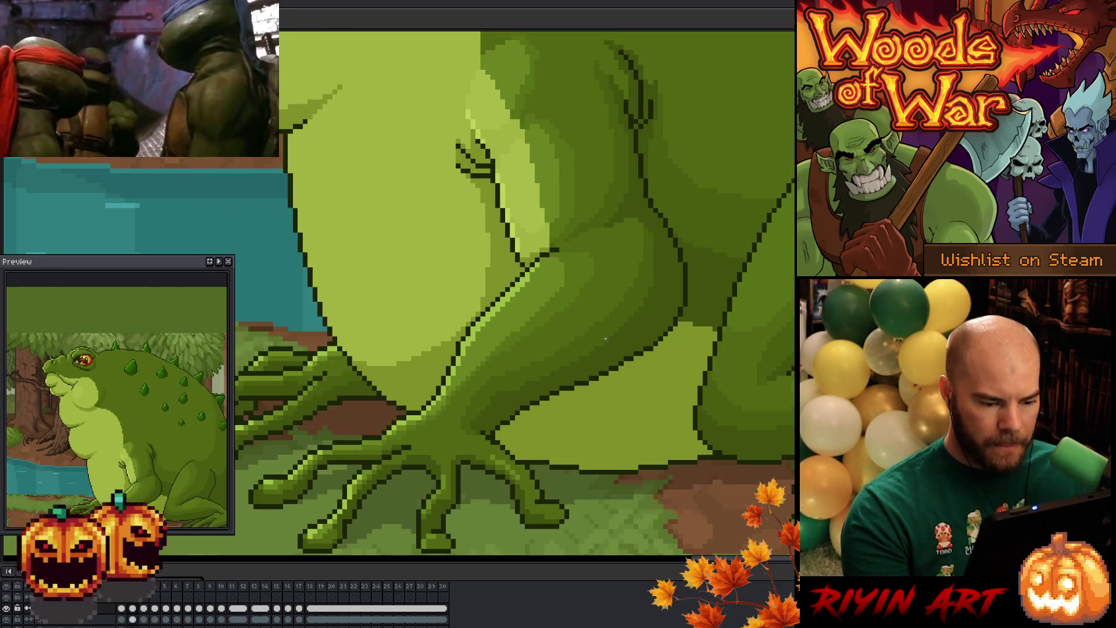
key(Right)
key(Left)
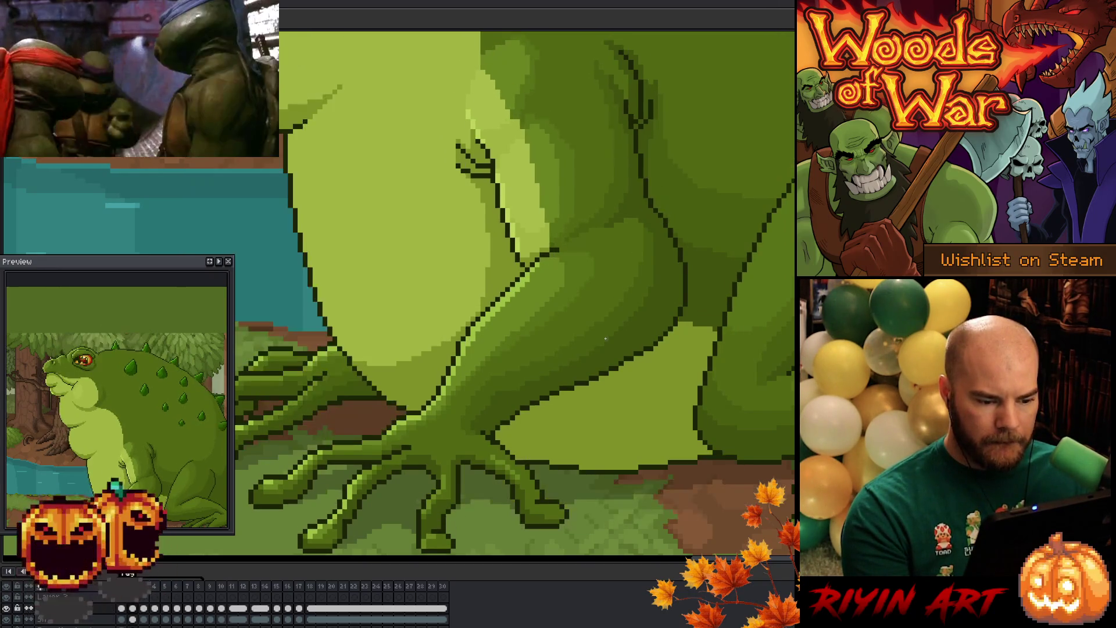
key(Left)
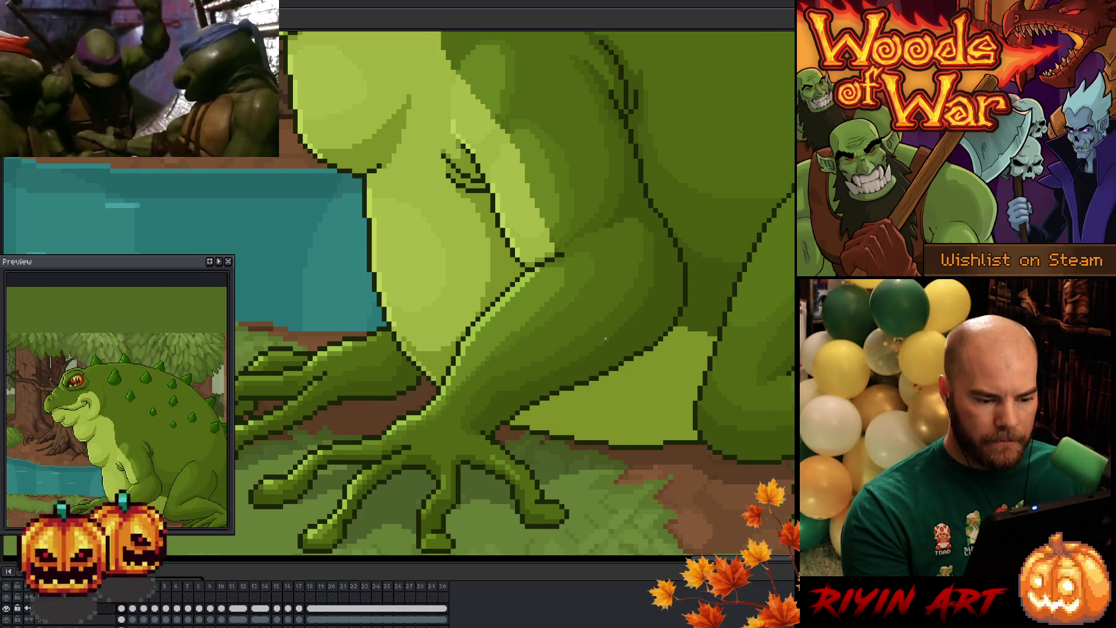
key(Right)
key(Left)
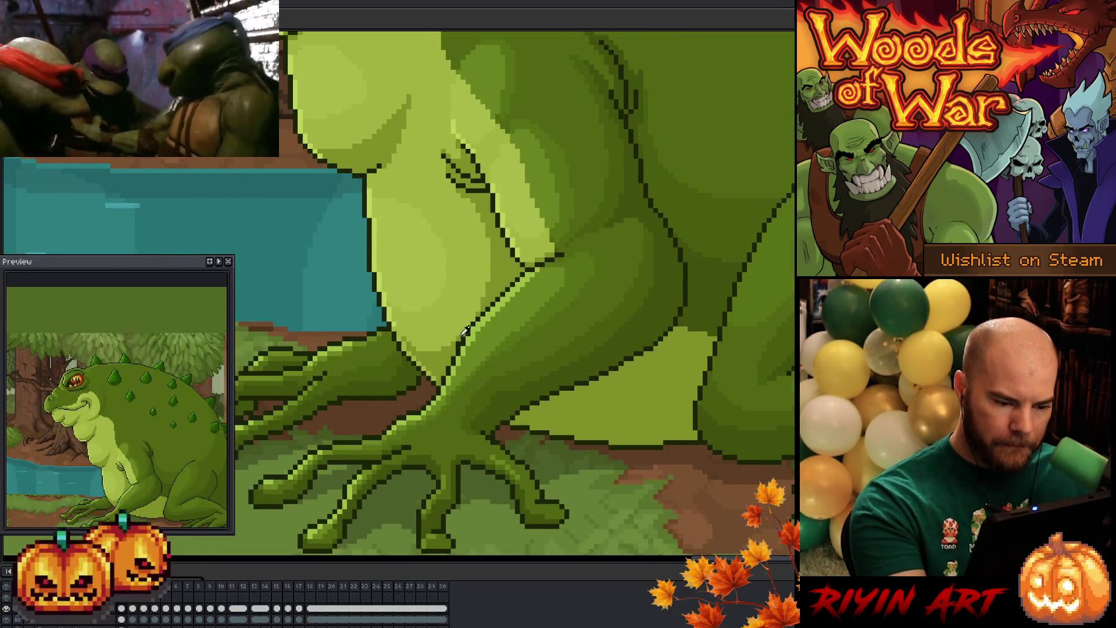
key(Right)
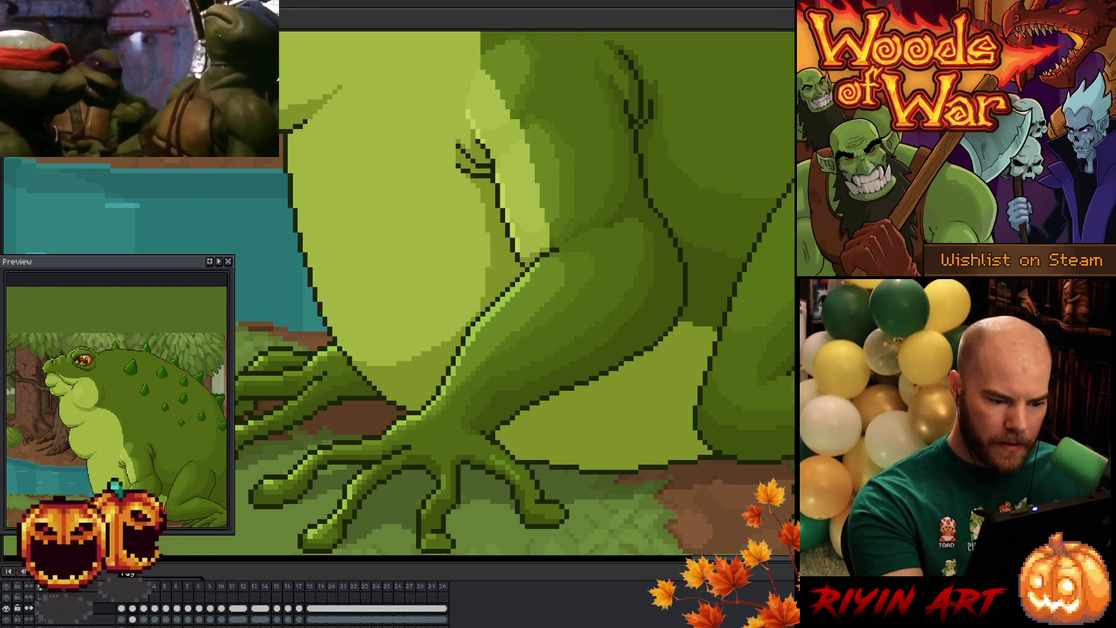
key(Right)
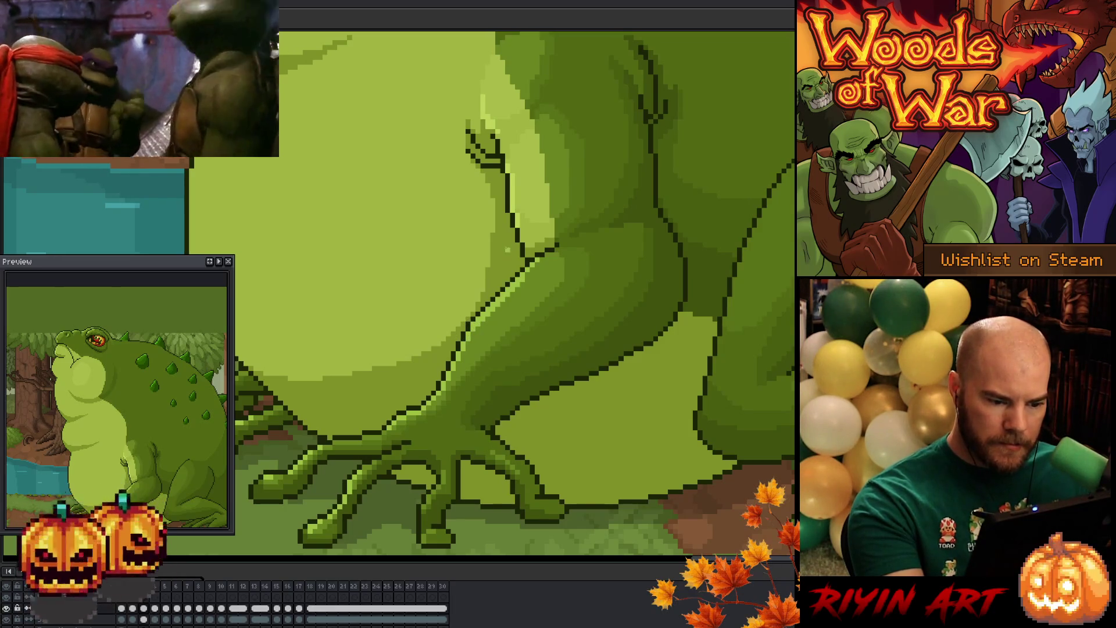
key(Right)
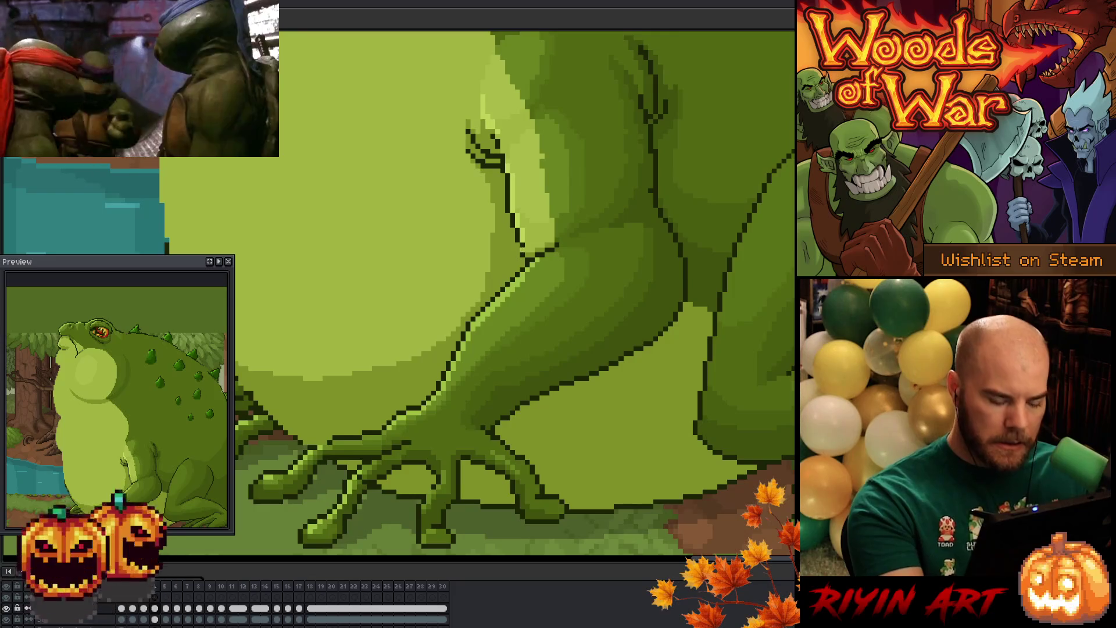
key(Right)
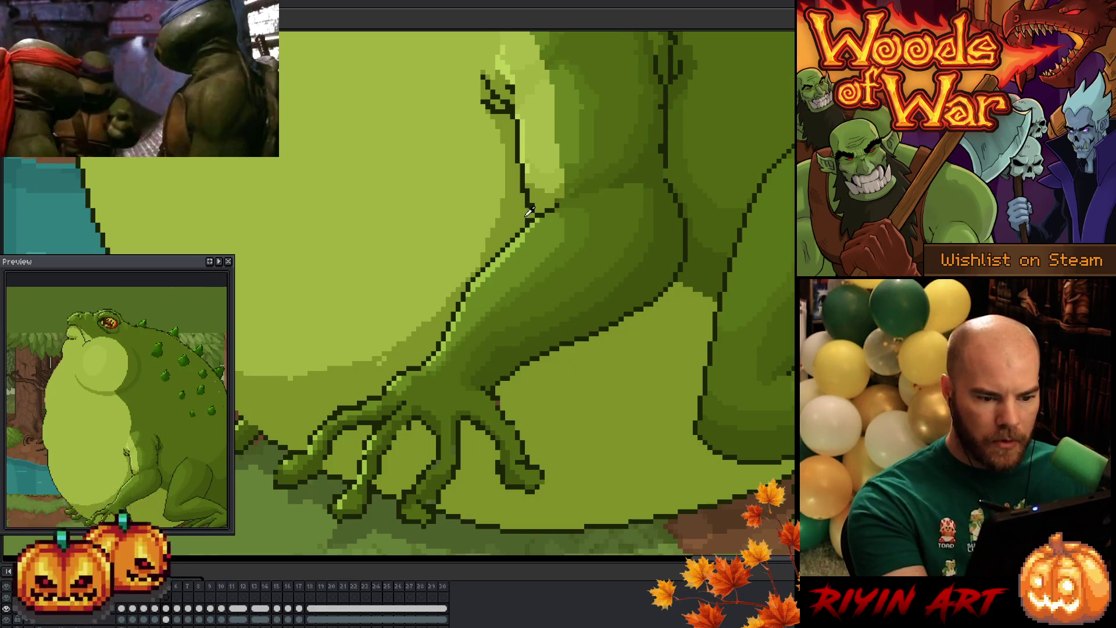
Step: Bring the toad's arm and hand into view and step back from frame 5 to frame 4
drag(643, 334, 618, 434)
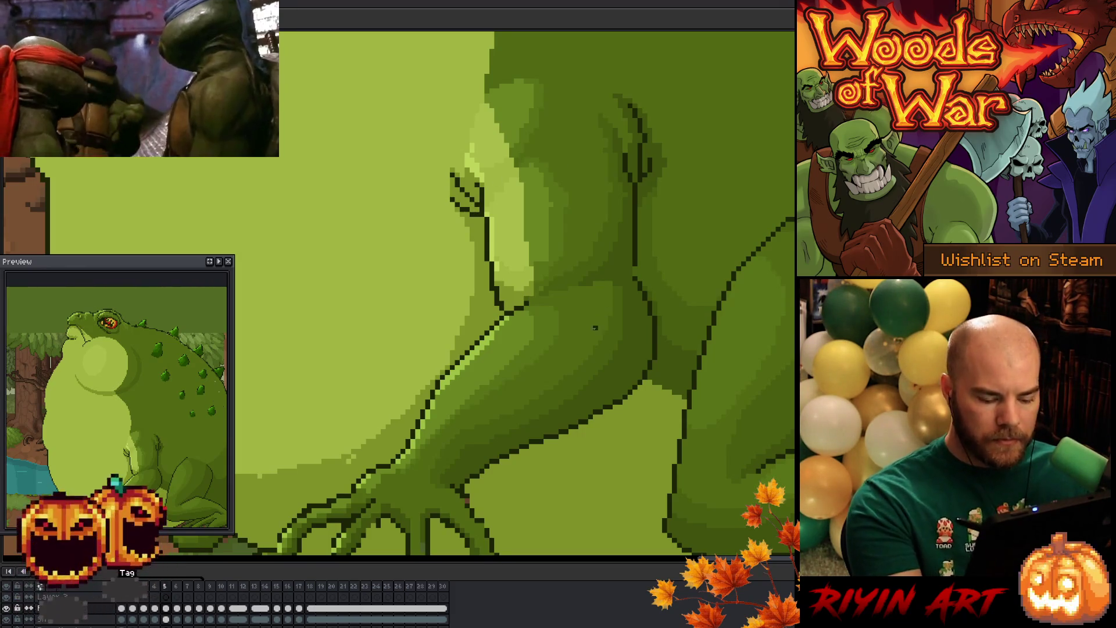
key(Left)
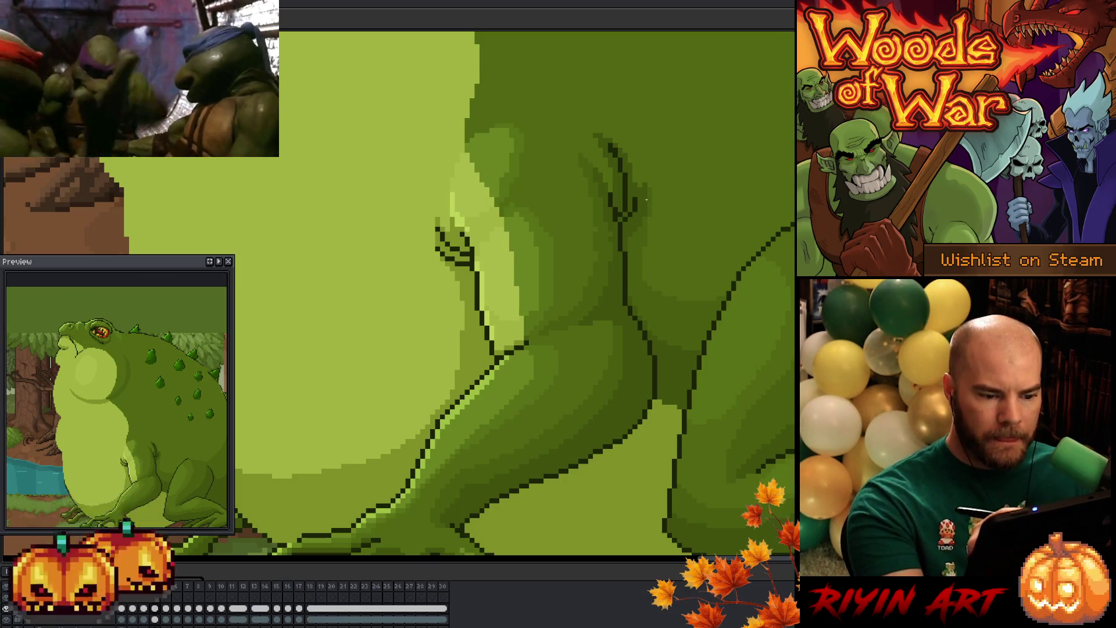
Step: Pan to the toad's foot and flip between frames to check the belly pose
drag(660, 367, 688, 258)
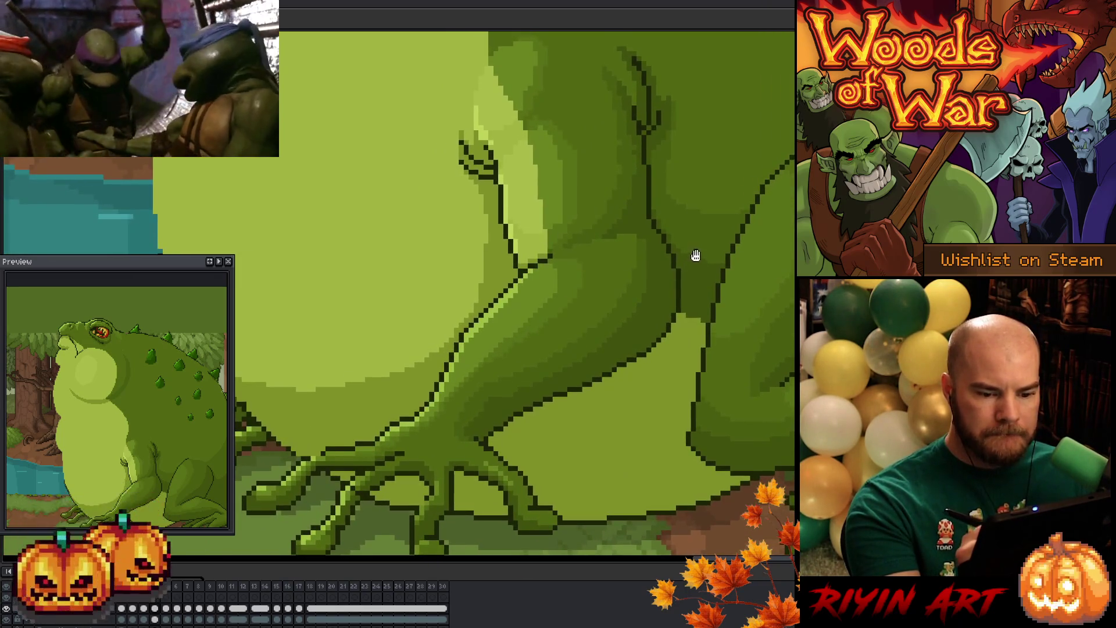
drag(643, 374, 685, 345)
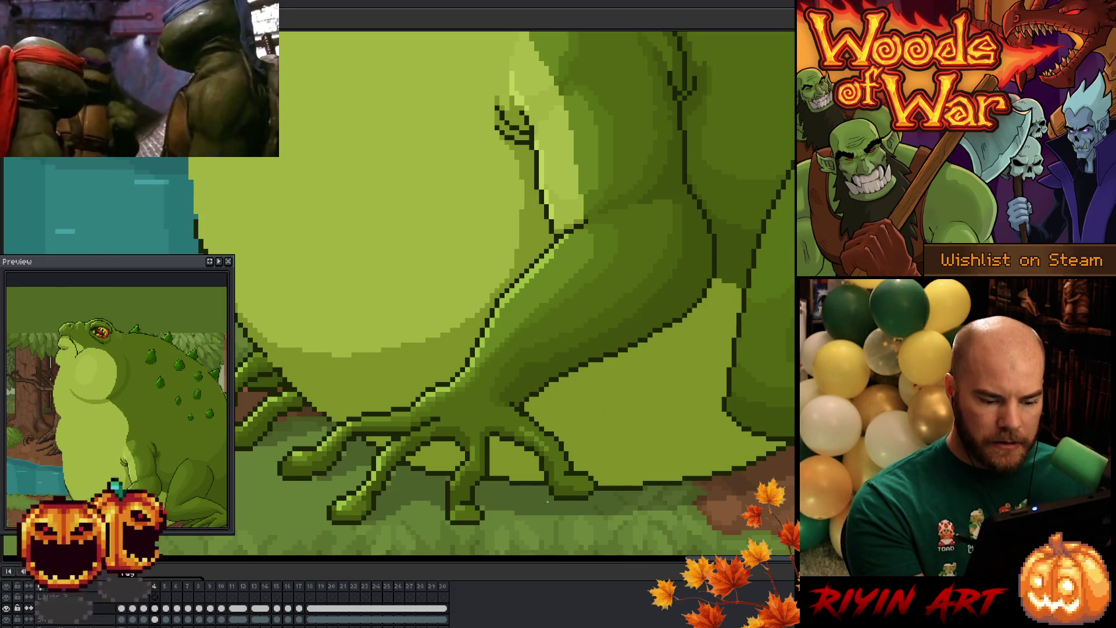
scroll(608, 450, up, 2)
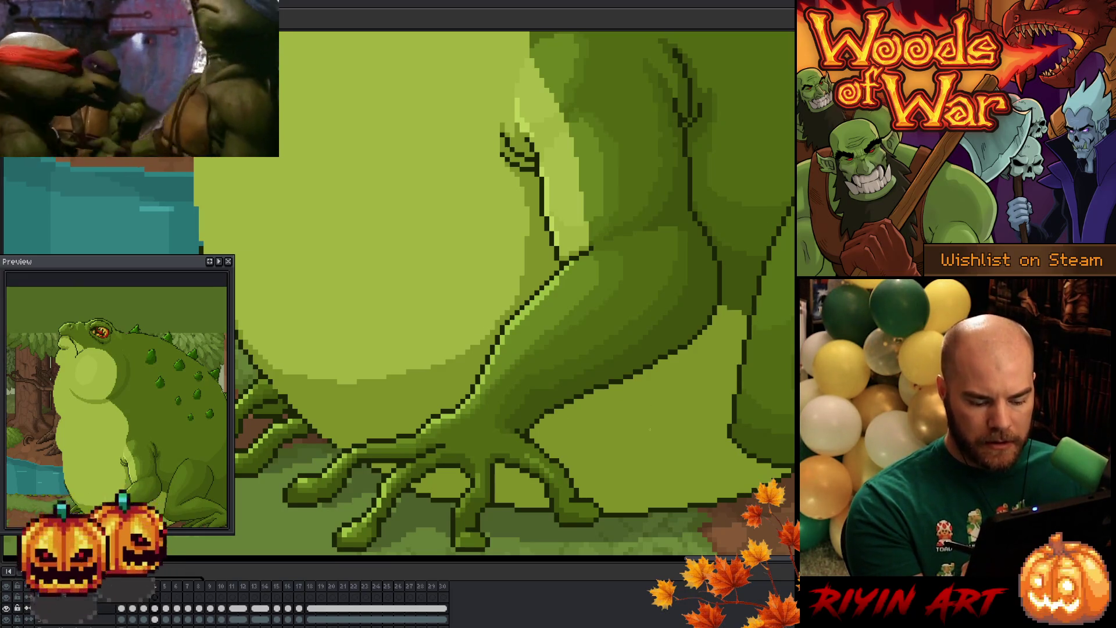
key(Left)
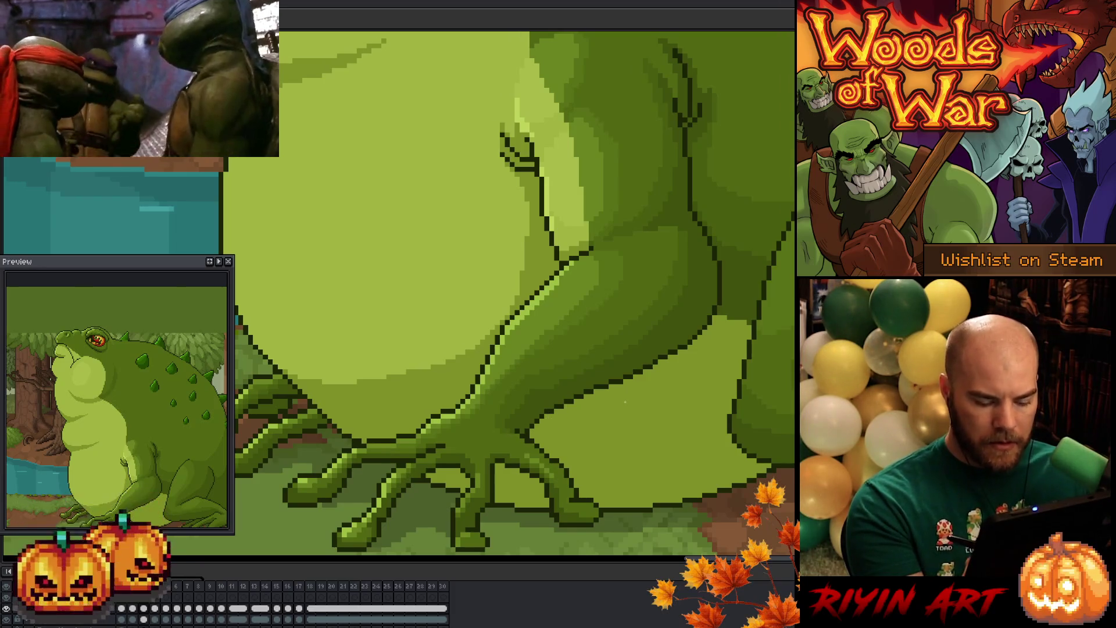
key(Left)
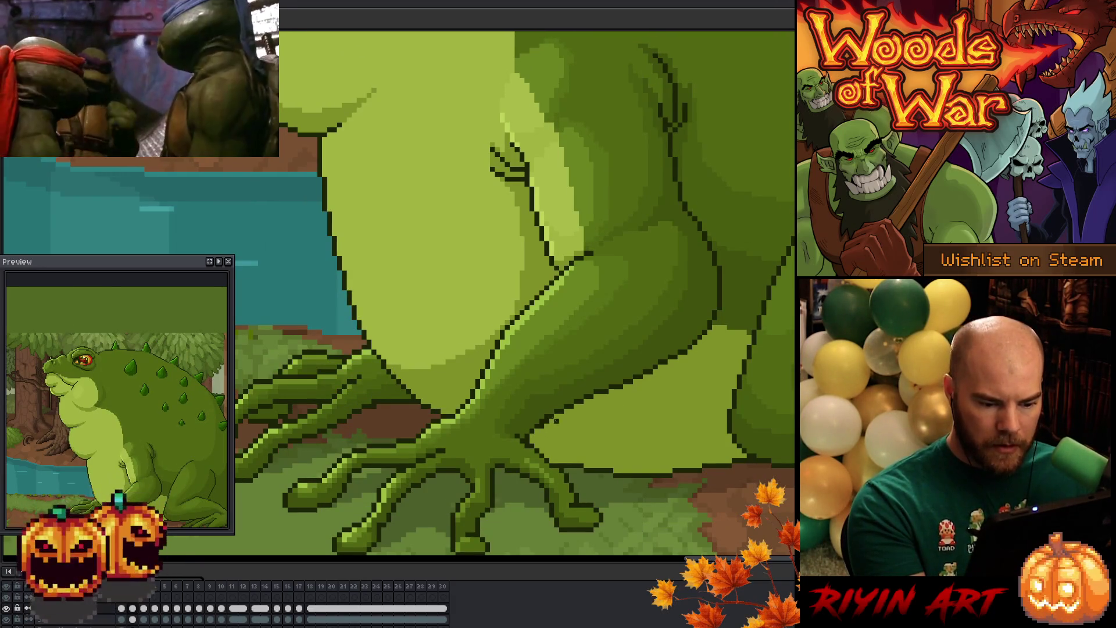
key(Left)
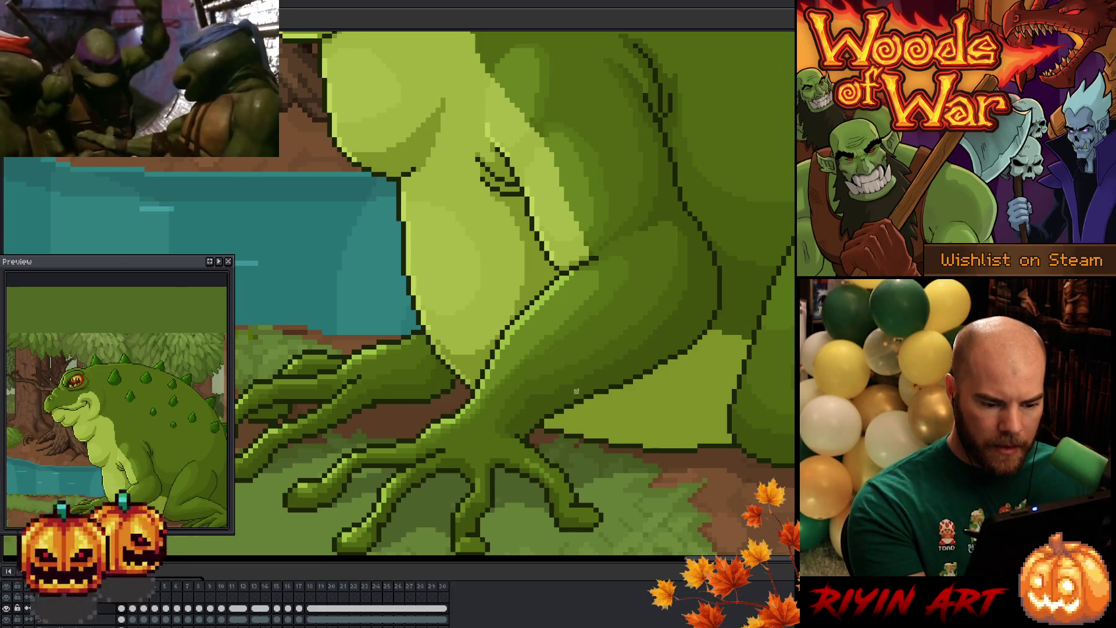
key(Right)
key(Left)
key(Left)
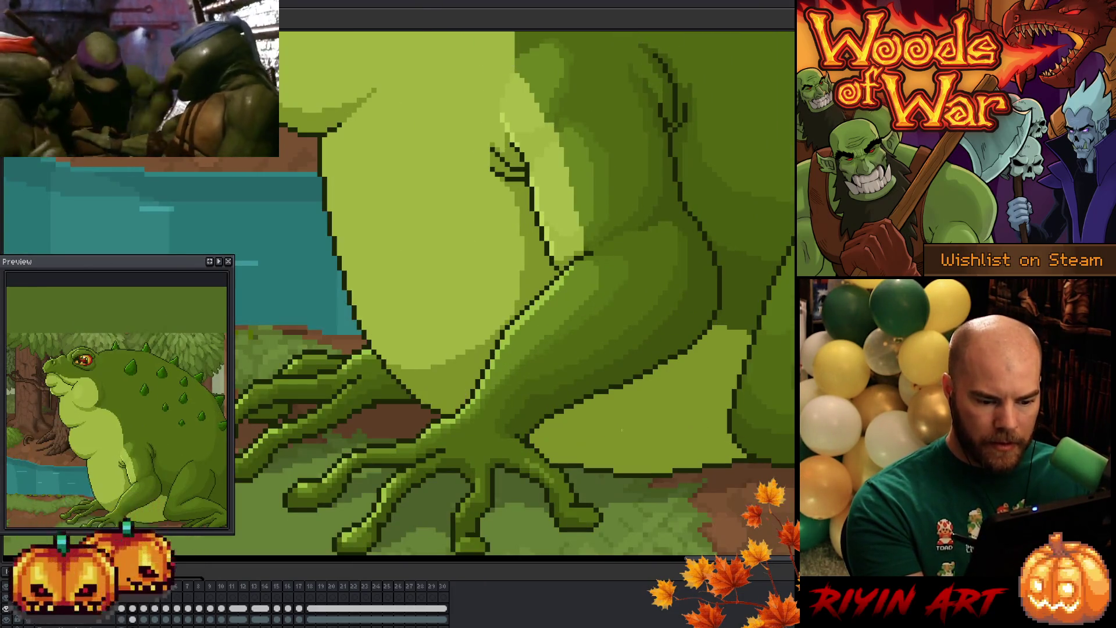
key(Right)
key(Right)
key(Right)
key(Right)
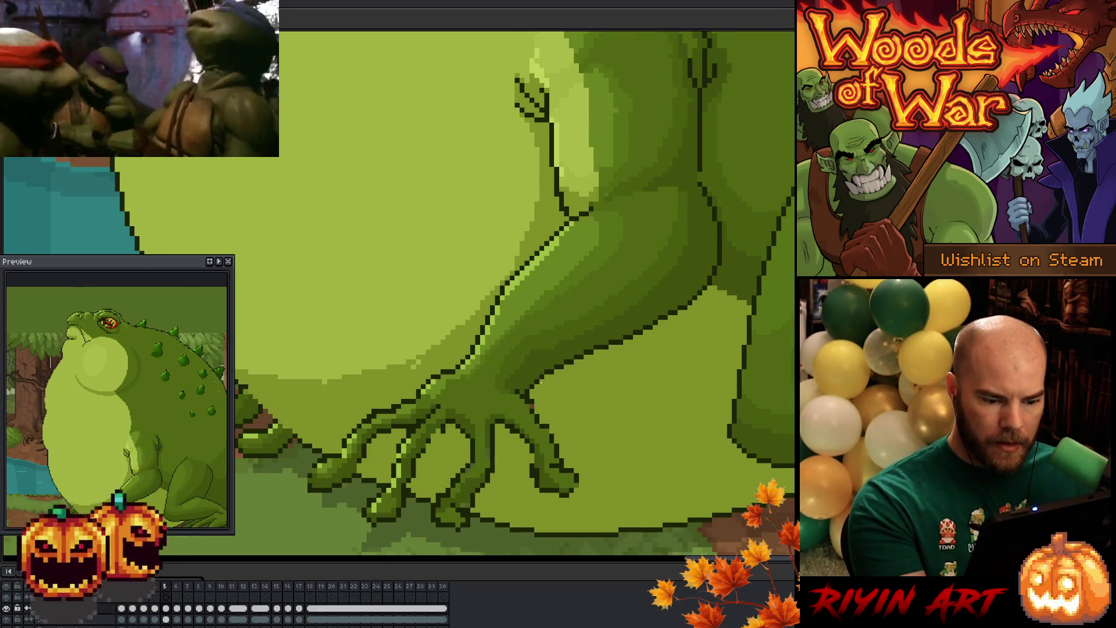
Step: Compare frames 6 and 7, return to frame 6, and save the animation
key(Right)
key(Left)
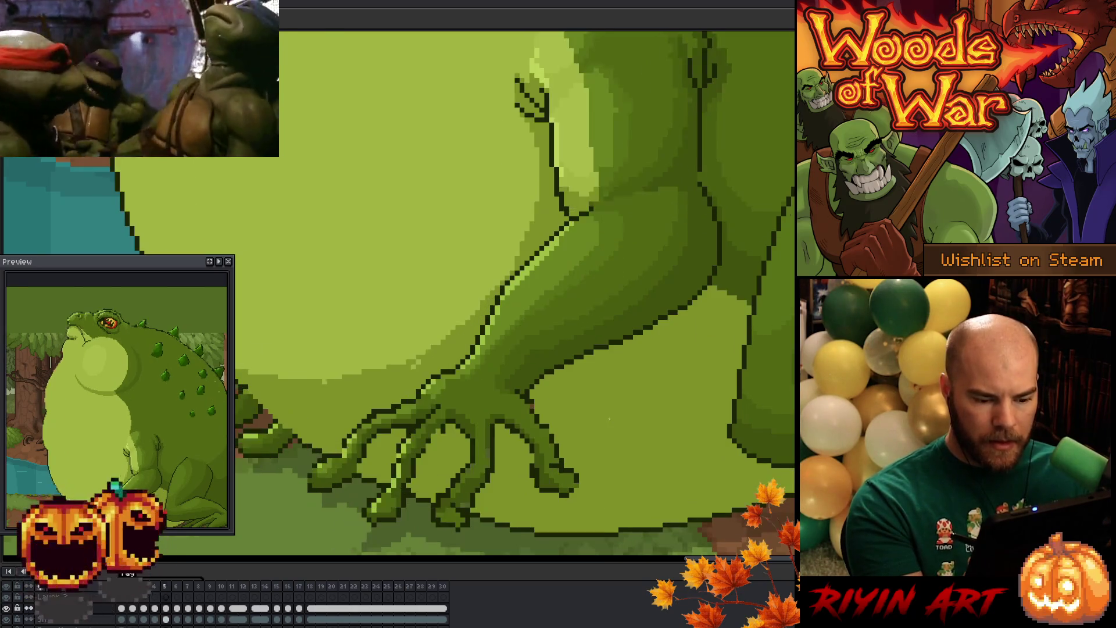
key(Right)
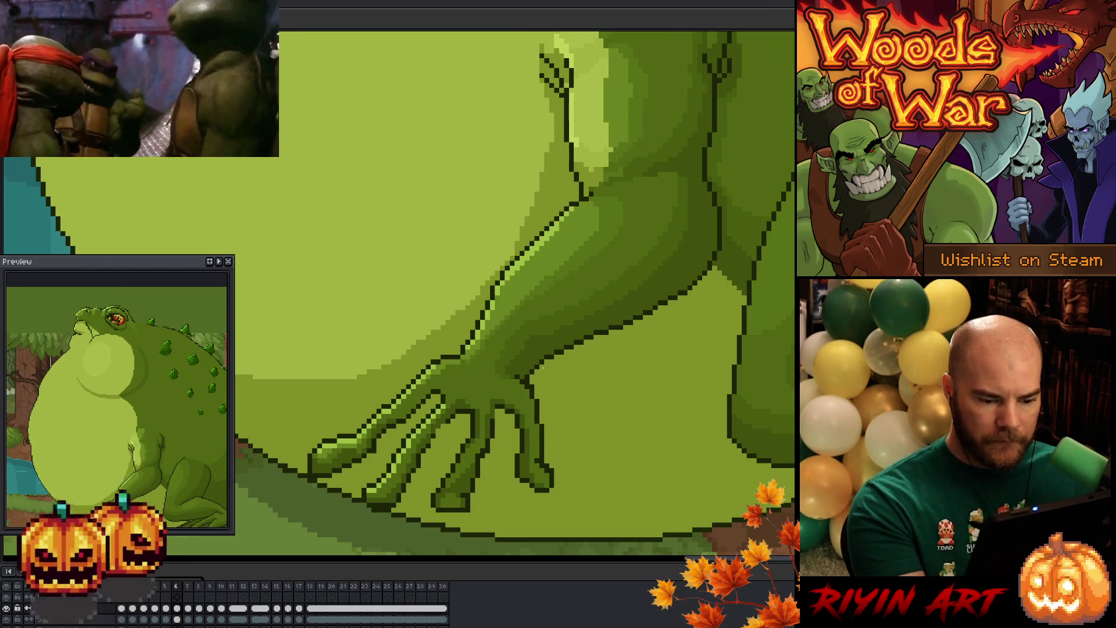
key(Right)
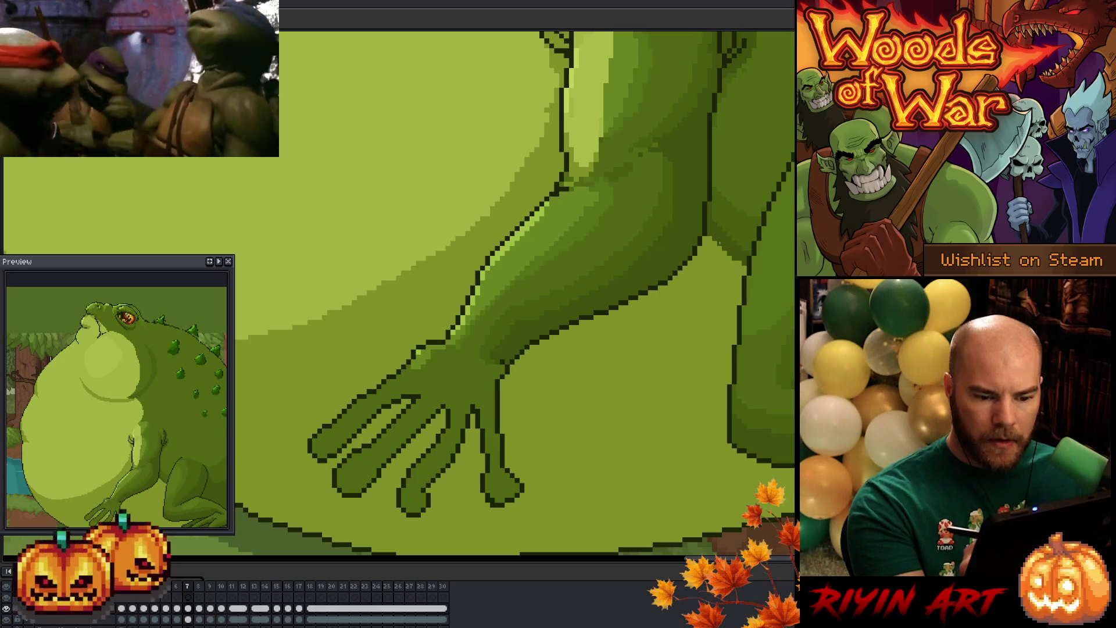
key(comma)
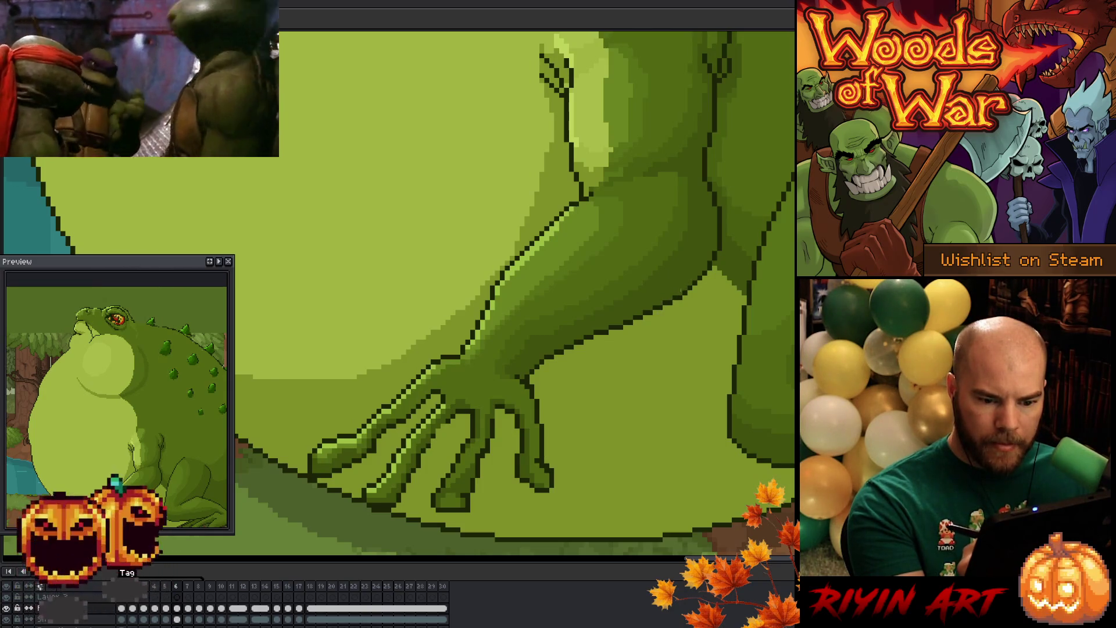
key(ctrl+s)
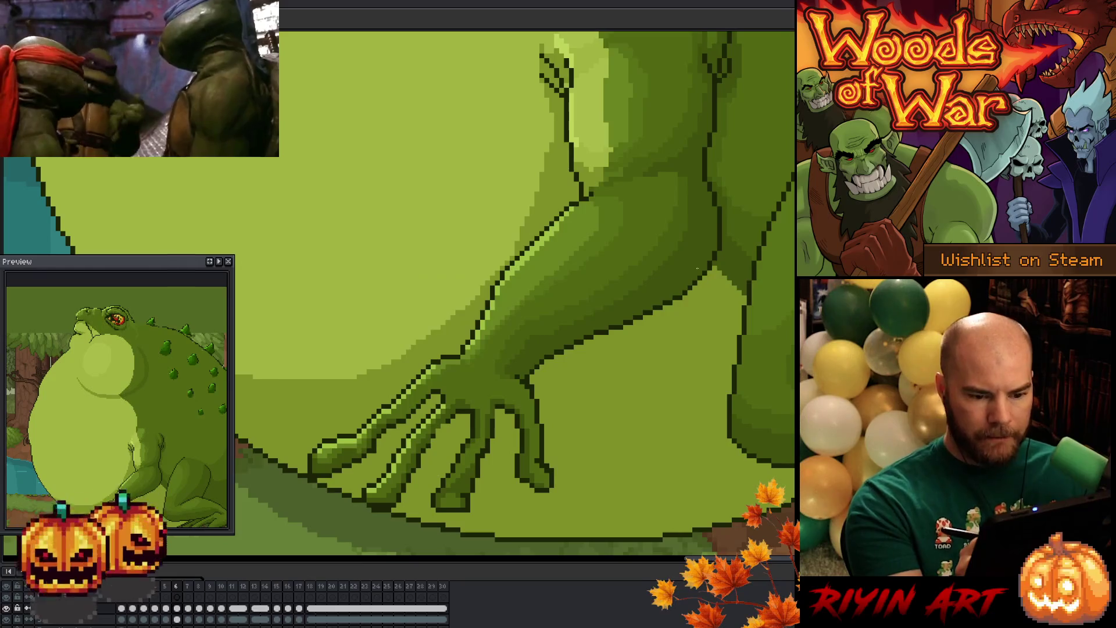
Step: Step back through earlier frames comparing the hand, then advance to frame 8
key(period)
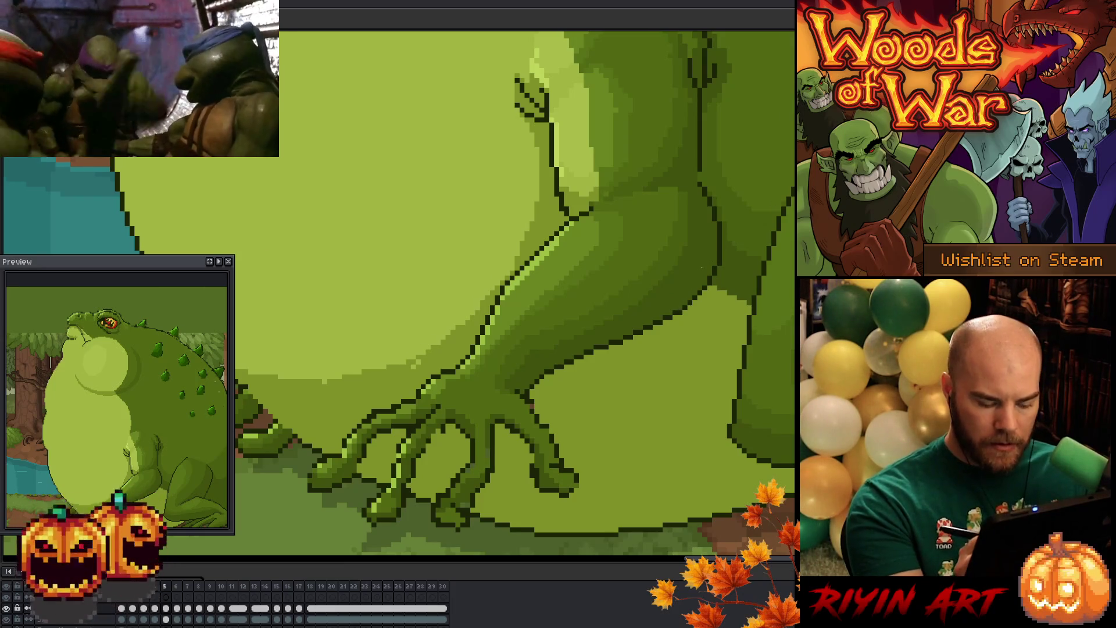
key(Left)
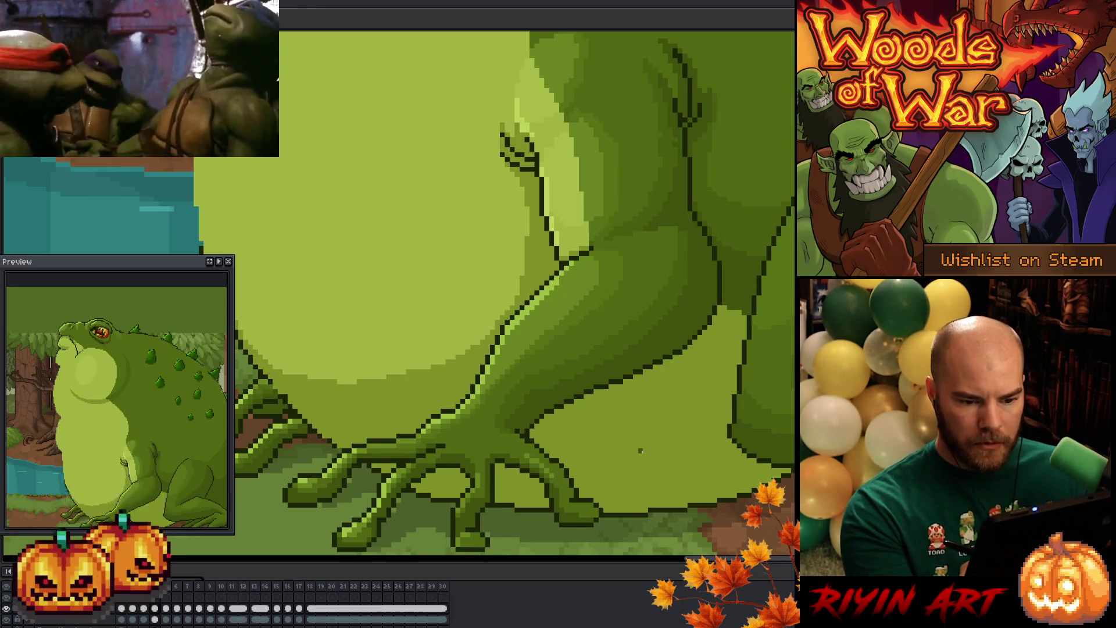
key(comma)
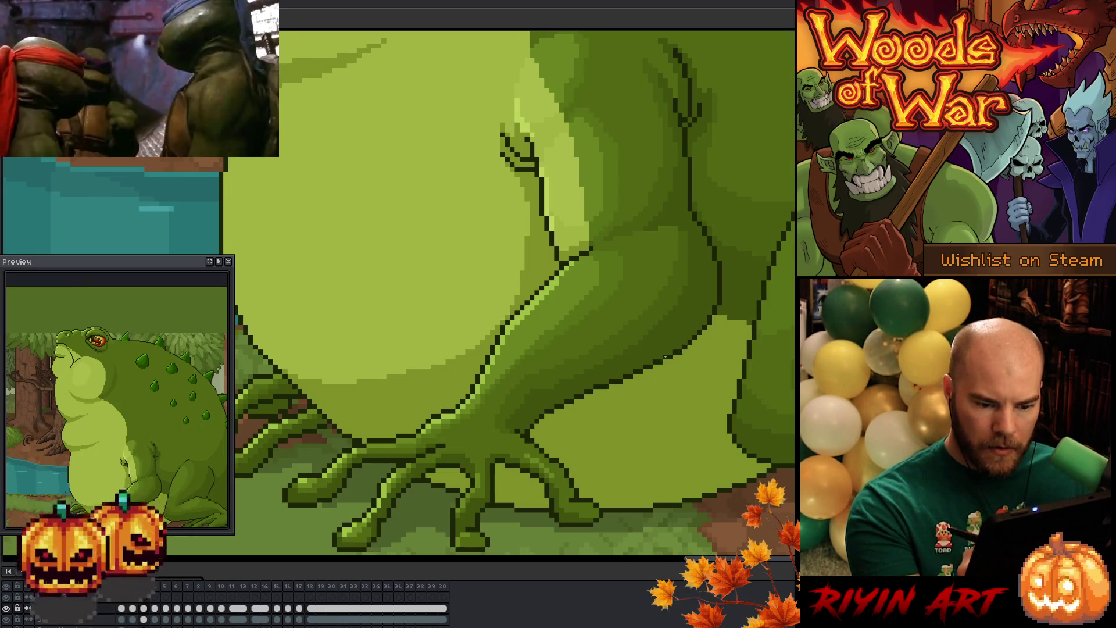
key(comma)
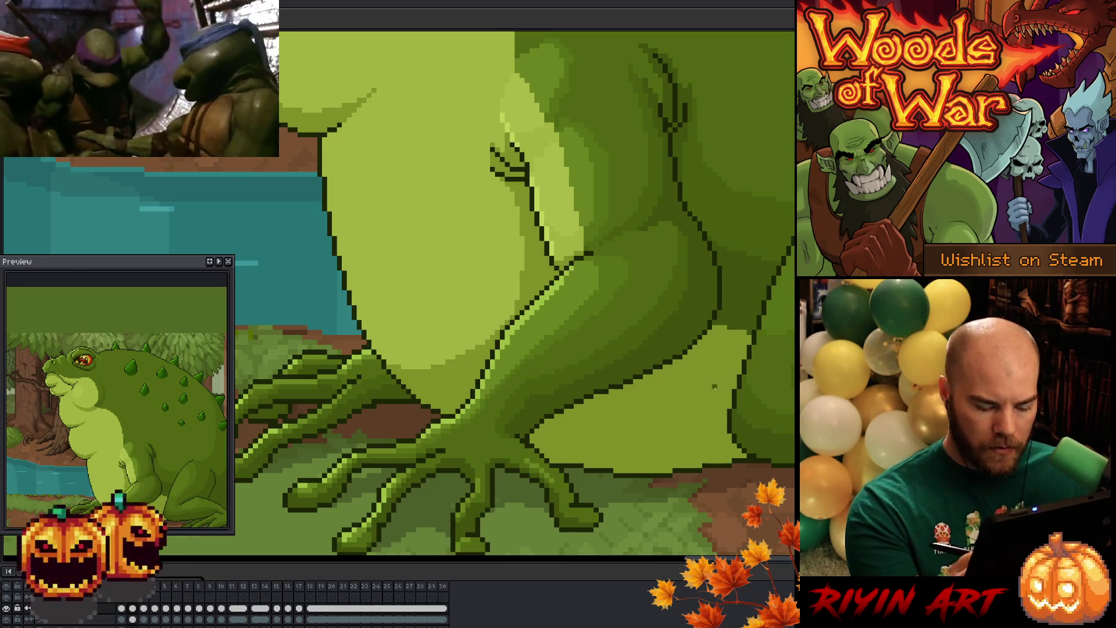
key(comma)
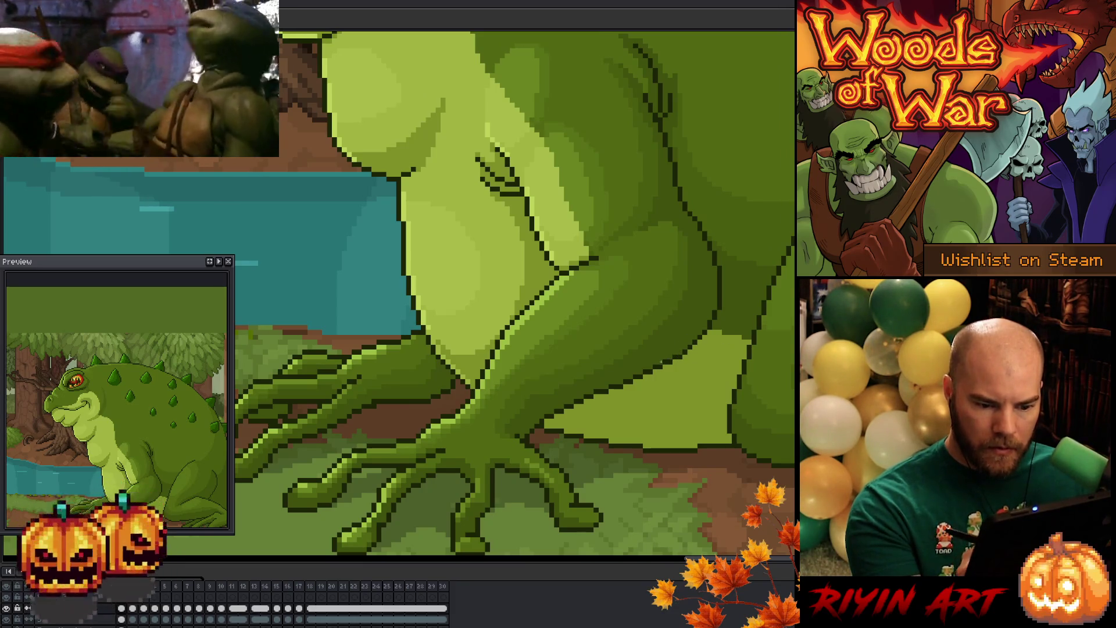
key(Right)
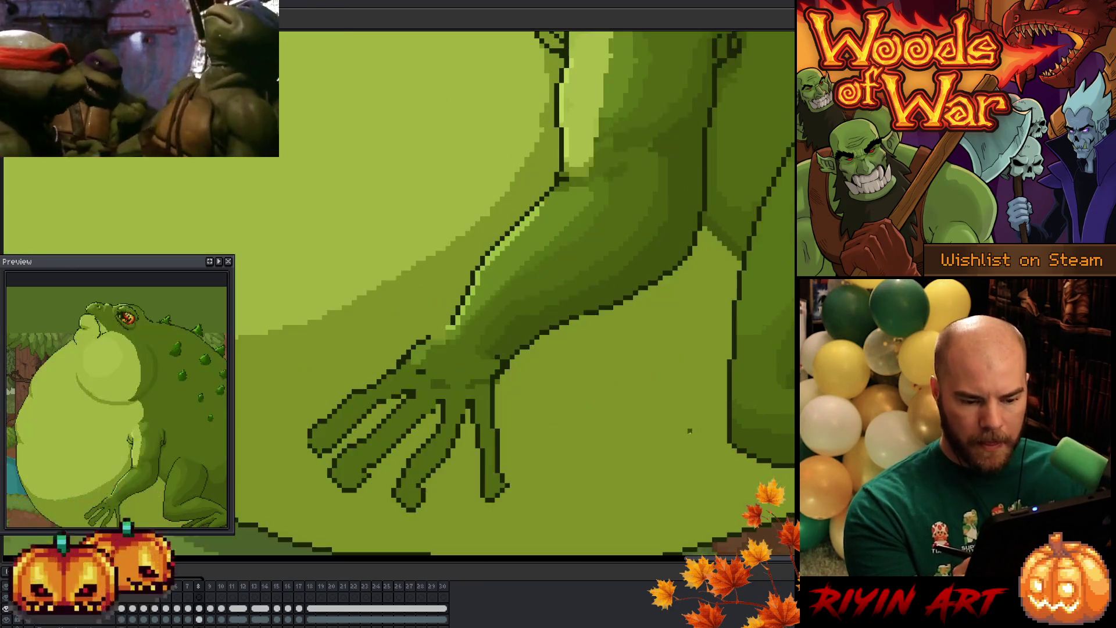
key(Left)
key(Left)
key(Right)
key(Right)
key(Right)
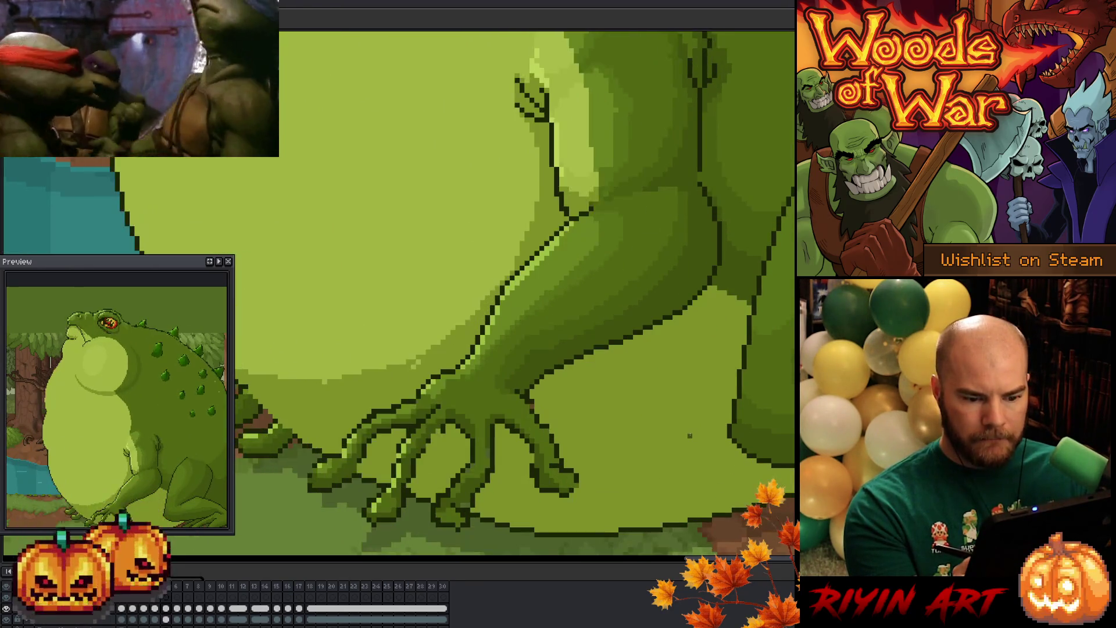
key(Right)
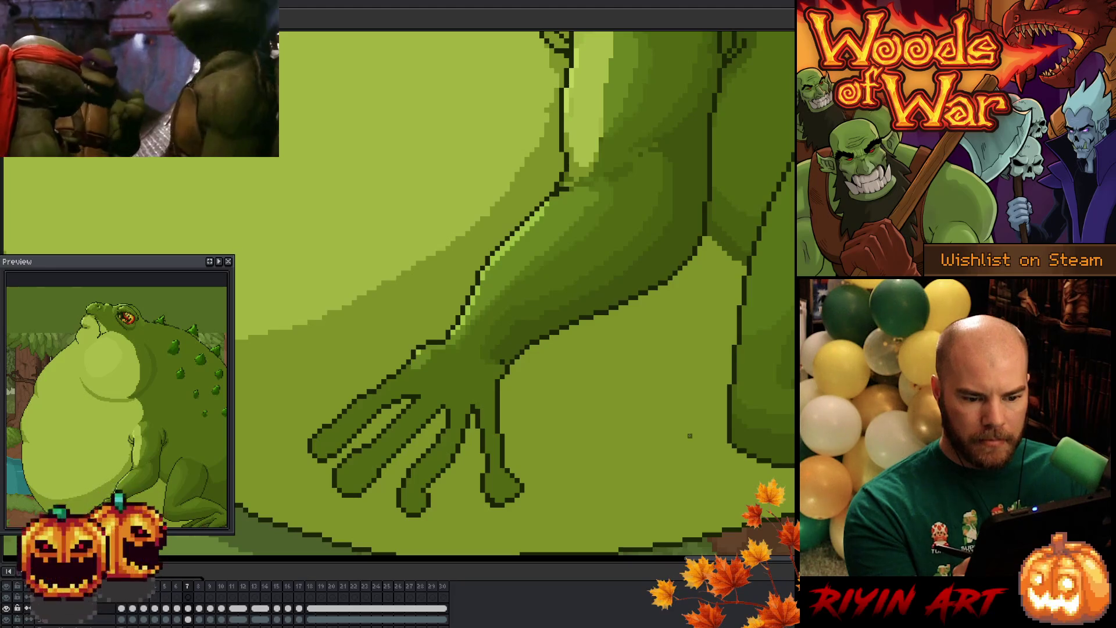
key(Right)
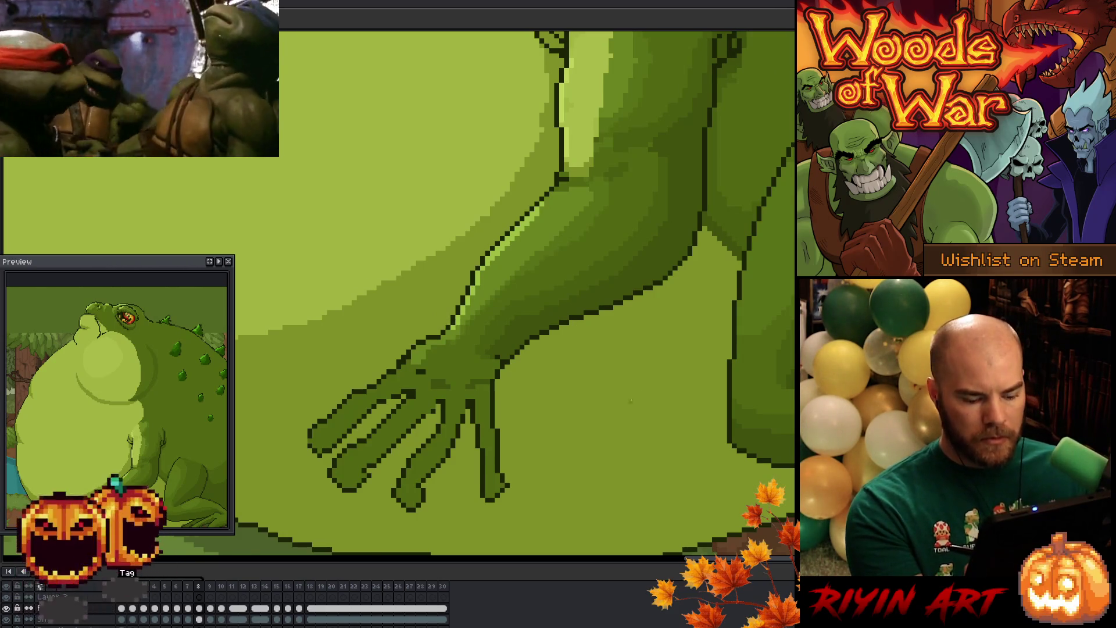
key(ctrl+z)
key(ctrl+y)
key(comma)
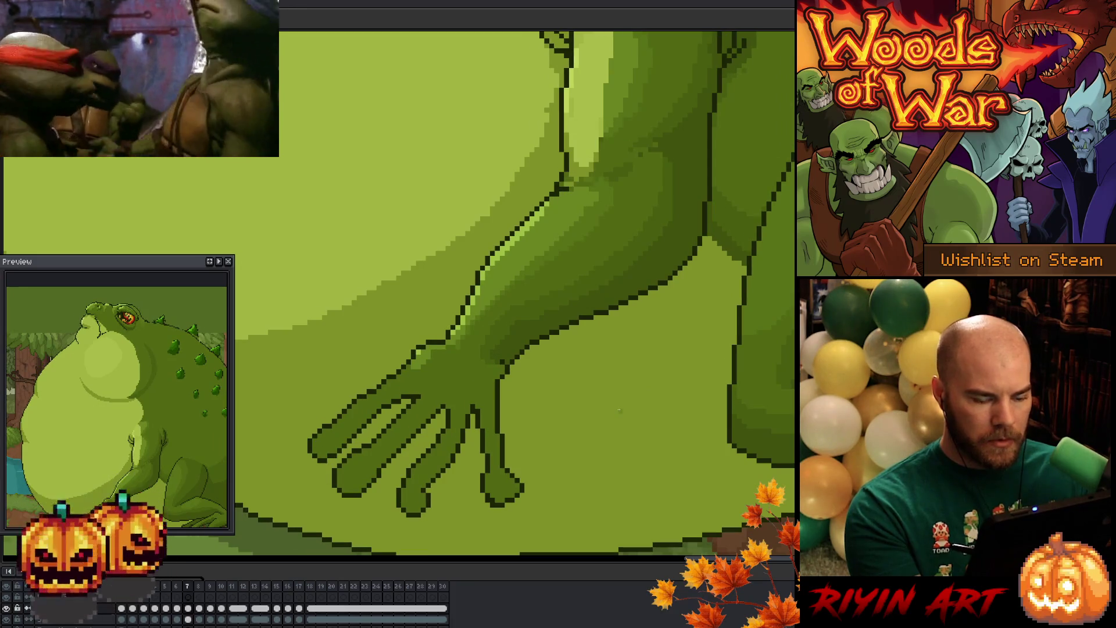
key(period)
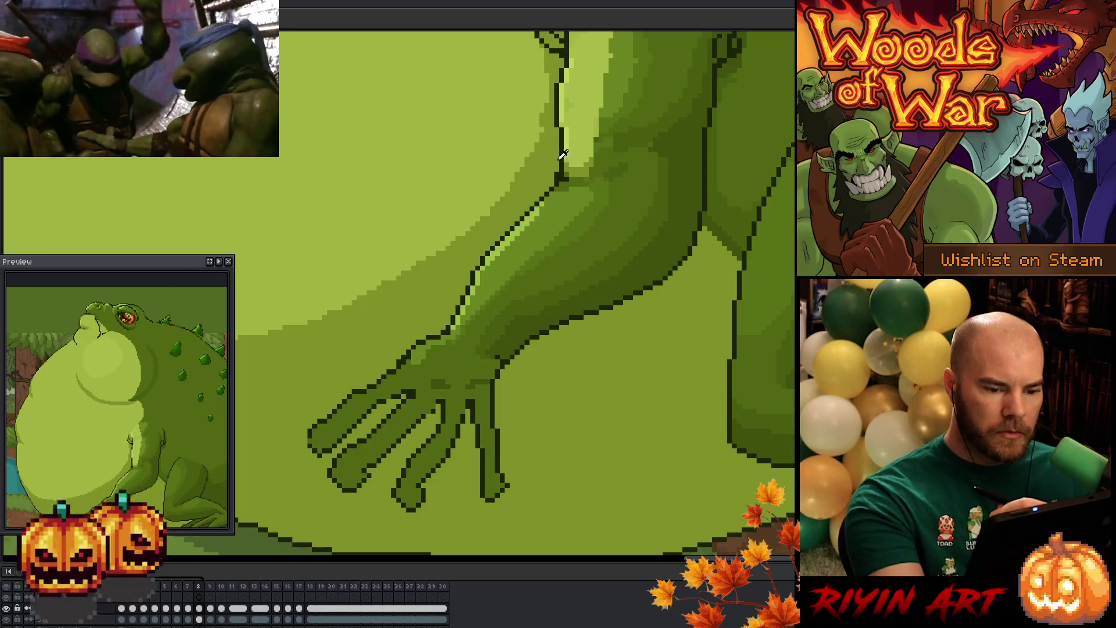
drag(630, 356, 605, 439)
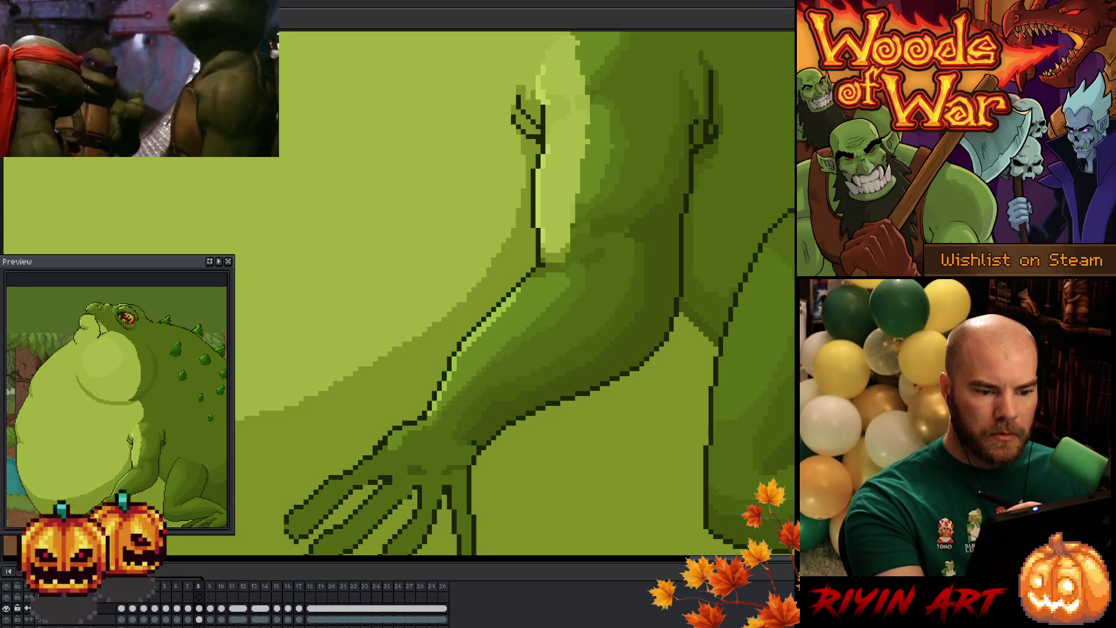
scroll(553, 401, up, 3)
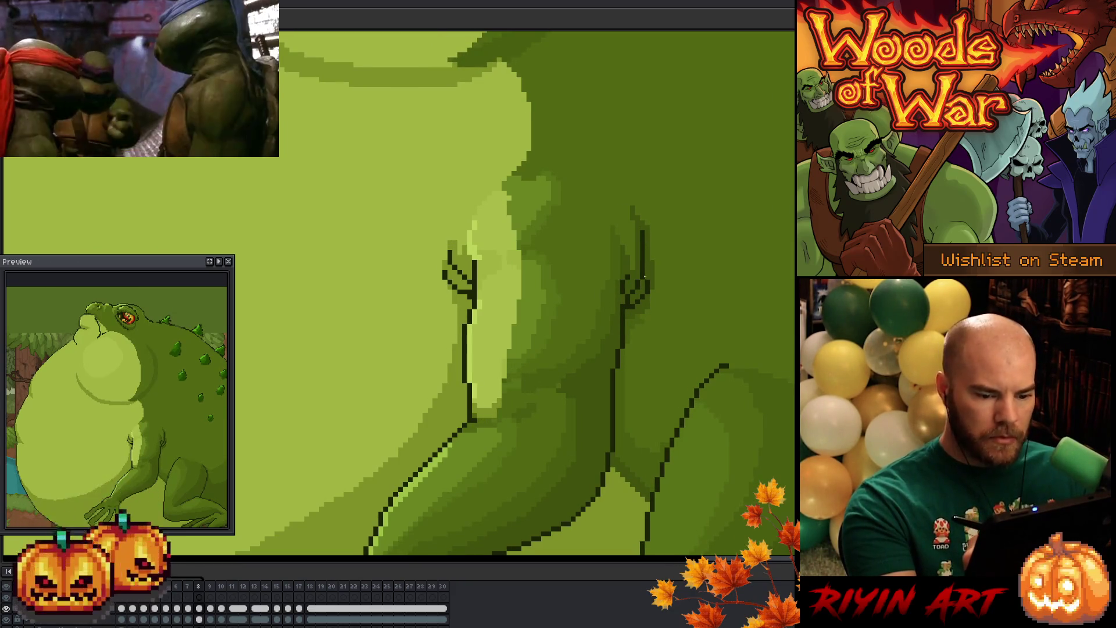
key(comma)
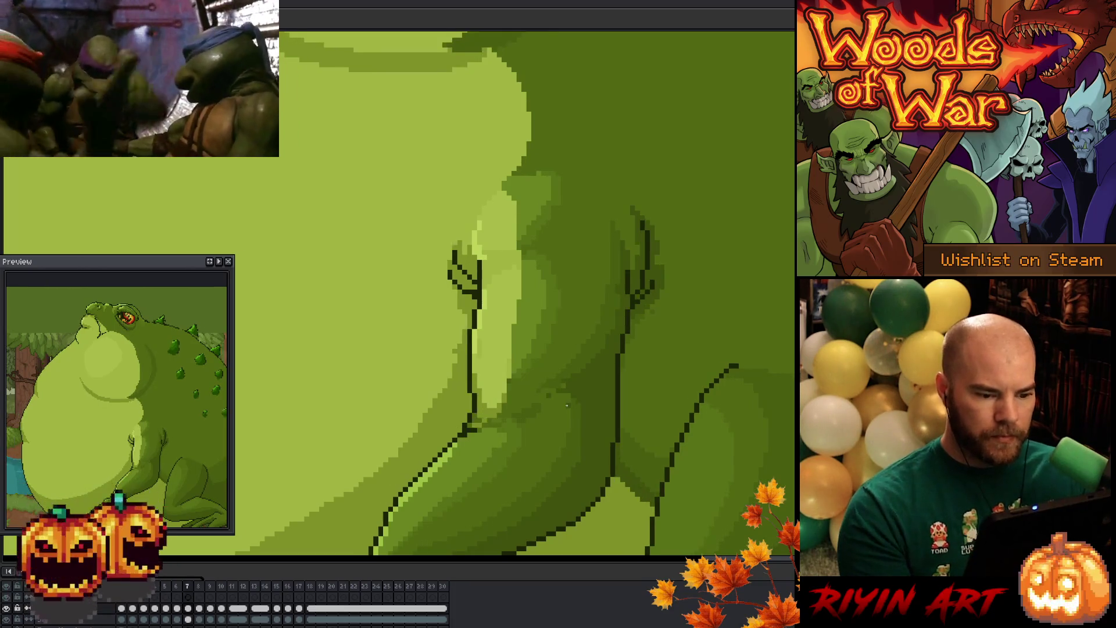
key(period)
key(comma)
key(period)
key(comma)
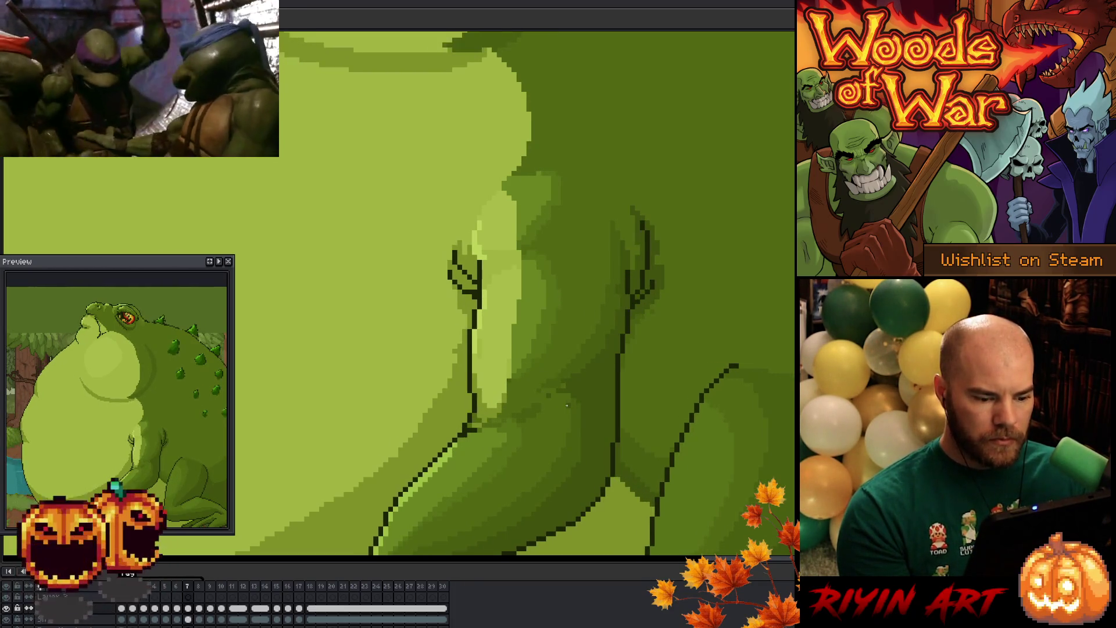
key(period)
key(comma)
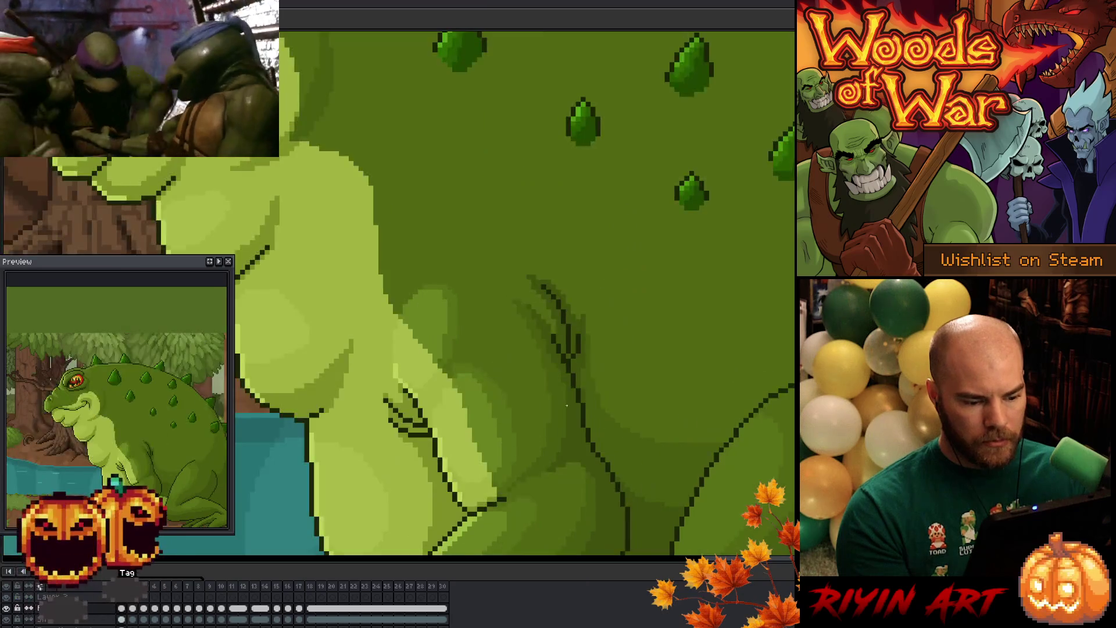
key(period)
key(comma)
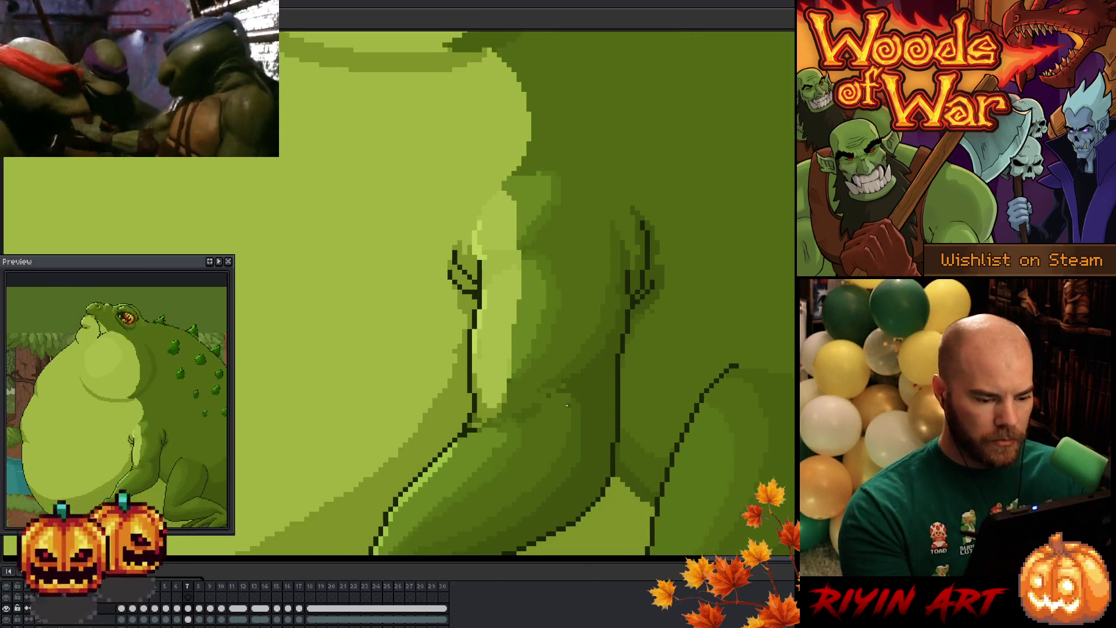
key(period)
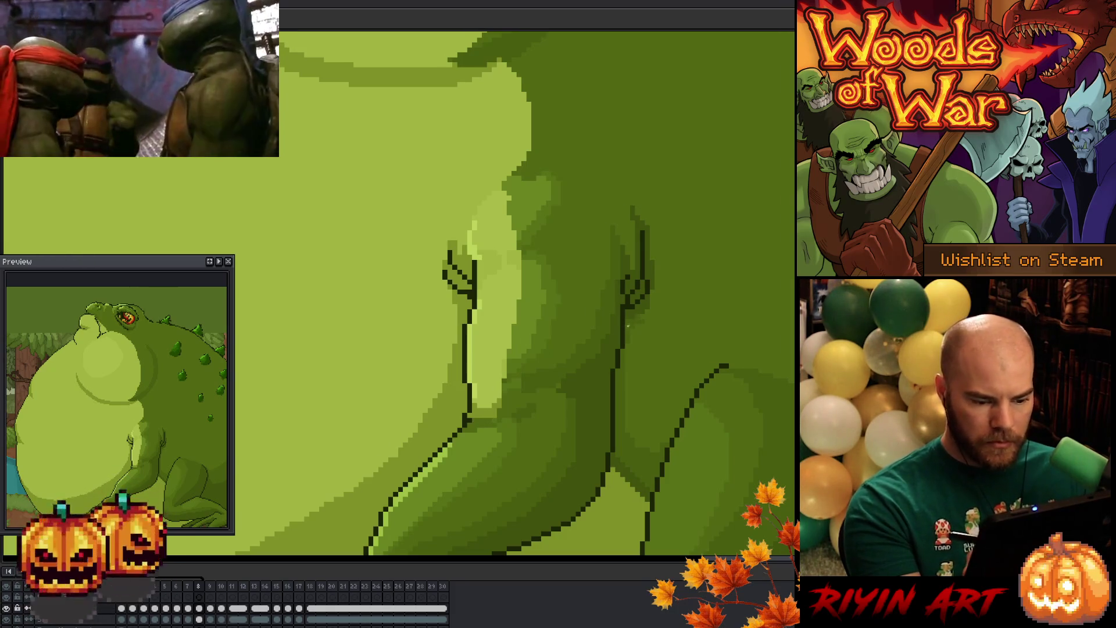
key(comma)
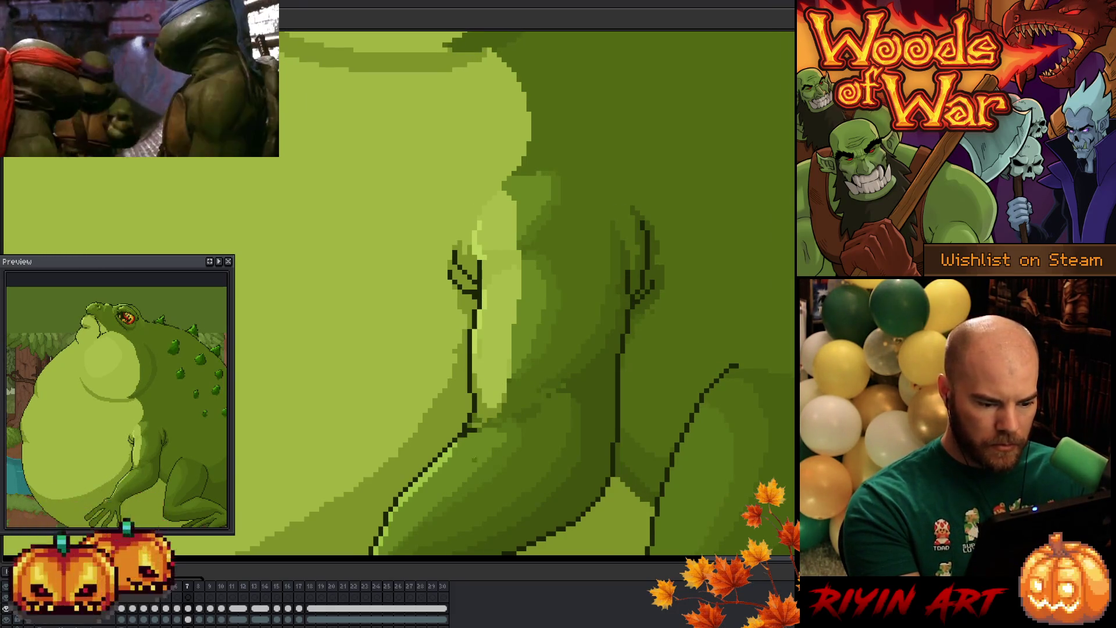
key(period)
key(comma)
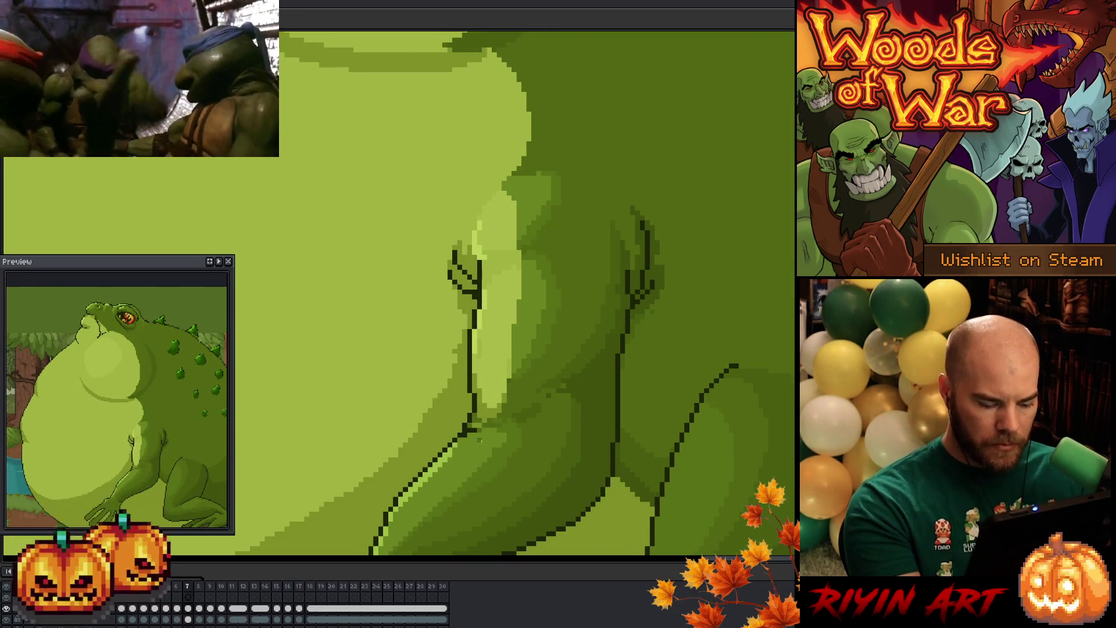
key(period)
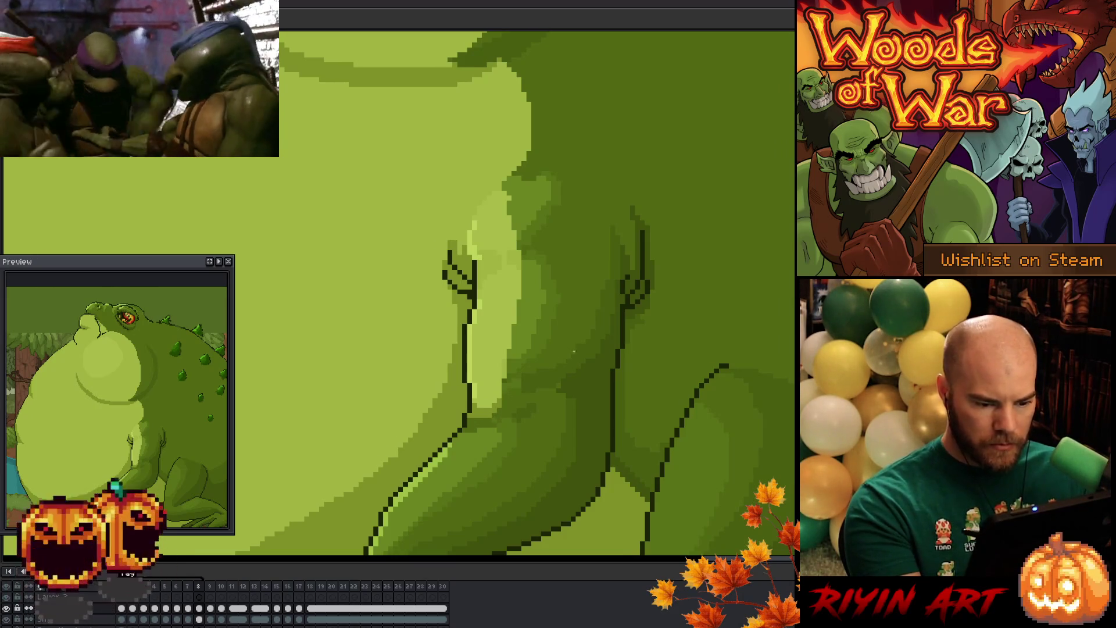
key(comma)
key(comma)
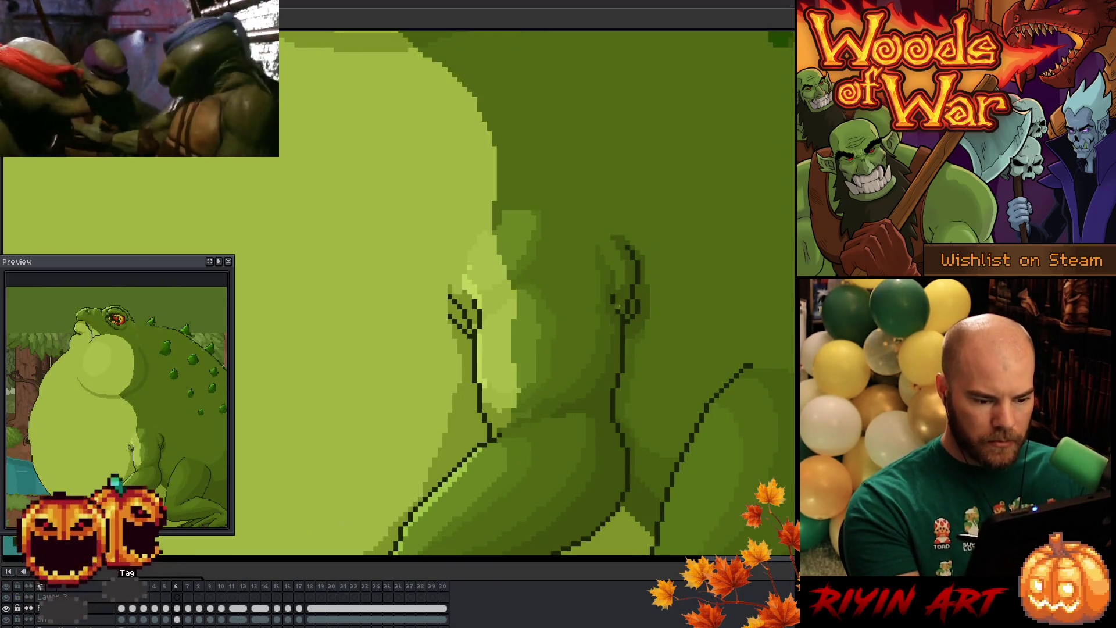
key(period)
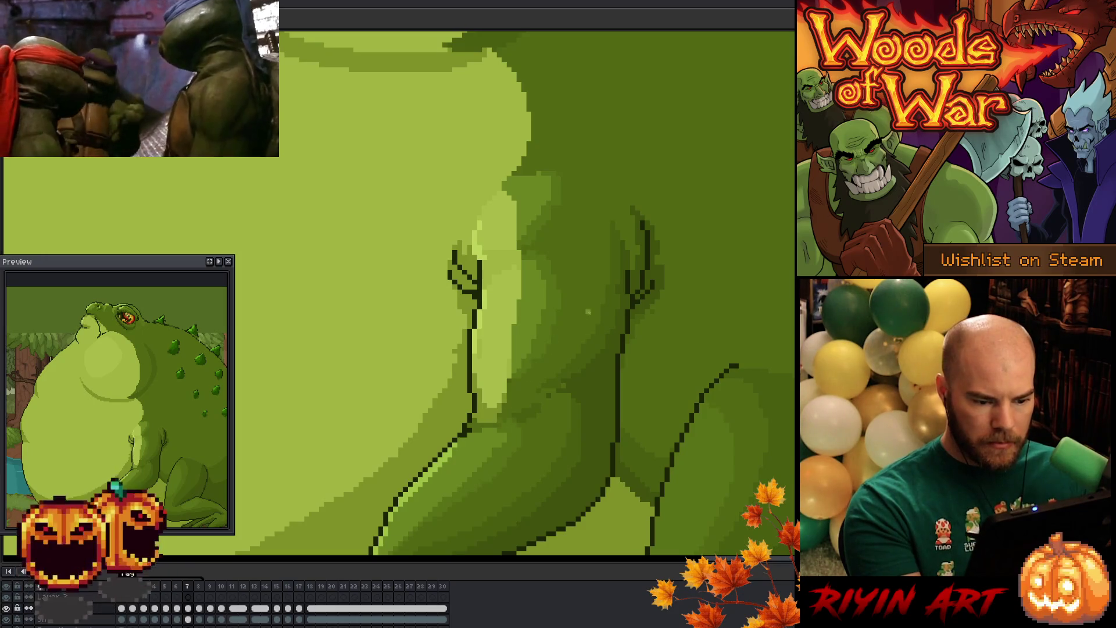
Step: Pan down to the toad's lower arm and splayed hand, and save the file
drag(560, 413, 586, 362)
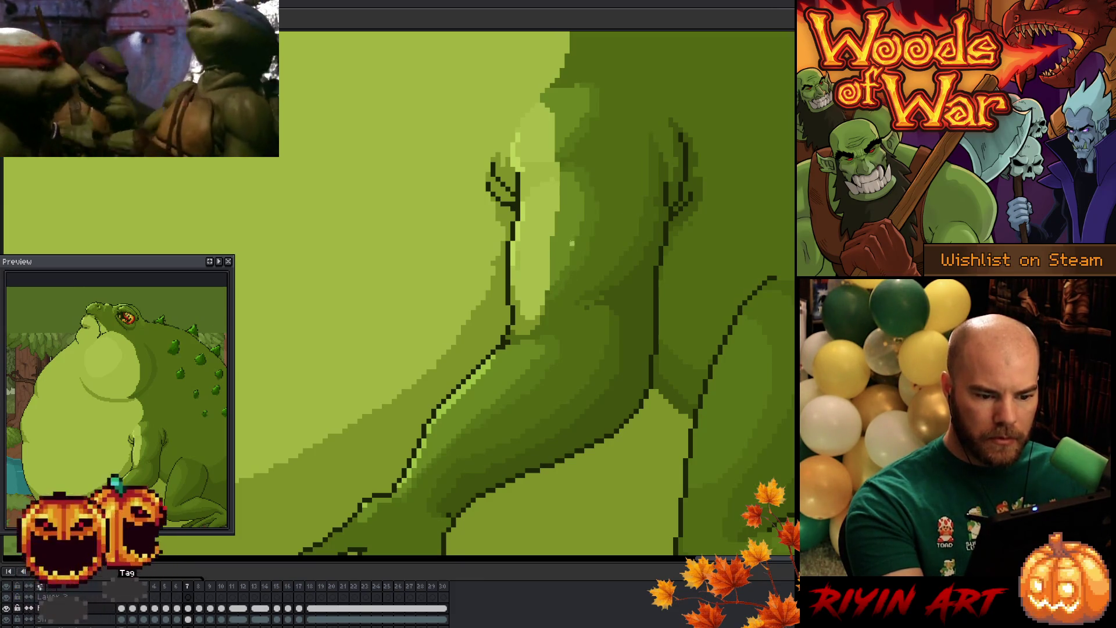
drag(588, 320, 599, 383)
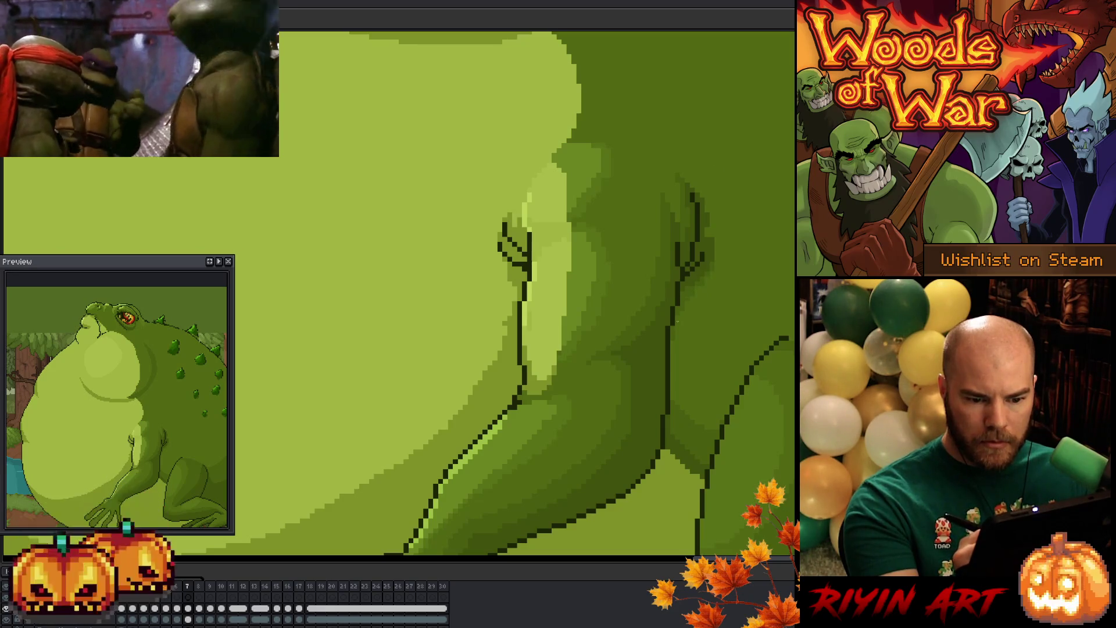
drag(710, 349, 660, 269)
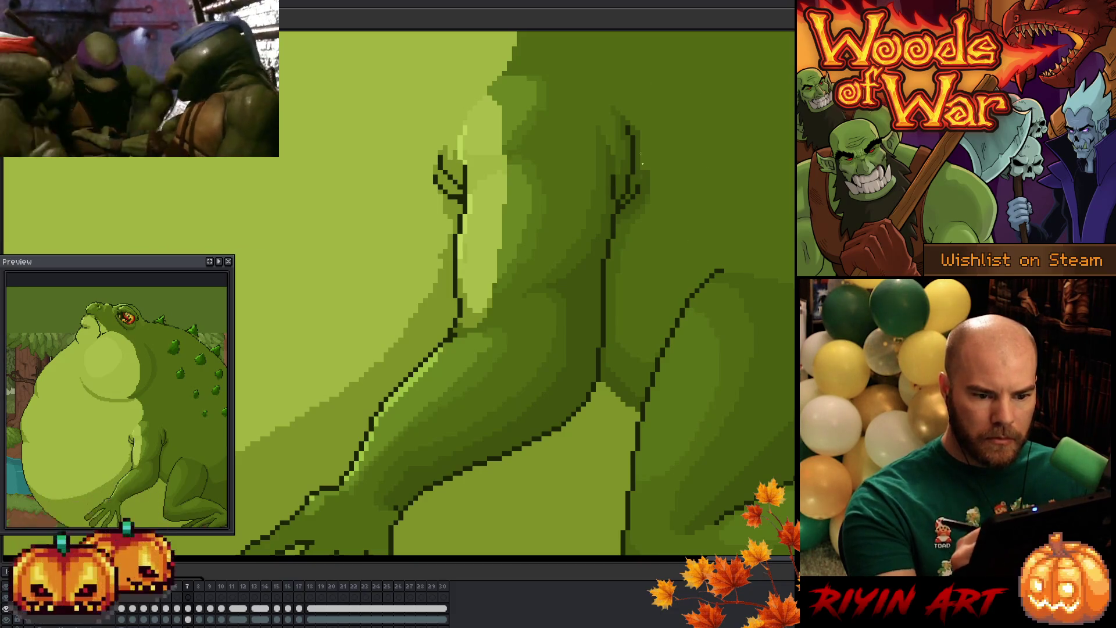
key(ctrl+s)
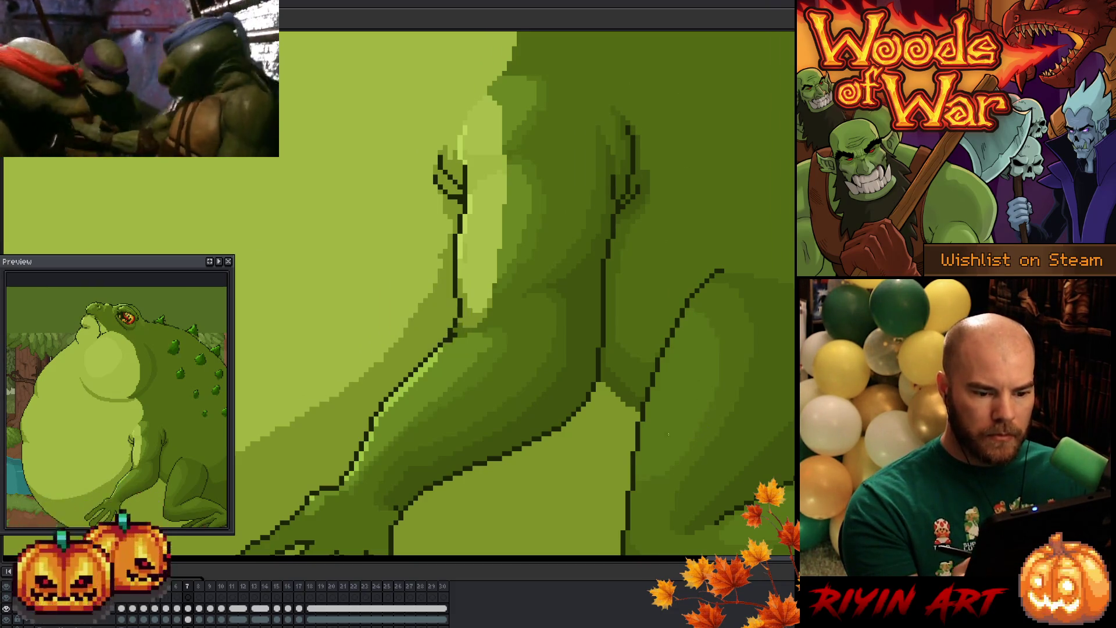
mouse_move(617, 429)
mouse_down()
mouse_move(615, 378)
mouse_move(587, 326)
mouse_up()
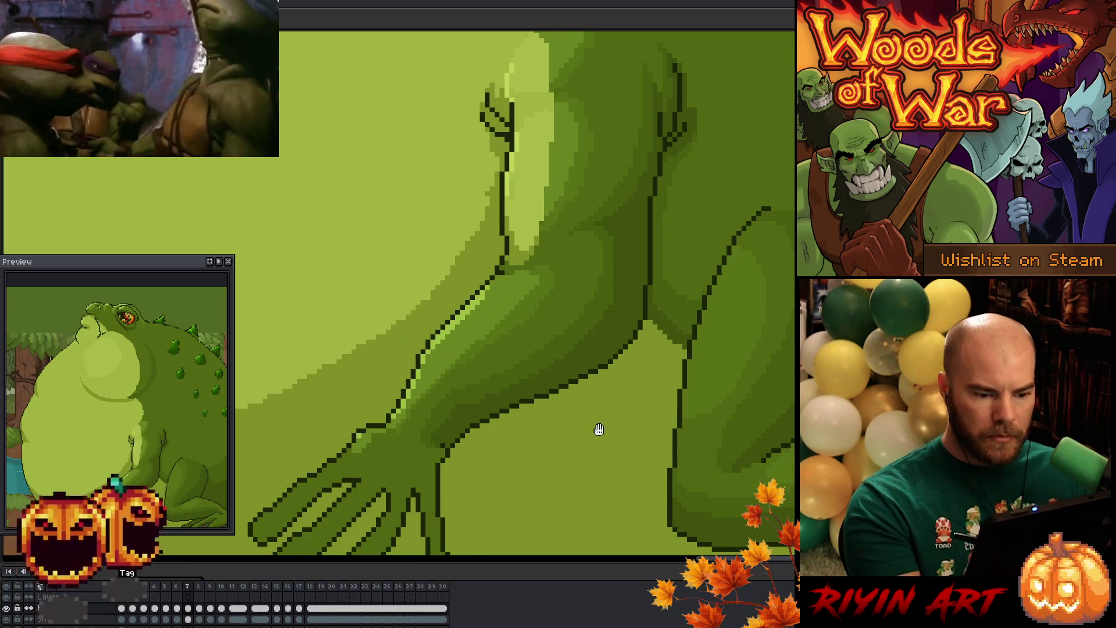
Step: Save again and go to frame 6 with the toad's hand centered
drag(598, 428, 609, 411)
key(ctrl+s)
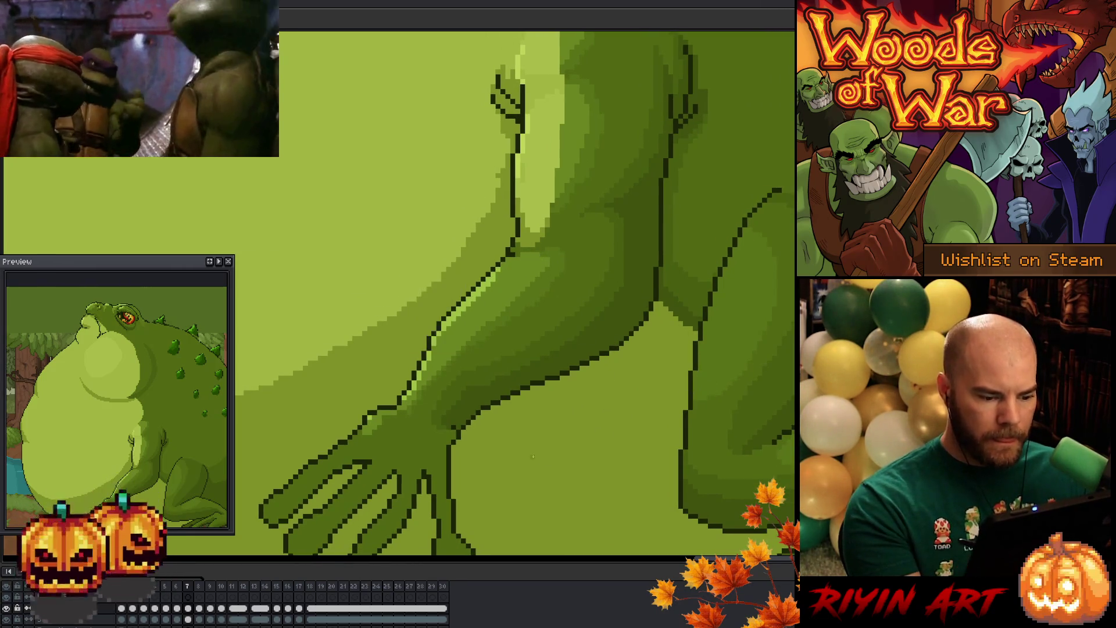
drag(531, 487, 560, 435)
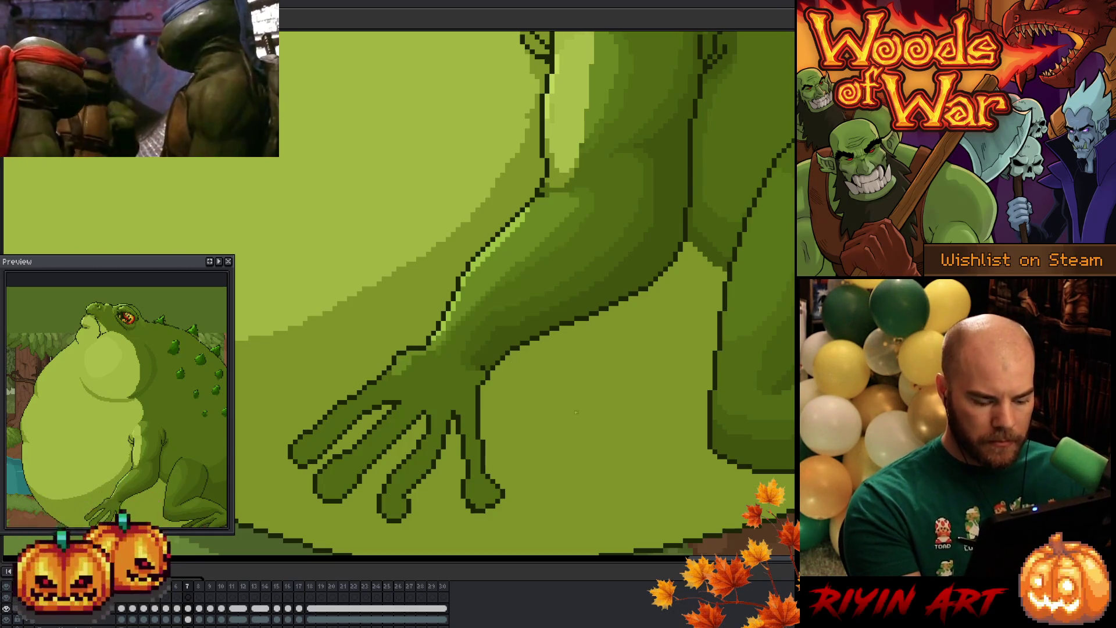
key(comma)
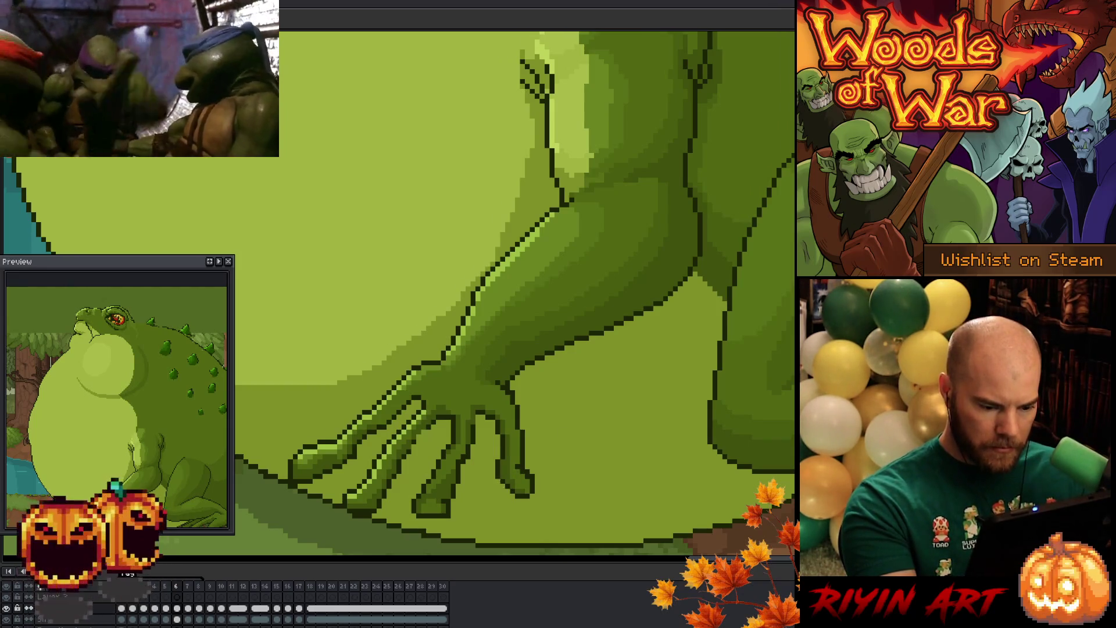
drag(558, 479, 628, 426)
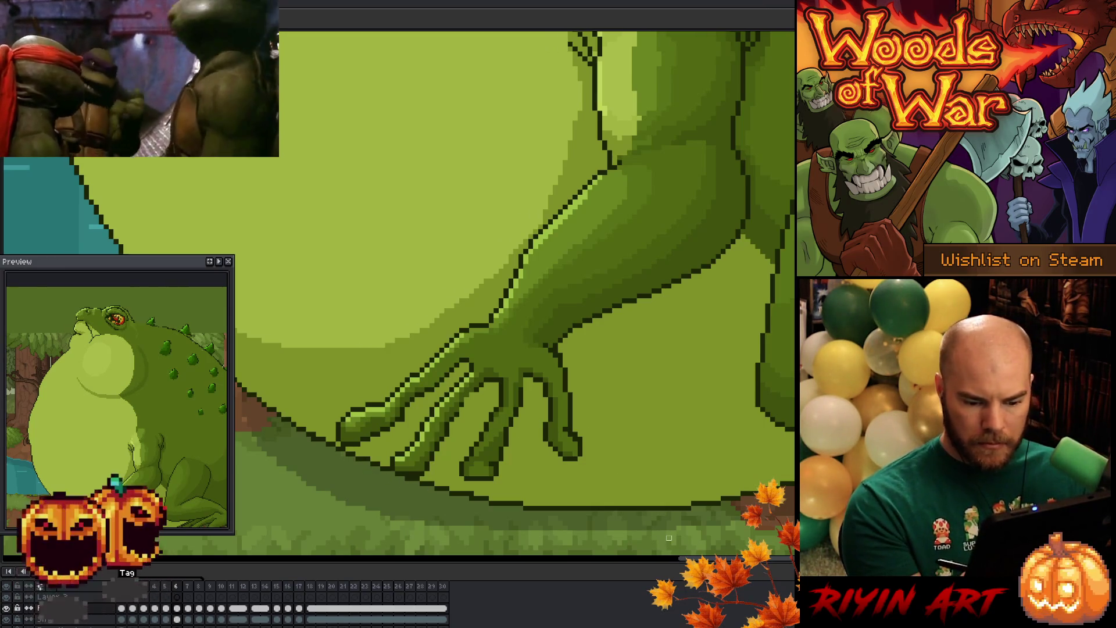
Step: Pan to the hand's fingers and switch between frames, ending on frame 5
drag(503, 512, 593, 529)
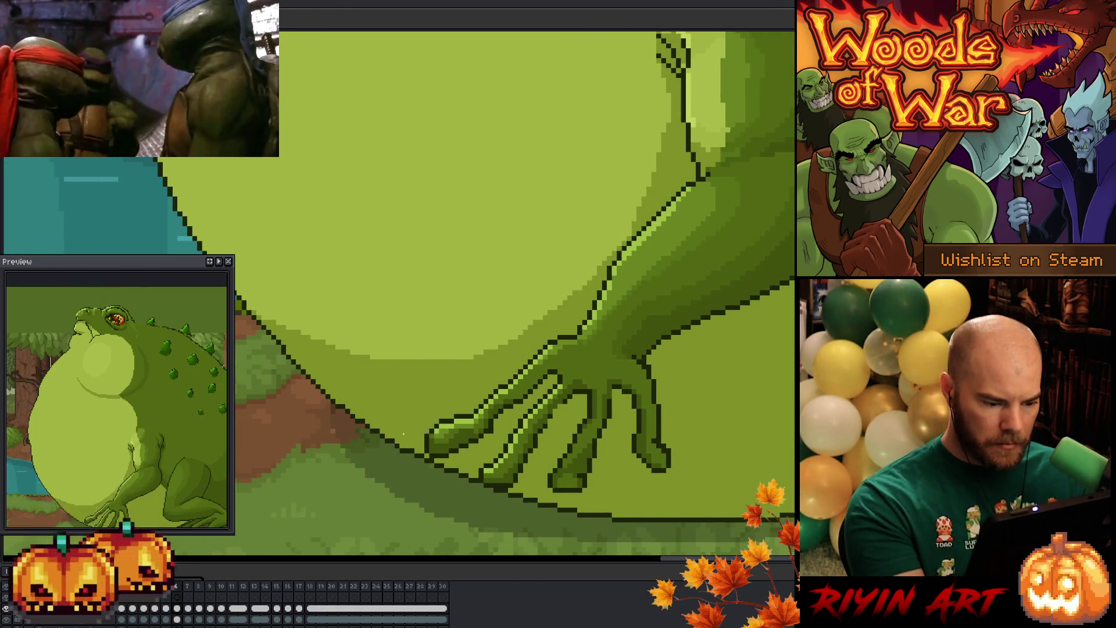
scroll(613, 468, right, 3)
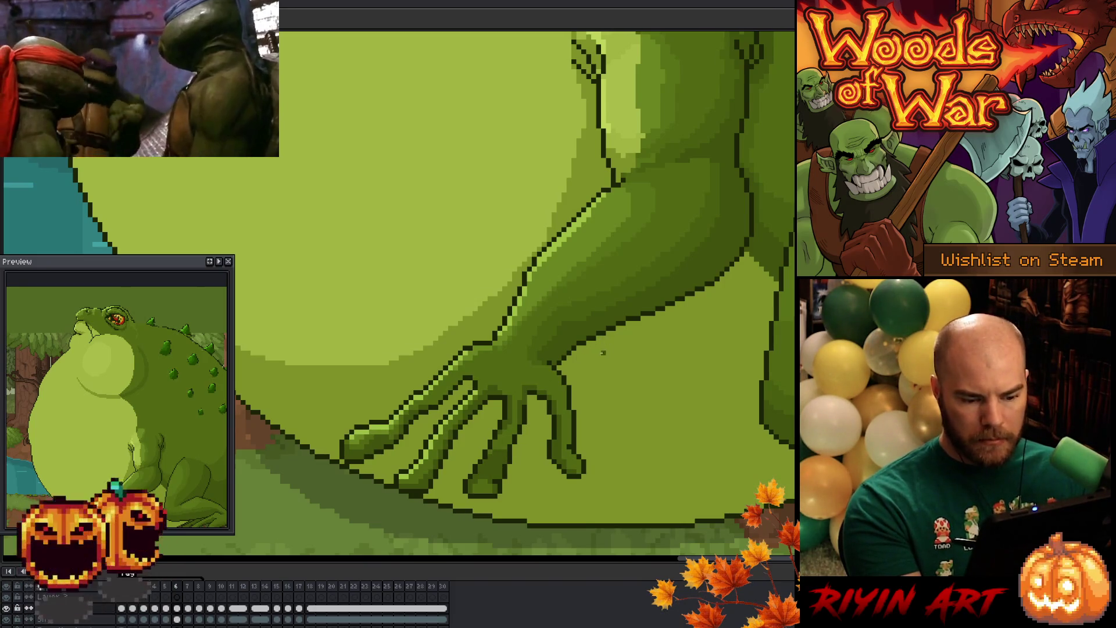
key(Right)
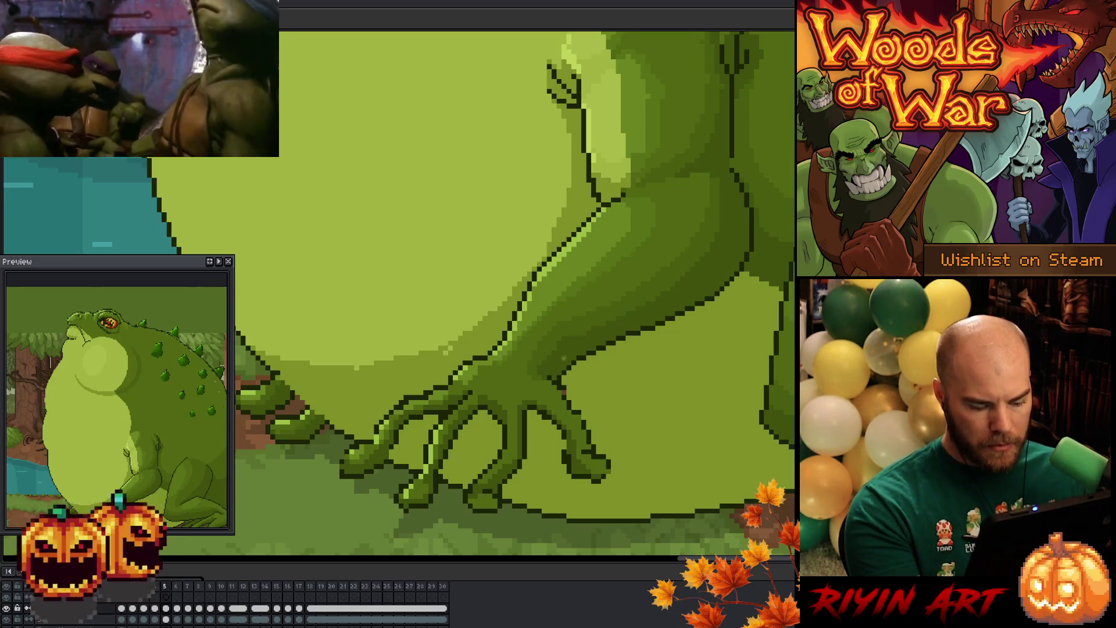
key(Left)
key(Right)
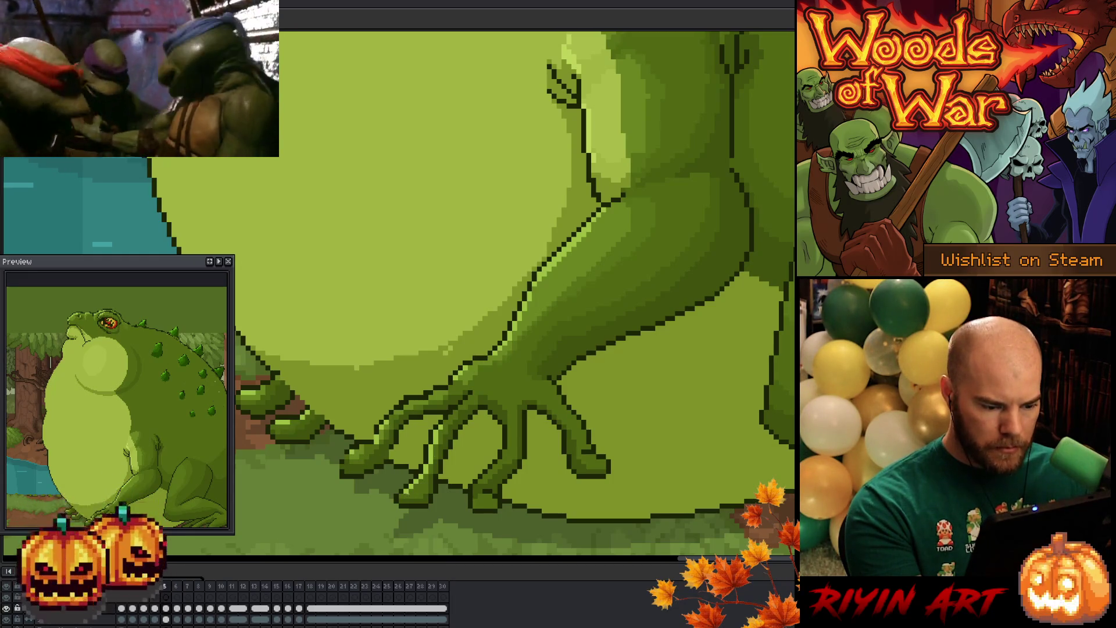
Step: Darken a pixel beside the lower finger tip and lighten one at the tip
click(414, 496)
click(402, 495)
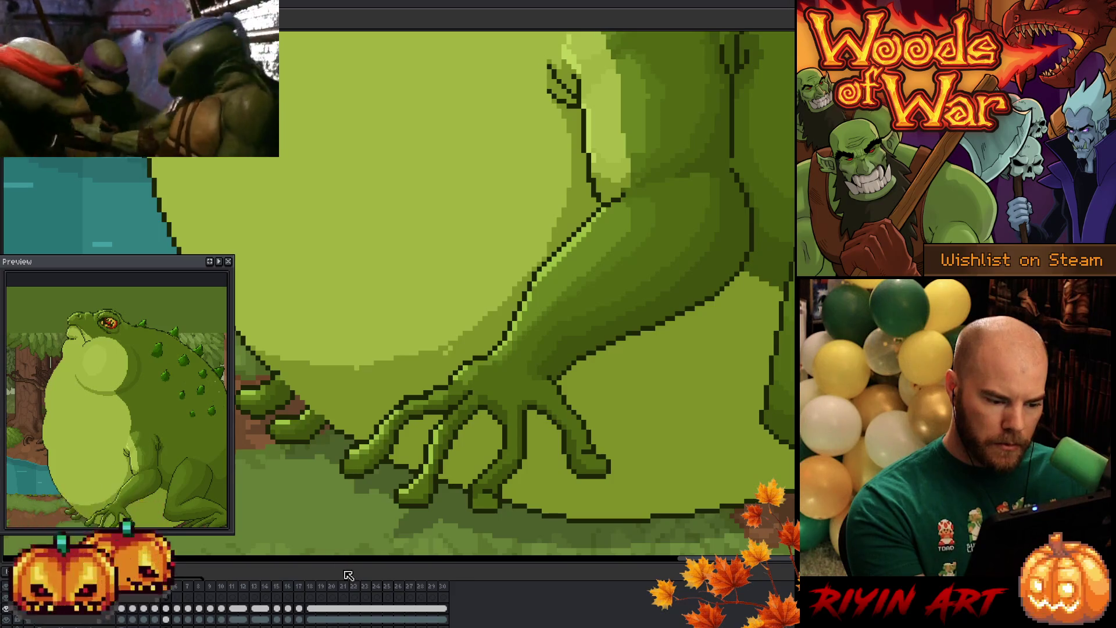
Step: Lasso the toe at the hand's lower left, shift it slightly, and deselect
key(b)
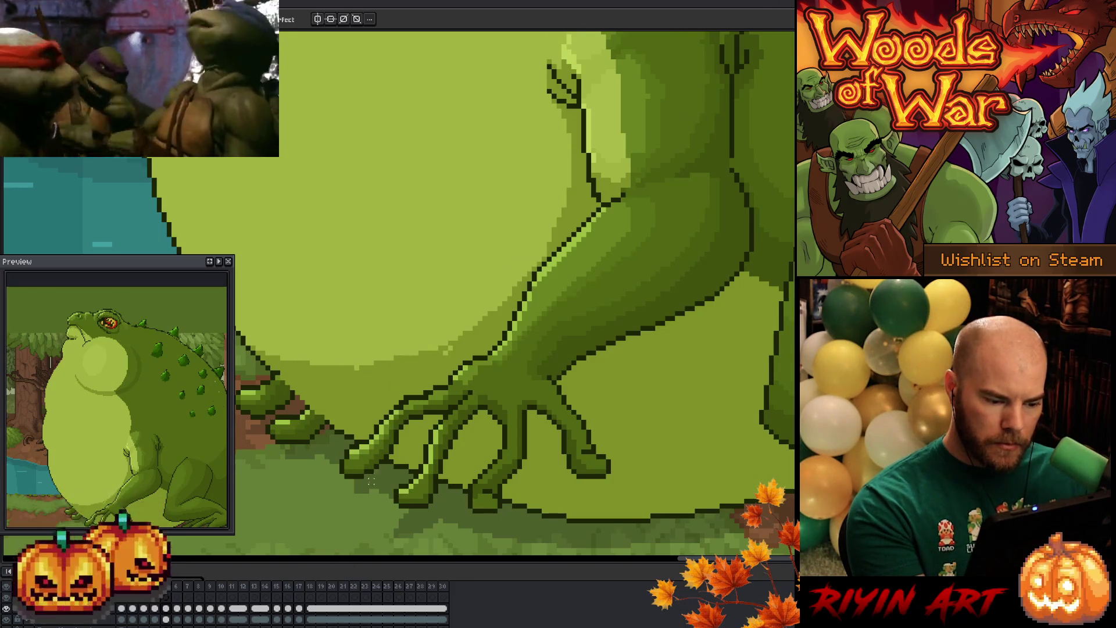
key(q)
drag(372, 474, 323, 494)
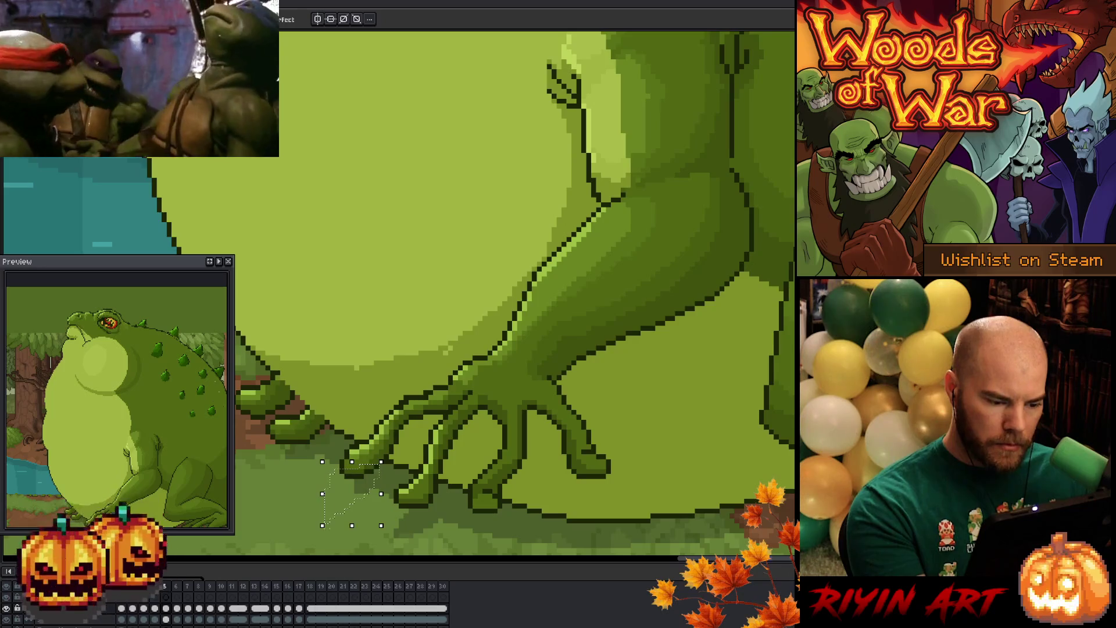
key(ctrl+d)
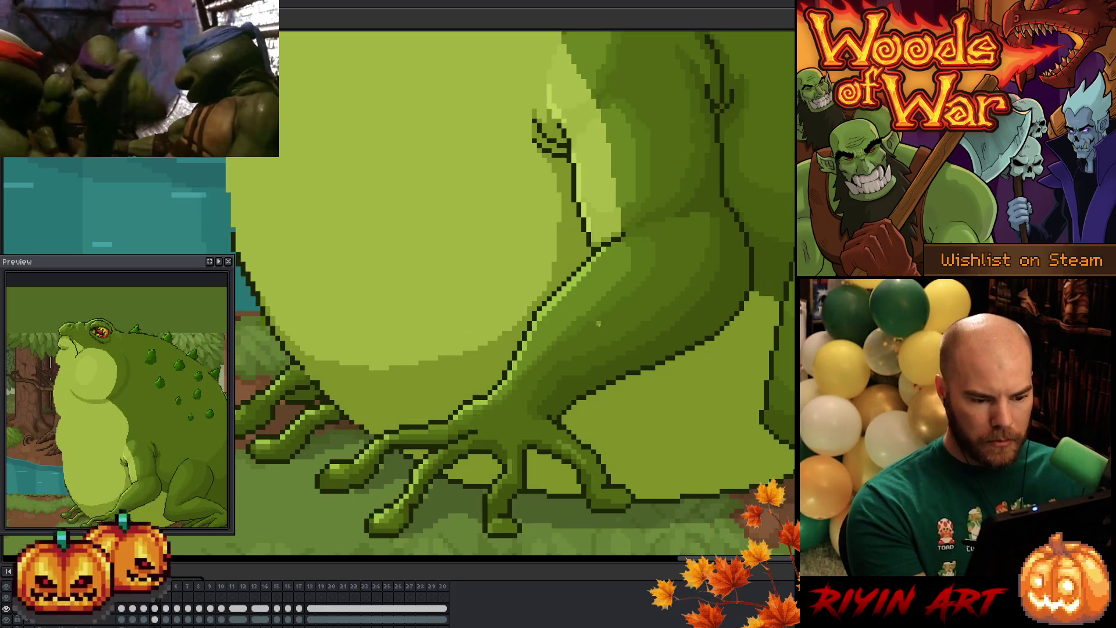
key(Return)
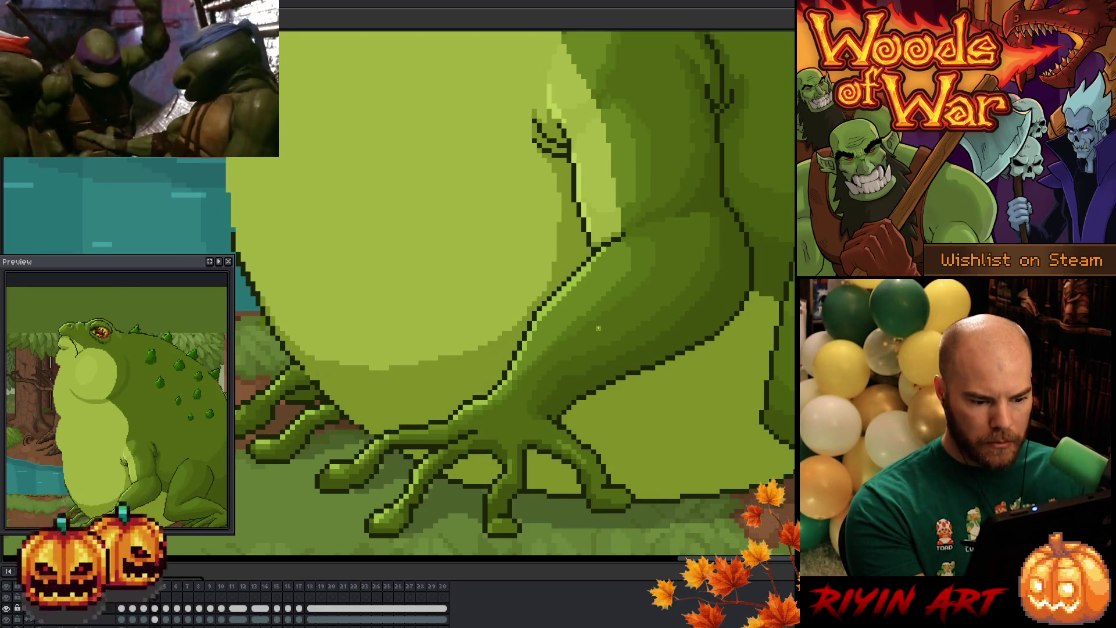
key(Return)
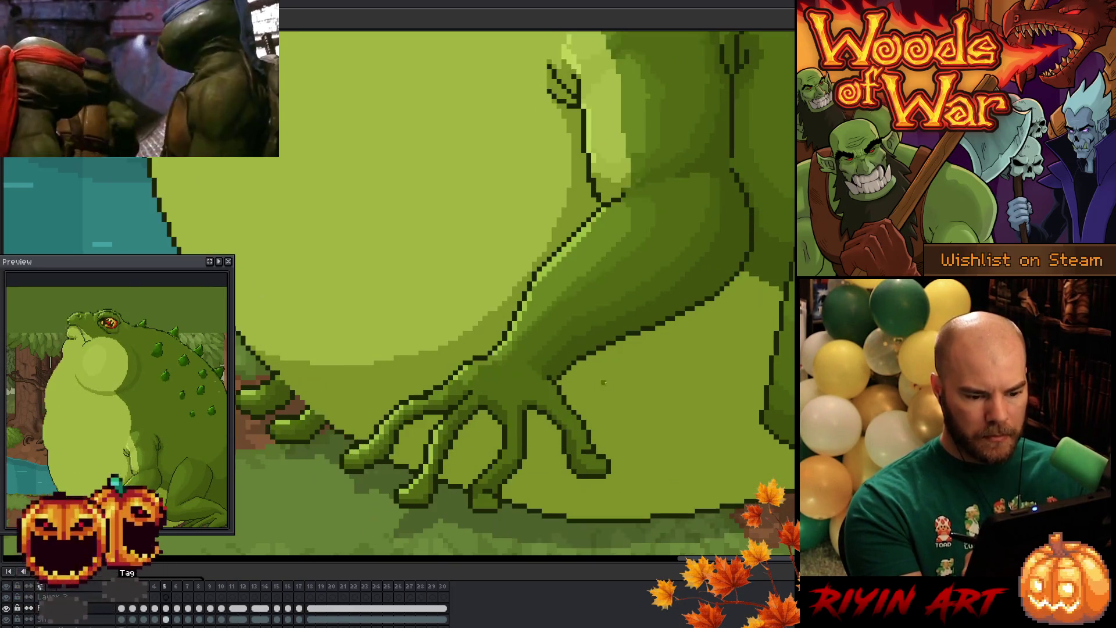
key(comma)
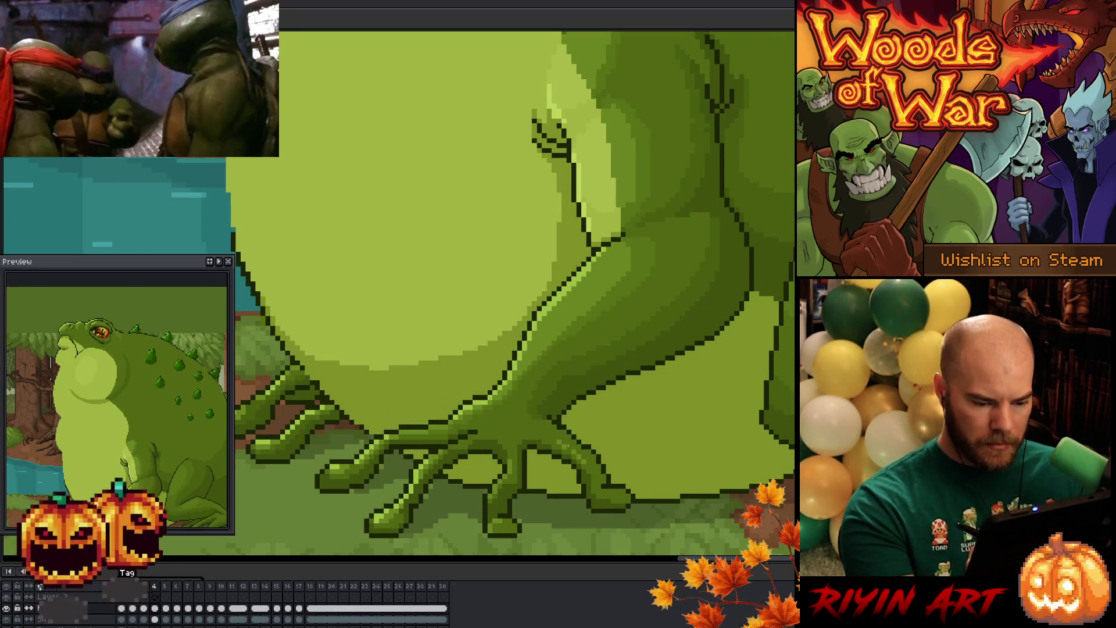
key(period)
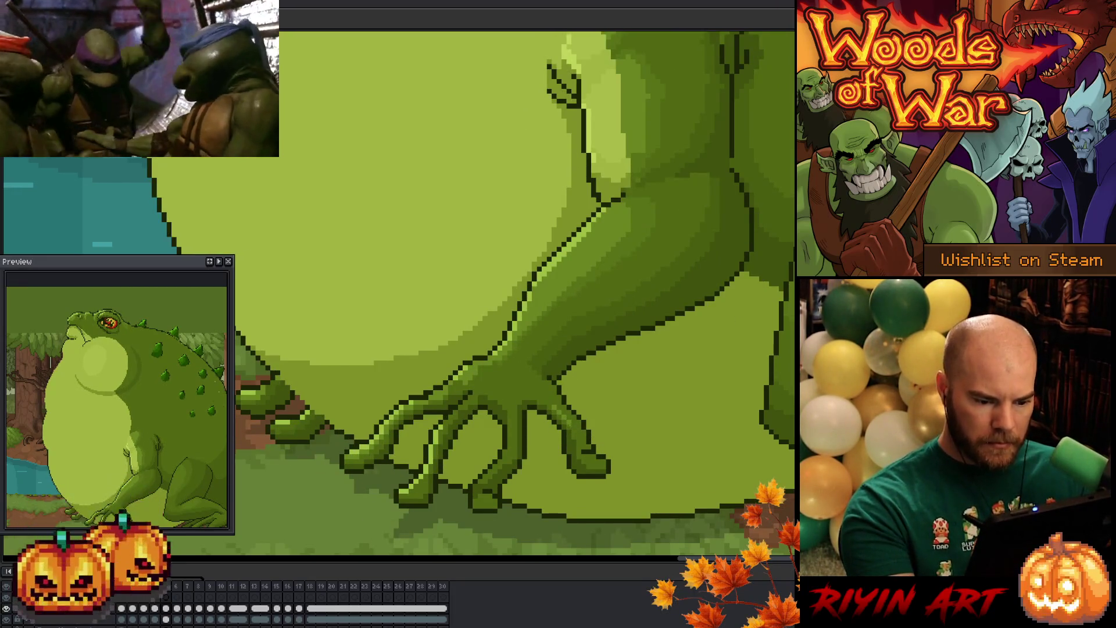
key(comma)
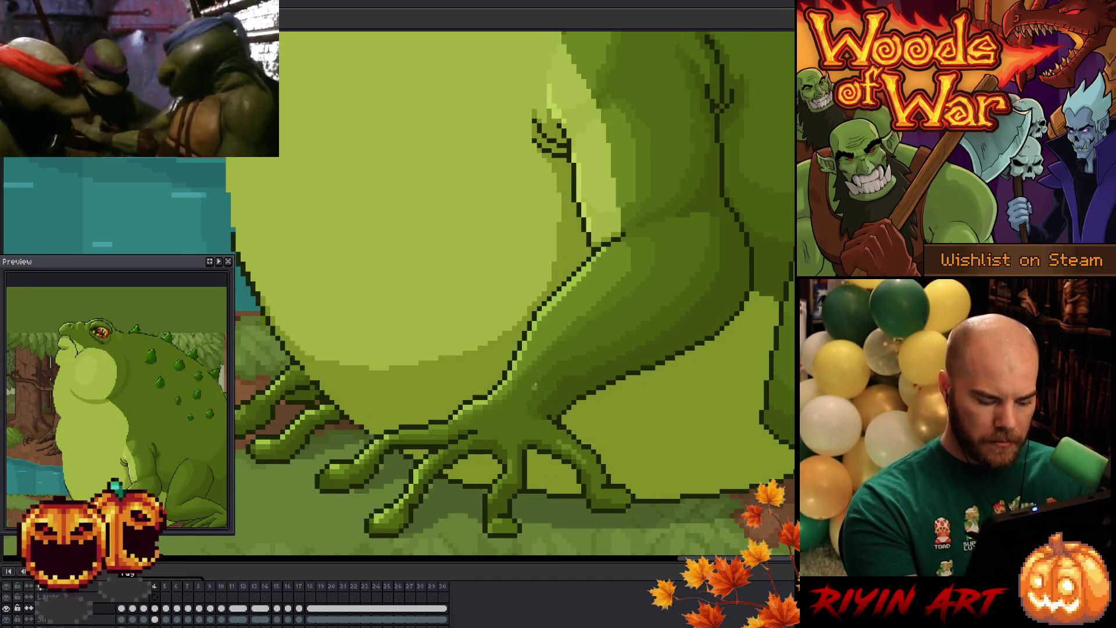
key(period)
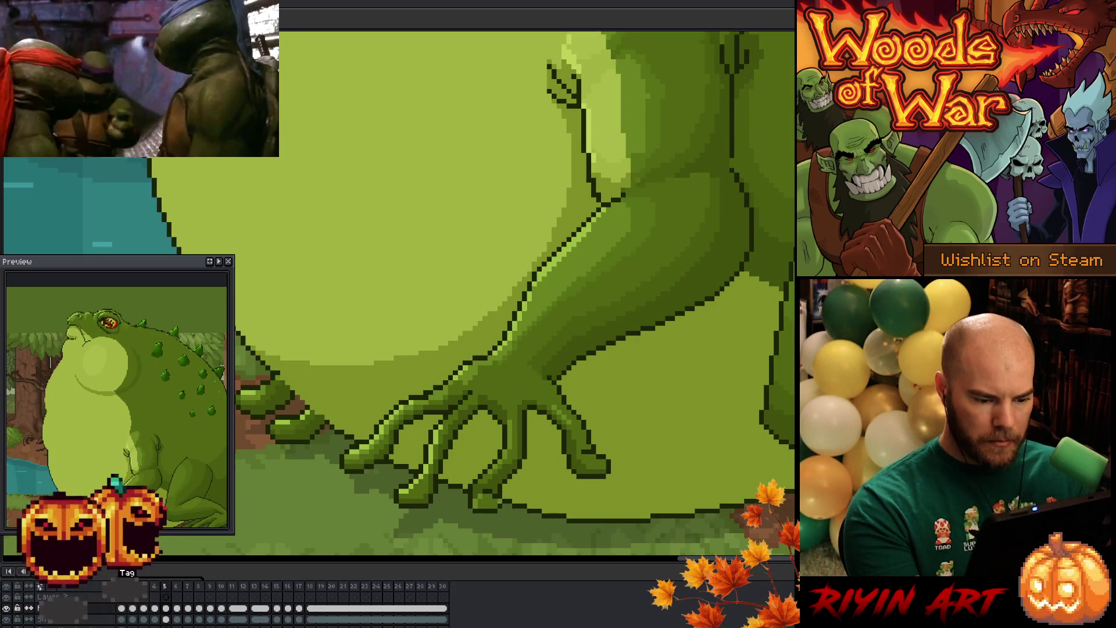
key(comma)
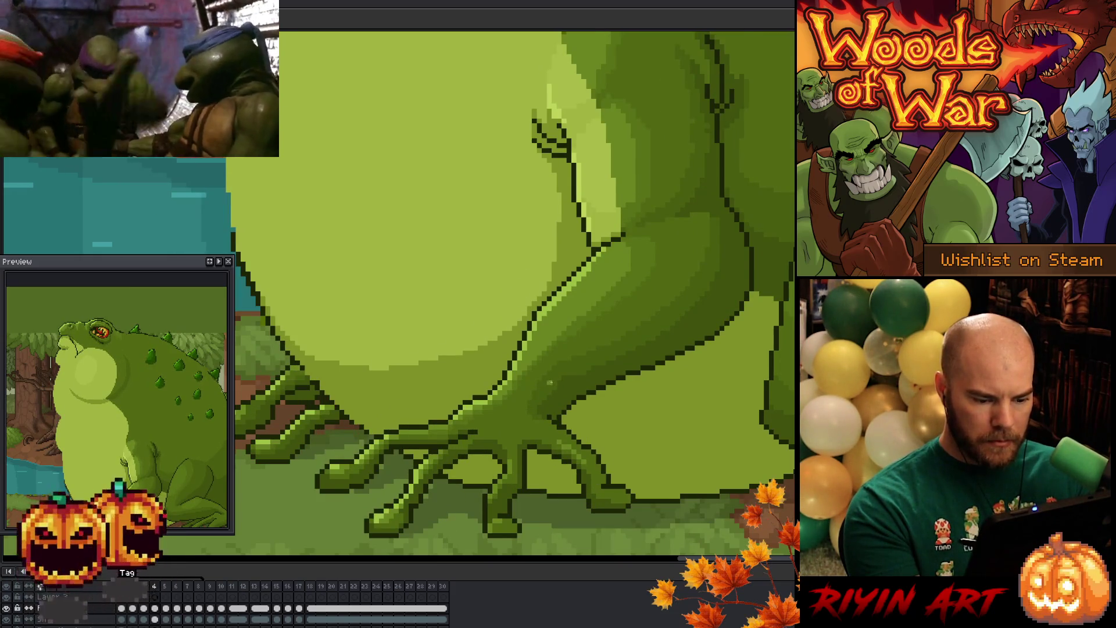
key(period)
key(comma)
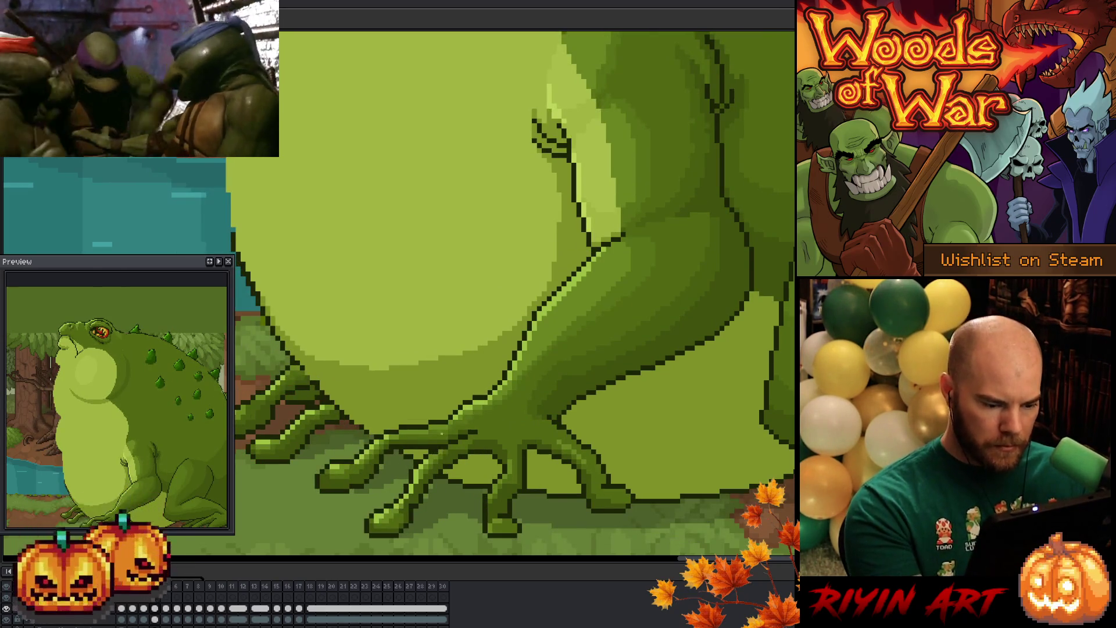
key(period)
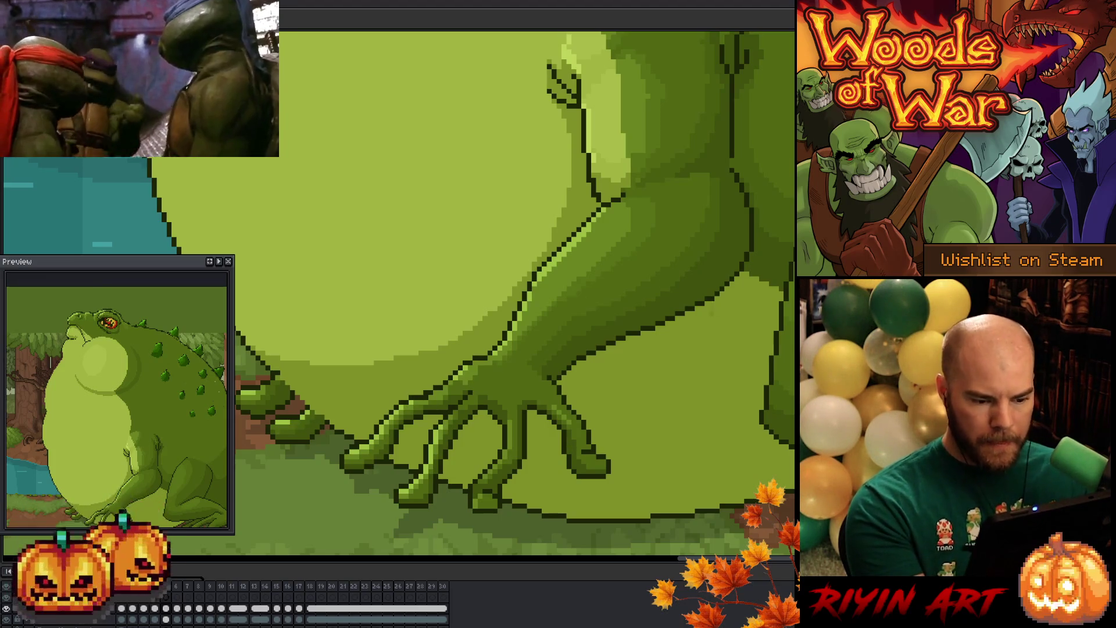
key(Left)
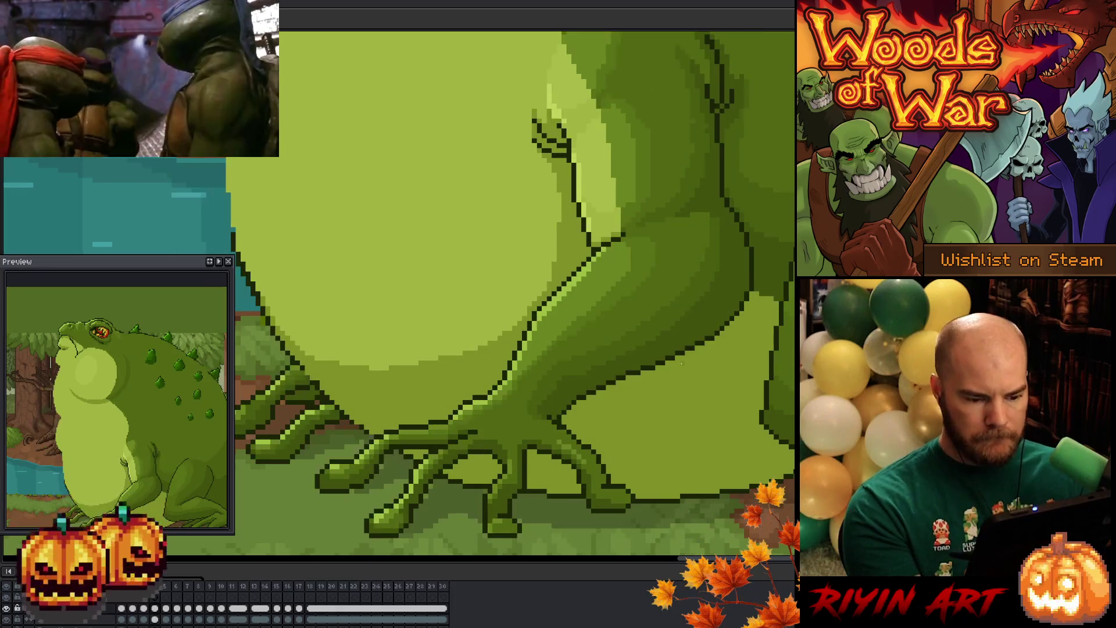
key(Right)
key(Left)
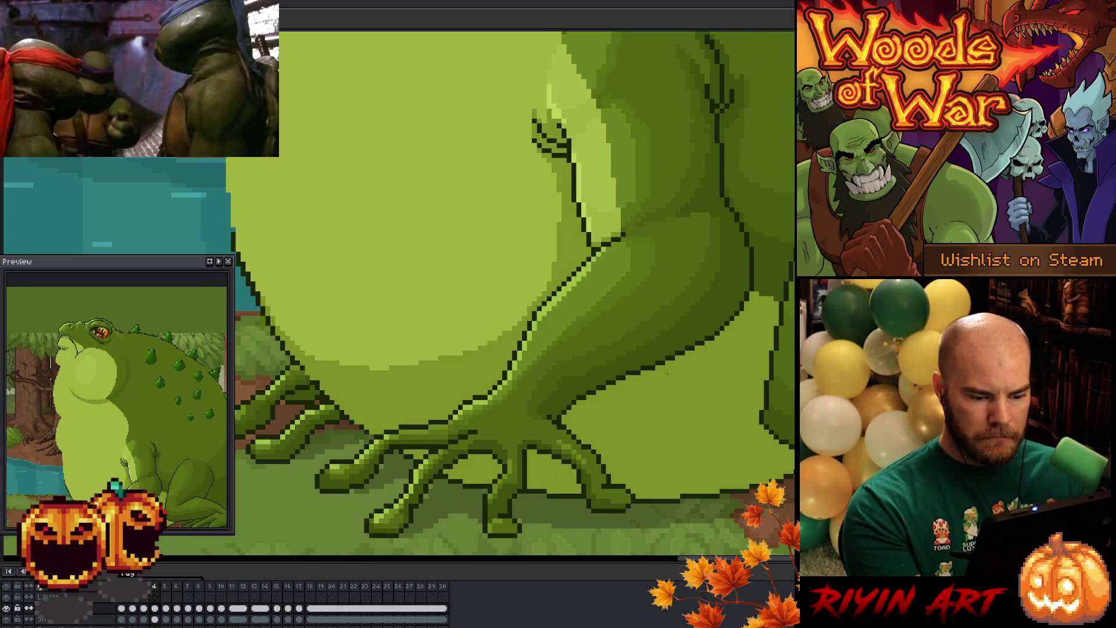
key(Right)
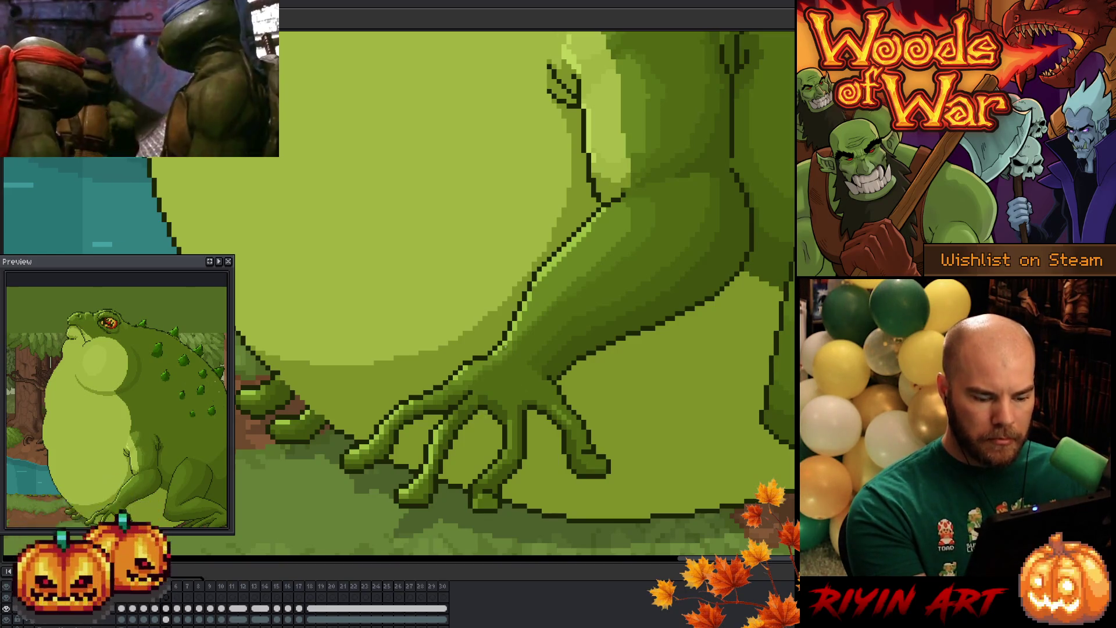
key(Left)
key(Right)
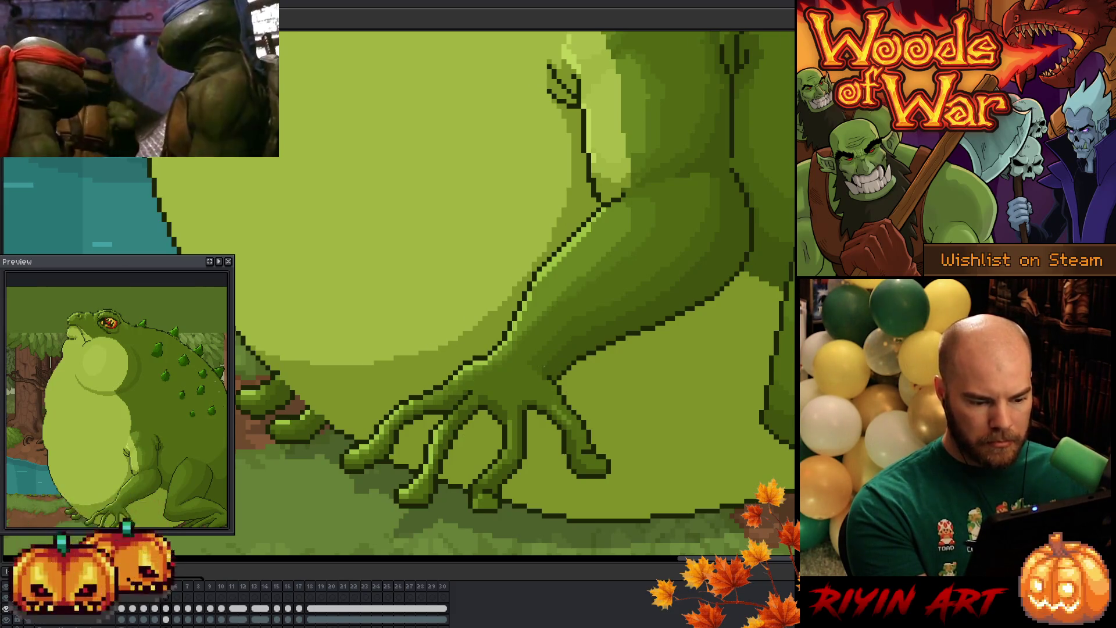
right_click(517, 364)
key(Escape)
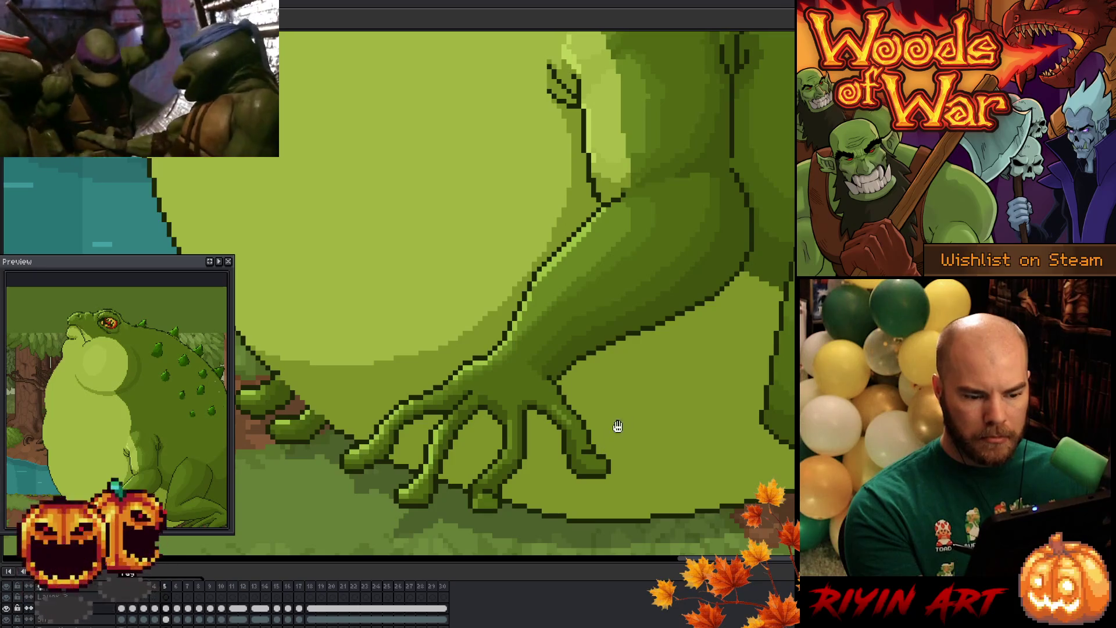
drag(736, 142, 672, 222)
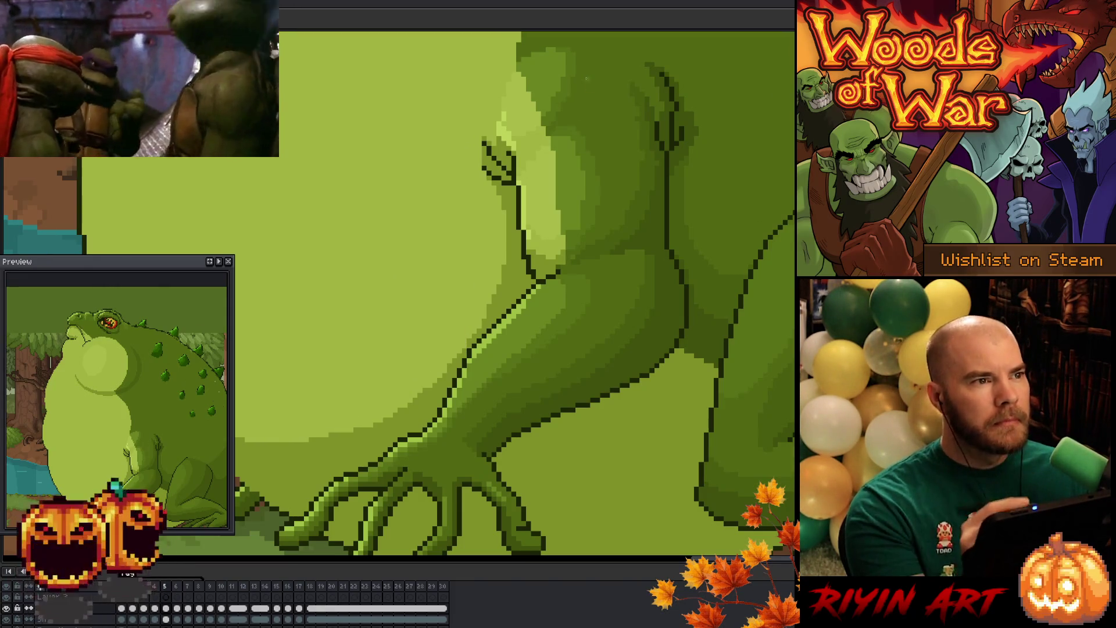
Step: Flip through frames 4, 5 and 6 to compare the hand, settling on frame 6
drag(595, 352, 628, 210)
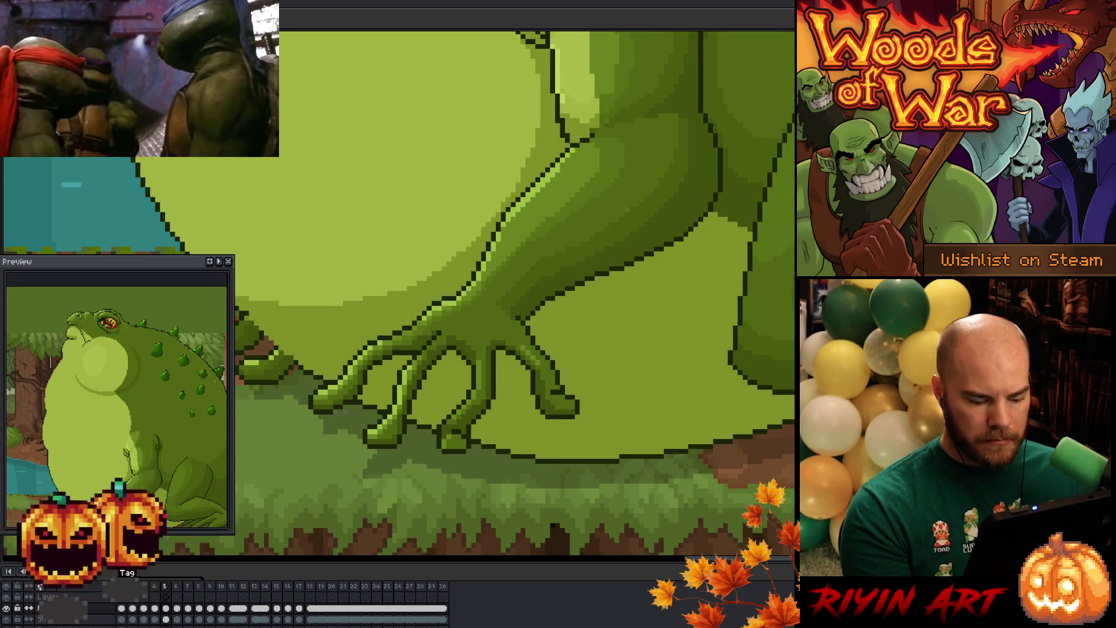
key(comma)
key(period)
key(comma)
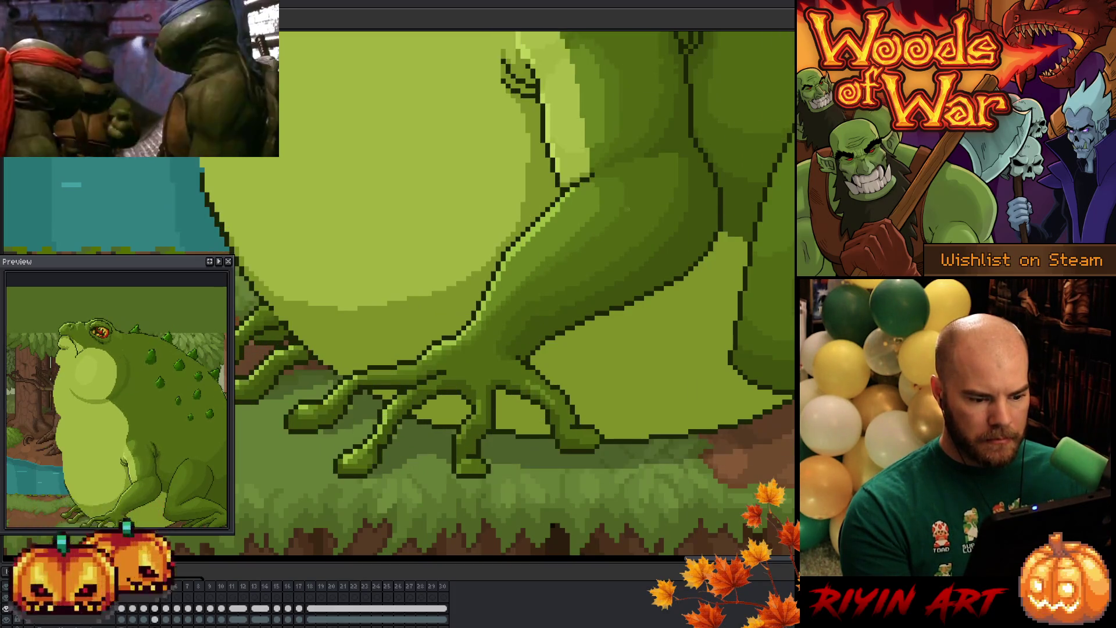
key(period)
key(period)
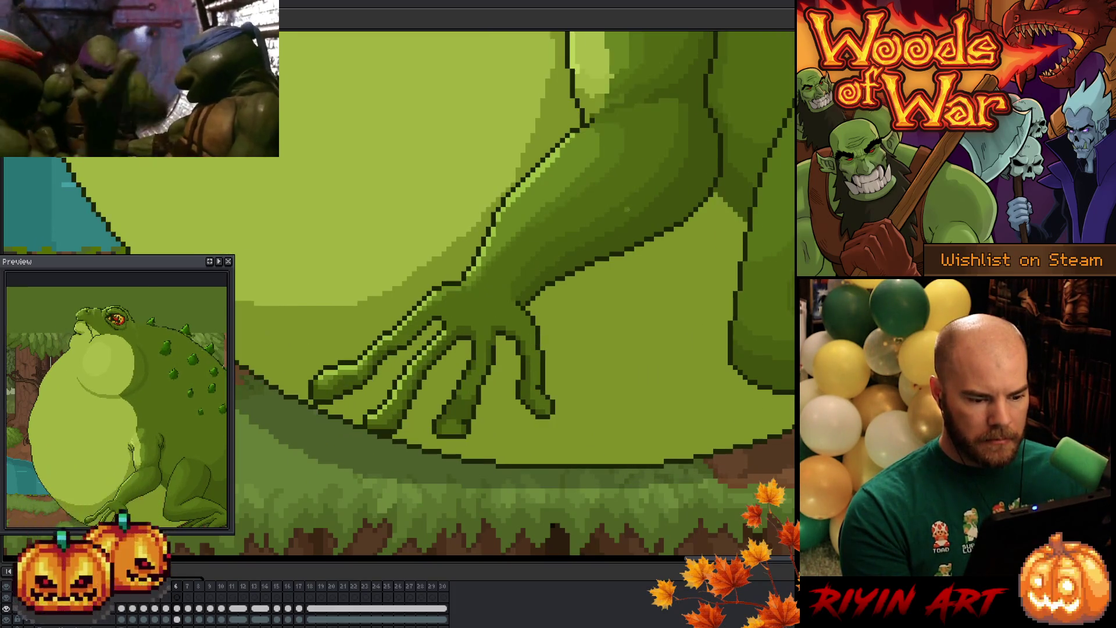
key(comma)
key(period)
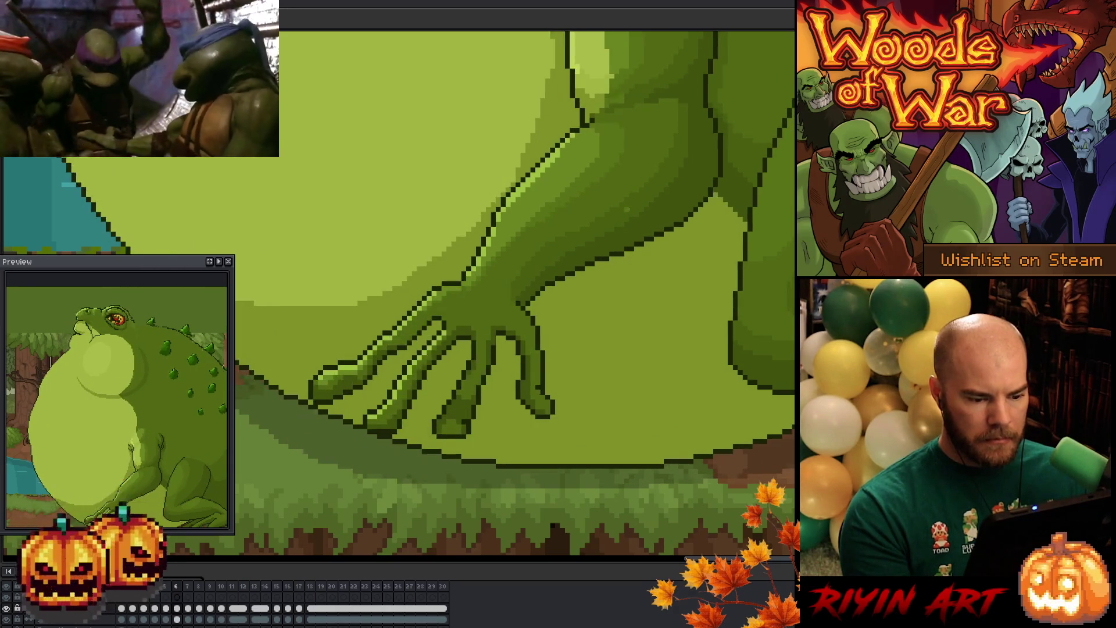
key(comma)
key(period)
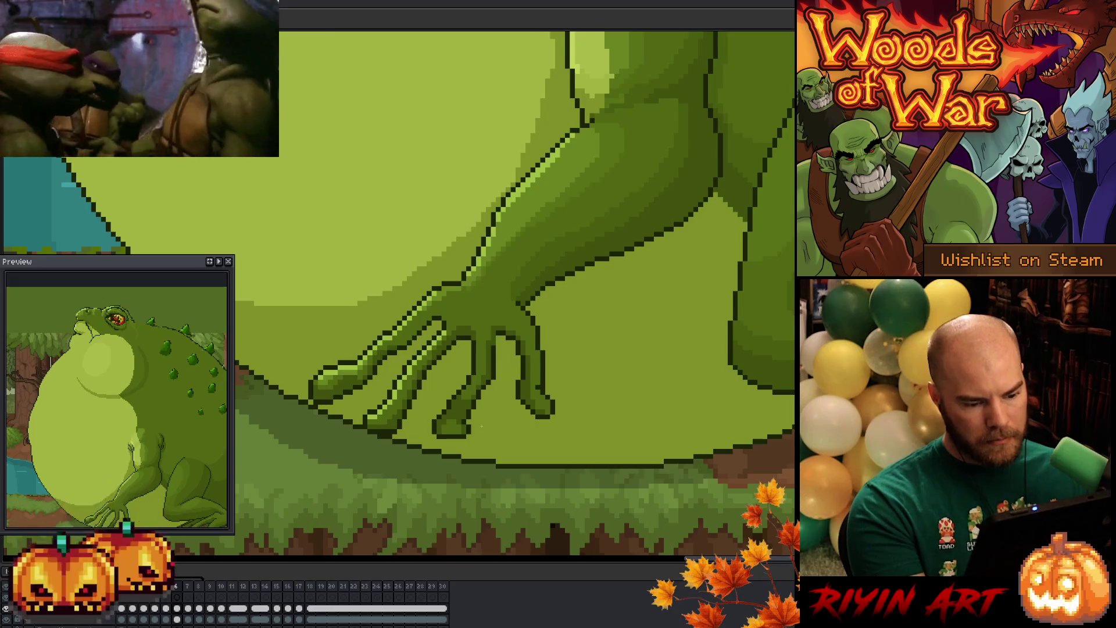
key(m)
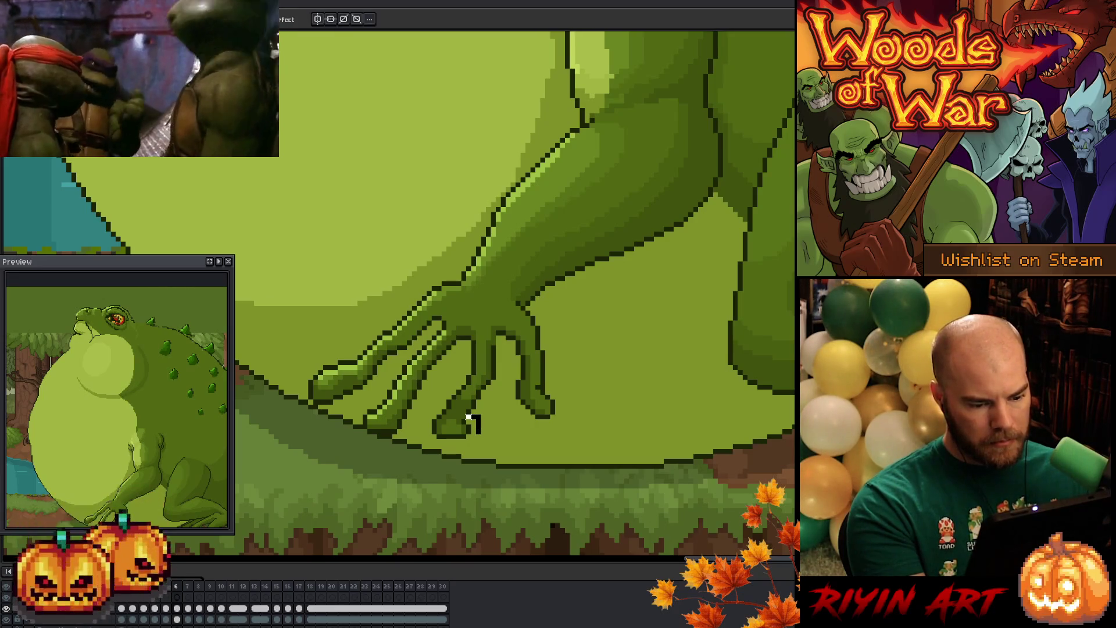
Step: Lasso and commit the frame-6 fingertip, then paint over stray grey pixels below it
mouse_move(459, 416)
mouse_down()
mouse_move(448, 407)
mouse_move(432, 439)
mouse_move(488, 445)
mouse_up()
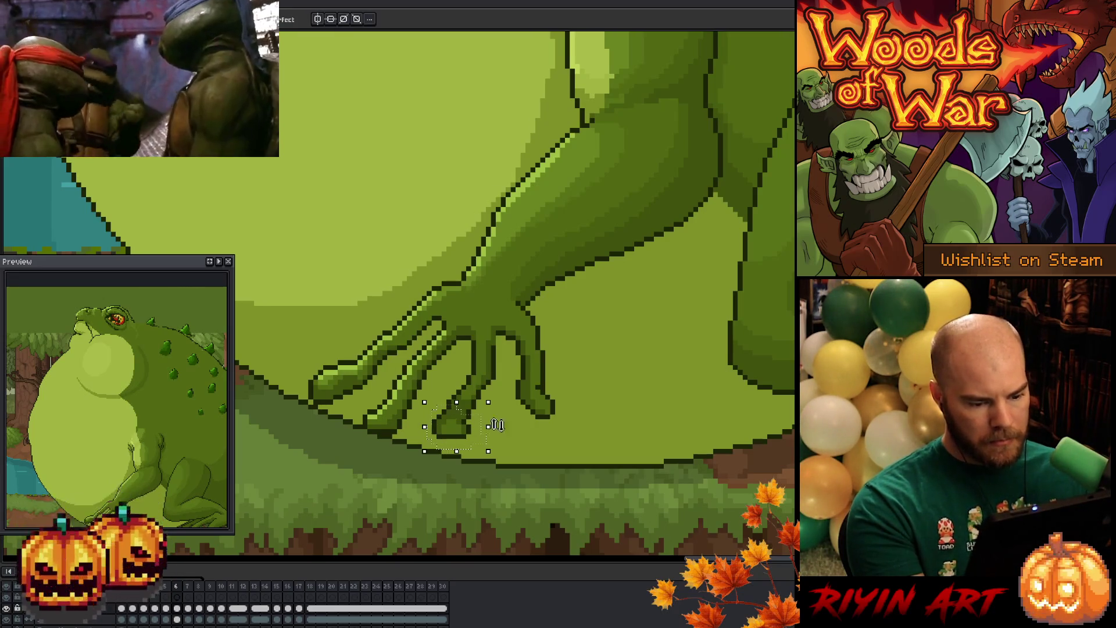
key(ctrl+d)
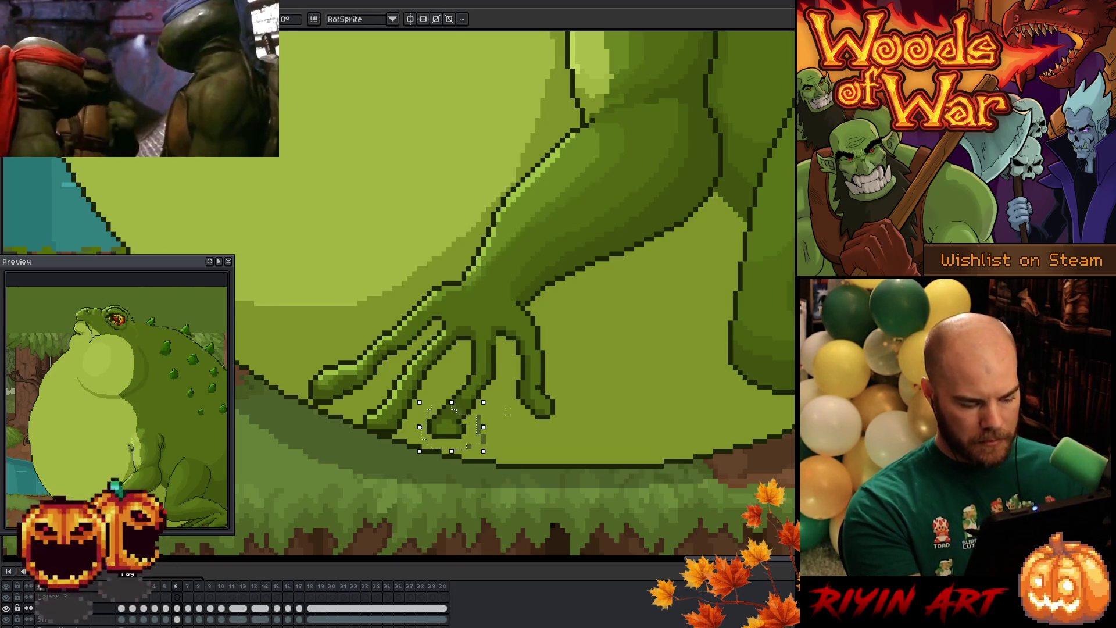
key(b)
drag(479, 414, 485, 446)
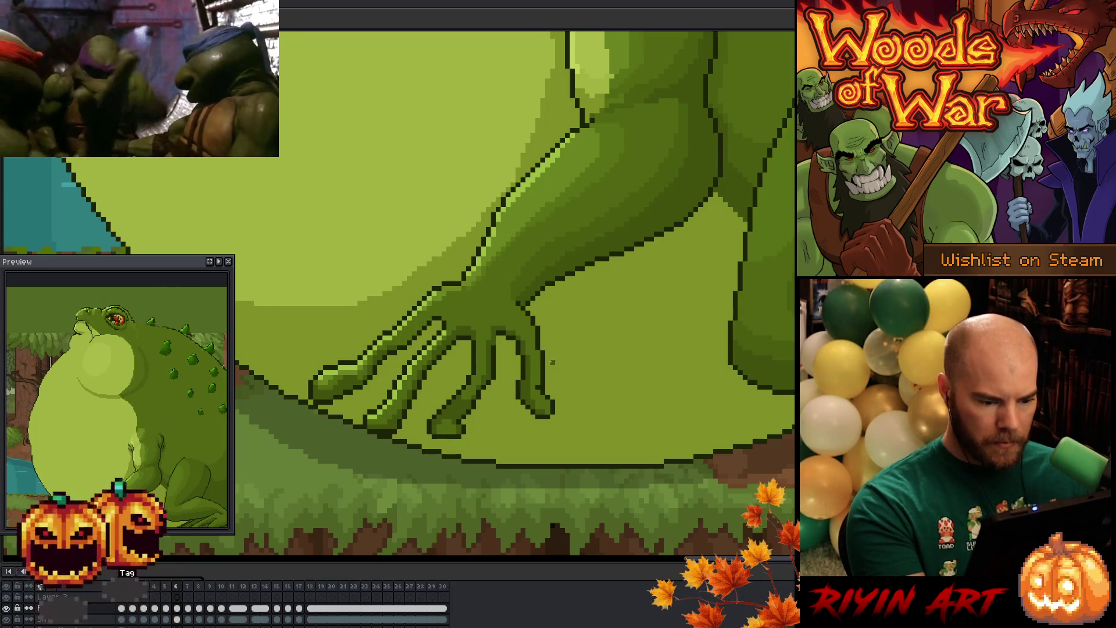
Step: After comparing frames 5 and 6, draw a dark pixel-perfect outline stroke along the finger
key(Right)
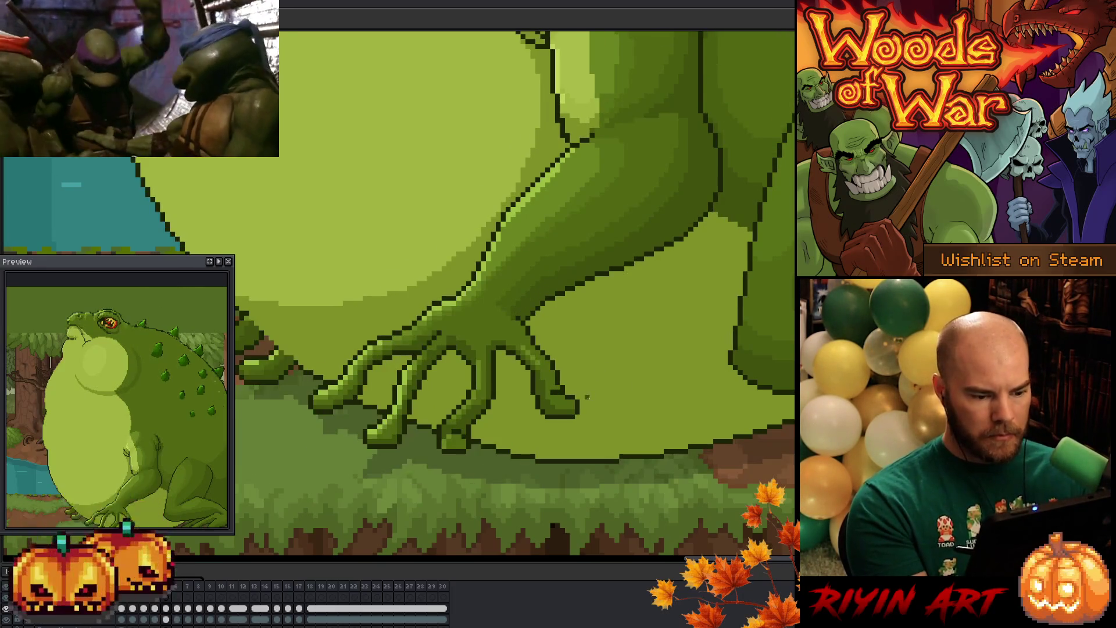
key(Left)
key(Right)
key(Left)
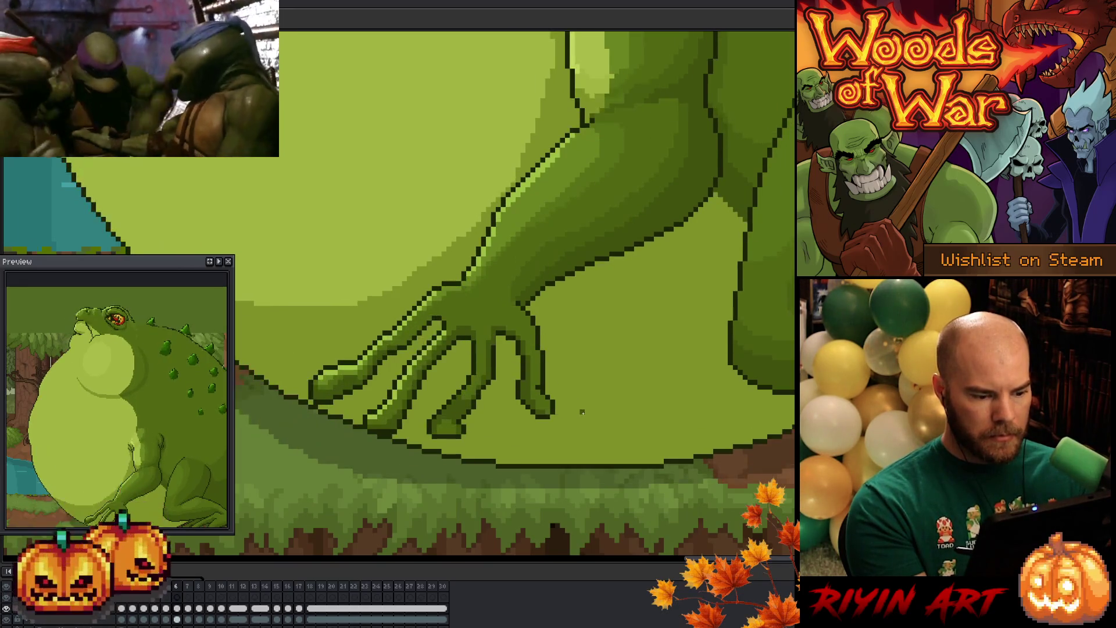
key(Left)
key(Right)
key(Left)
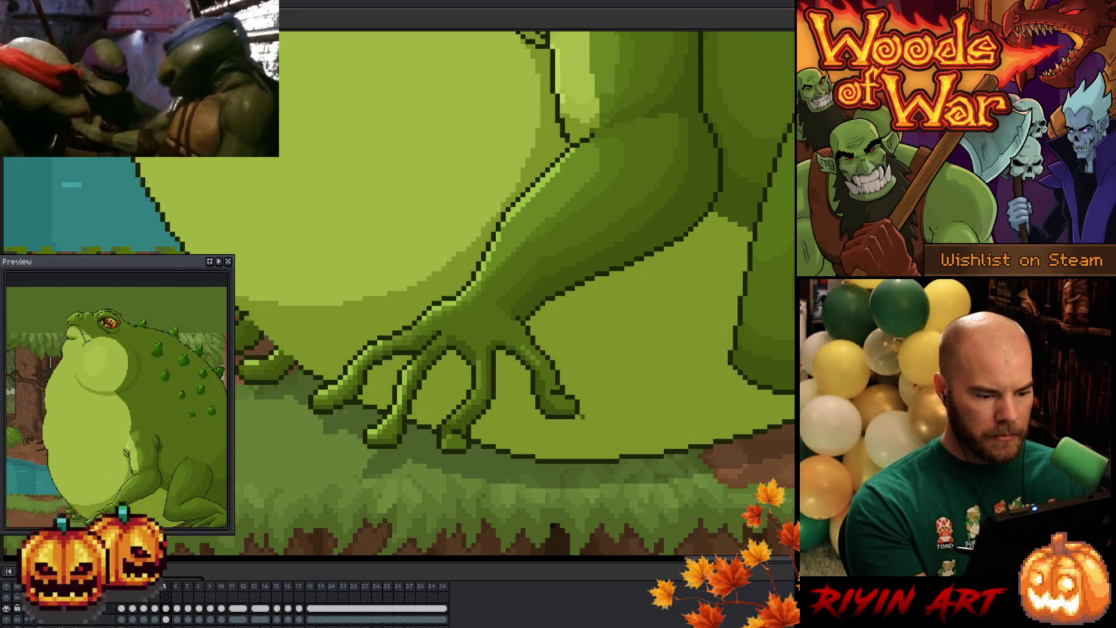
key(Right)
key(Left)
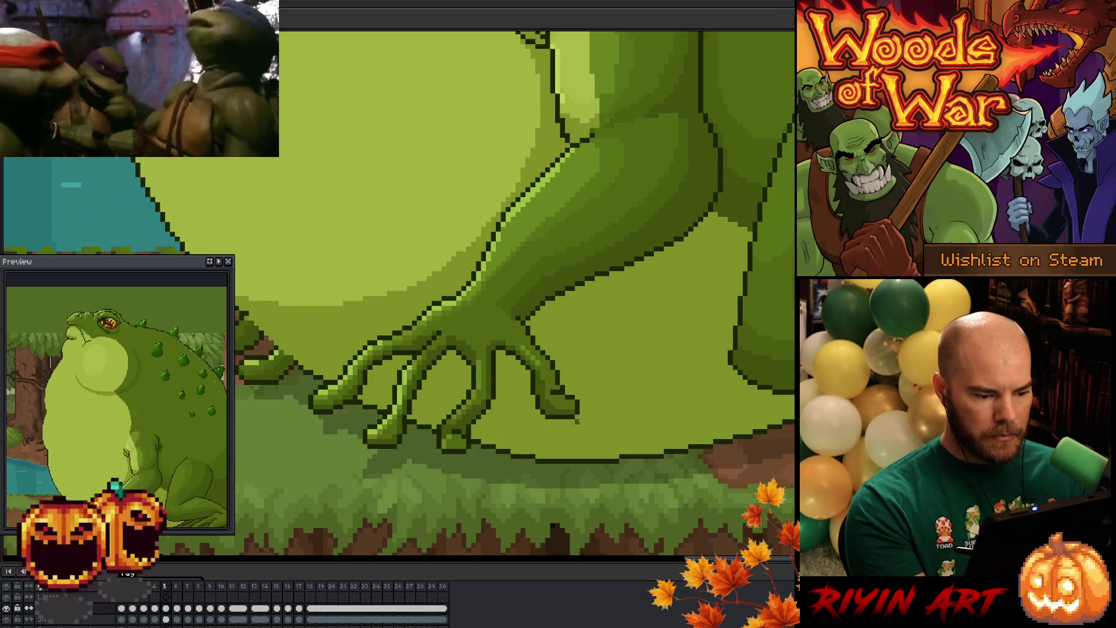
key(Right)
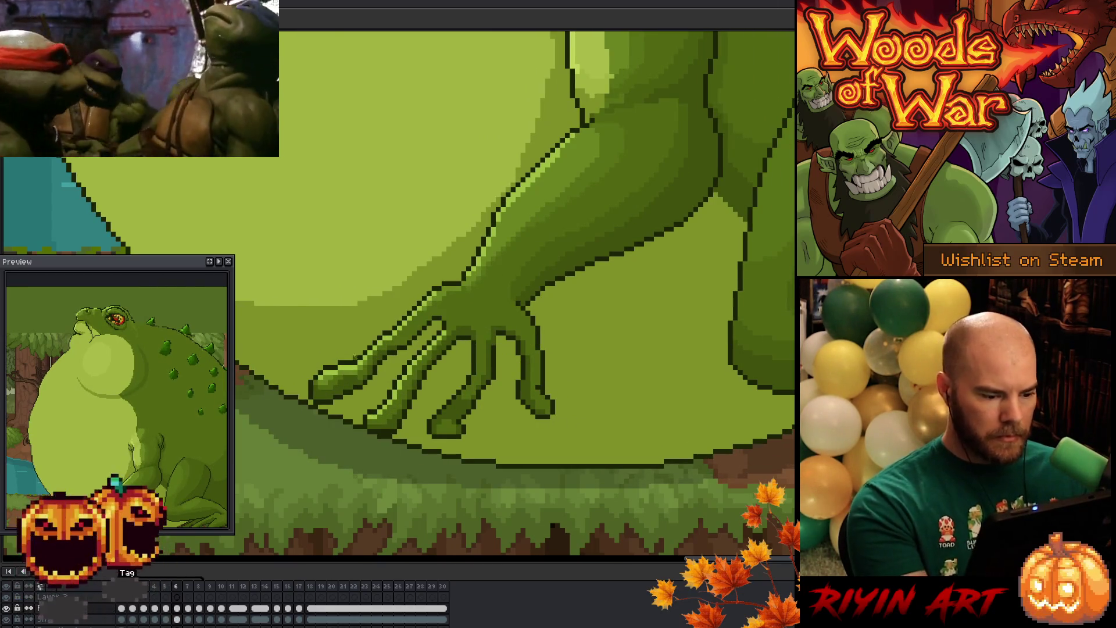
key(b)
mouse_move(344, 330)
mouse_down()
mouse_move(351, 383)
mouse_move(314, 402)
mouse_move(305, 361)
mouse_up()
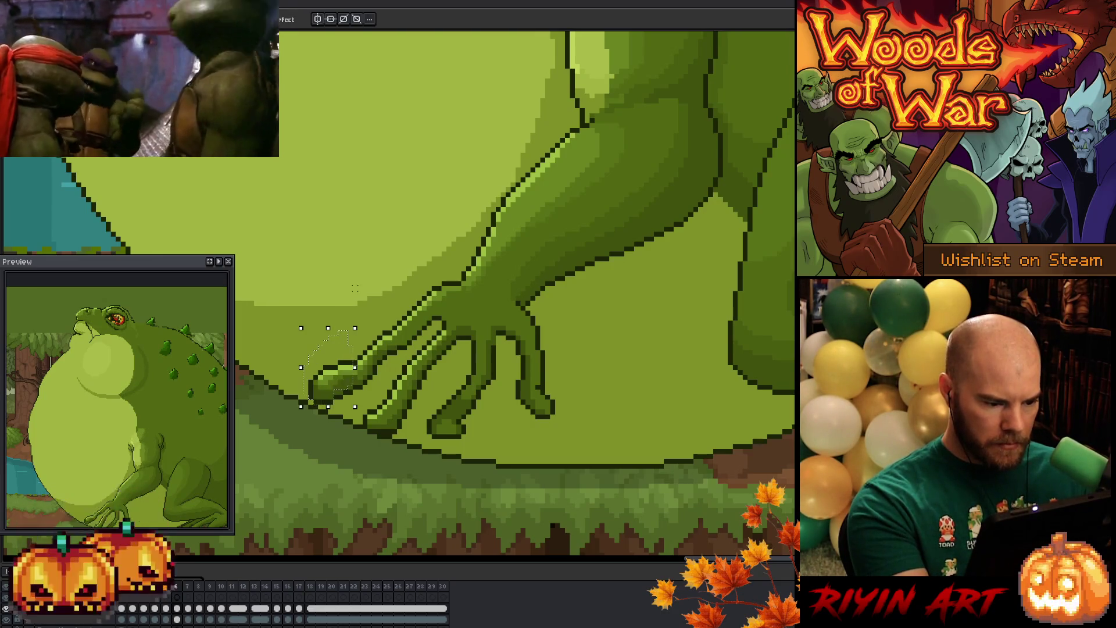
Step: Deselect and erase the faint reddish line beside the finger, checking against frame 5
key(ctrl+d)
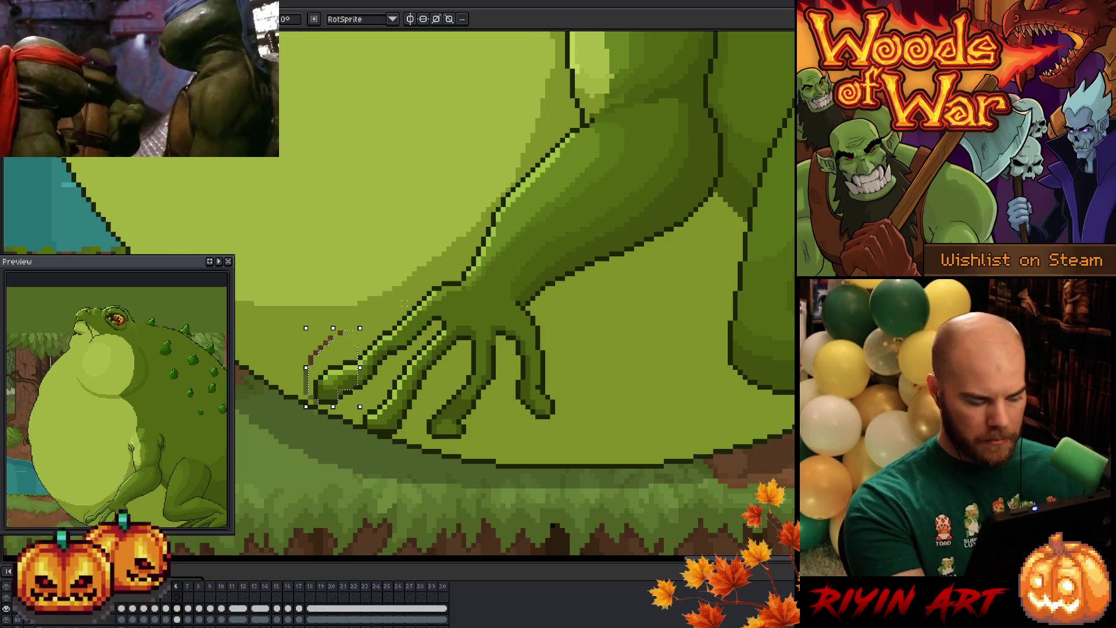
key(e)
mouse_move(352, 331)
mouse_down()
mouse_move(314, 355)
mouse_move(305, 386)
mouse_up()
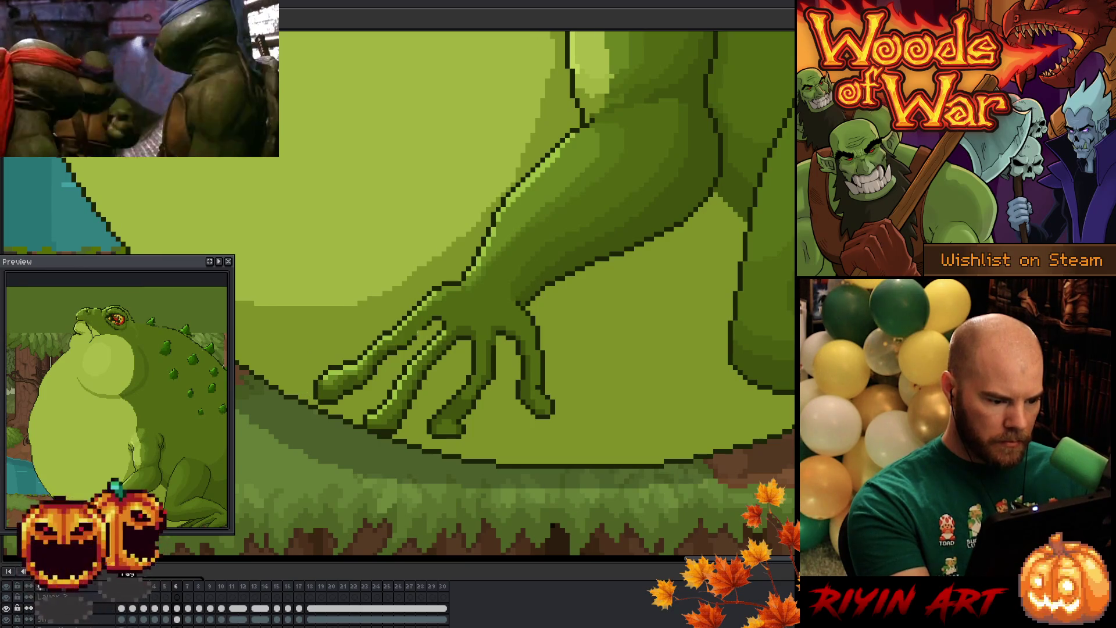
key(comma)
key(period)
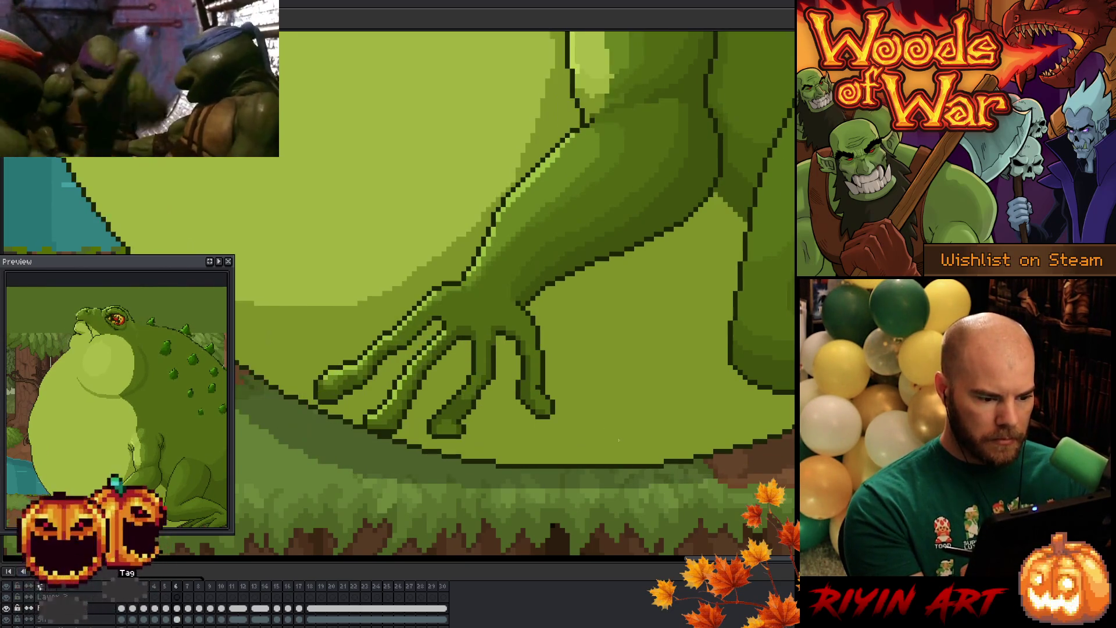
key(comma)
key(period)
key(comma)
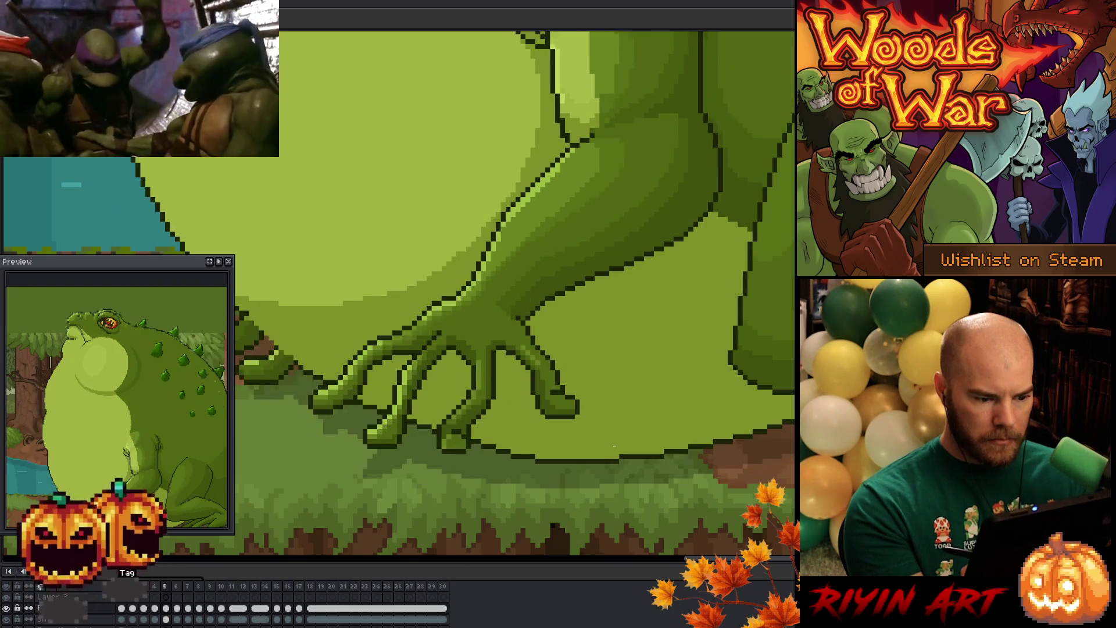
key(period)
key(comma)
key(period)
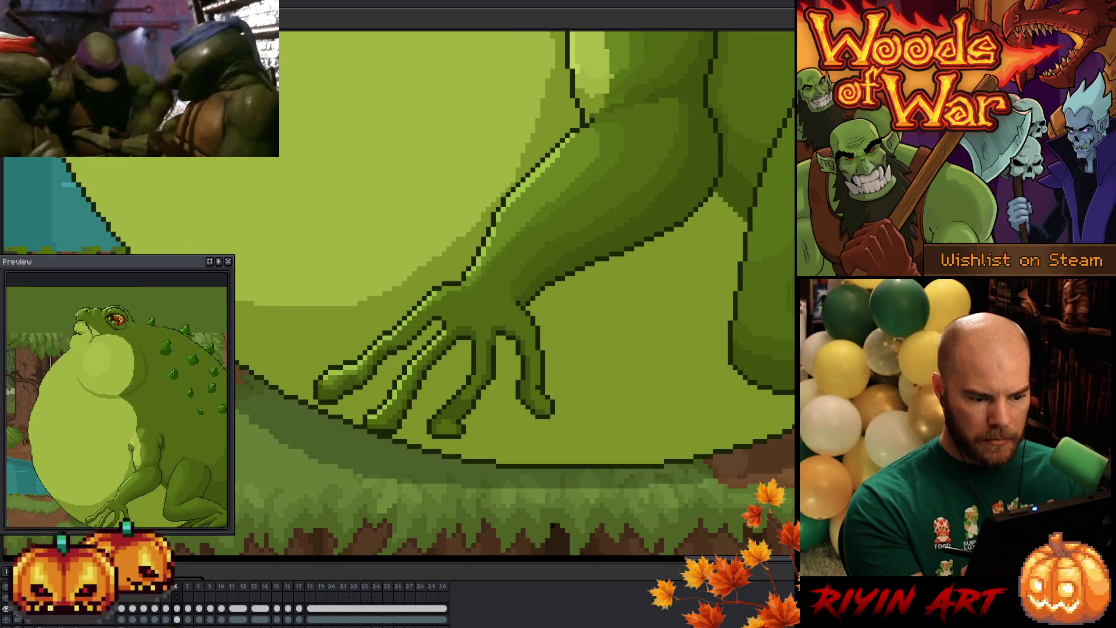
key(comma)
key(period)
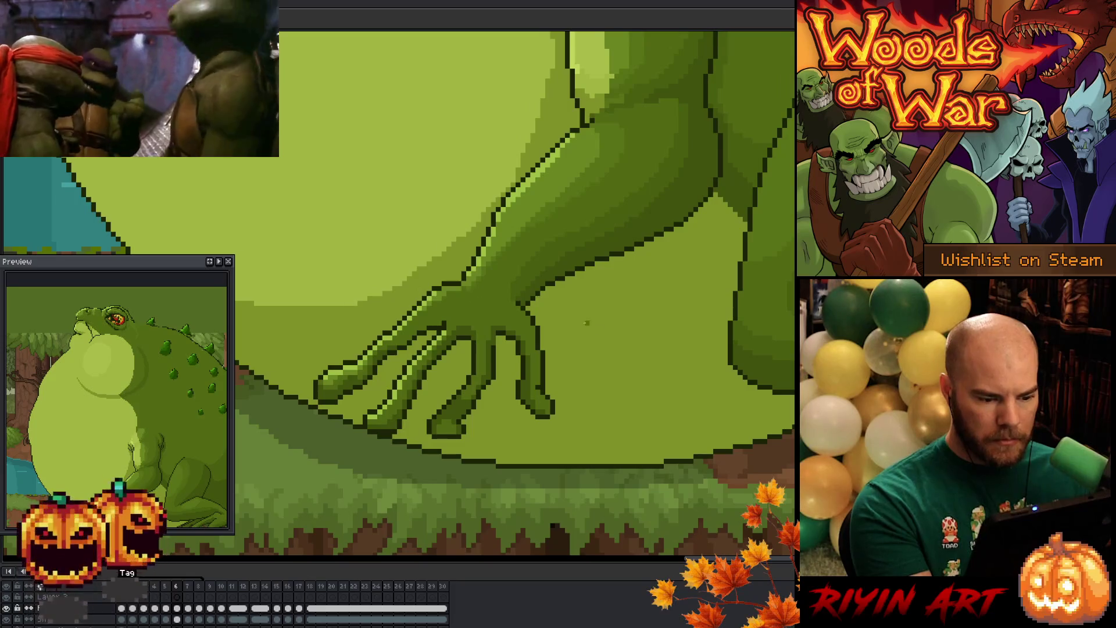
key(comma)
key(period)
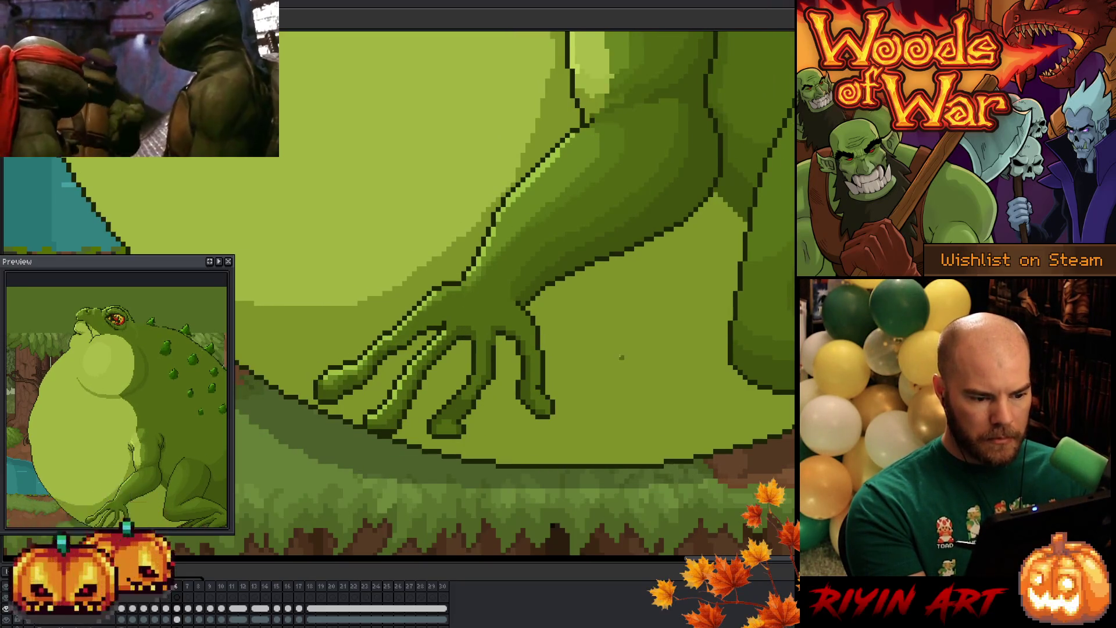
key(comma)
key(period)
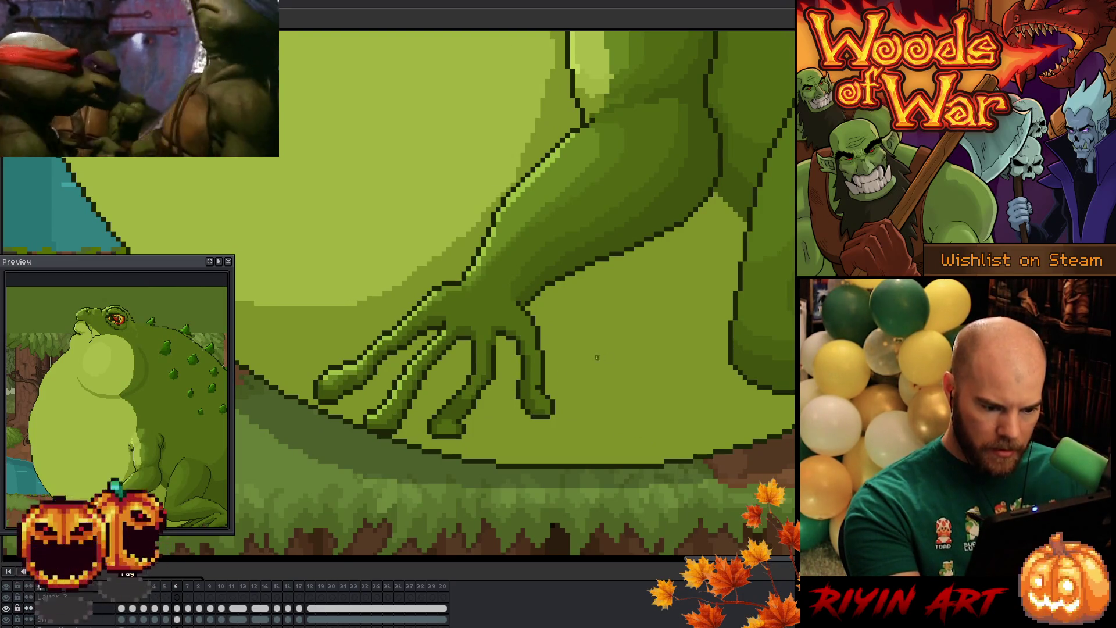
key(Right)
key(Left)
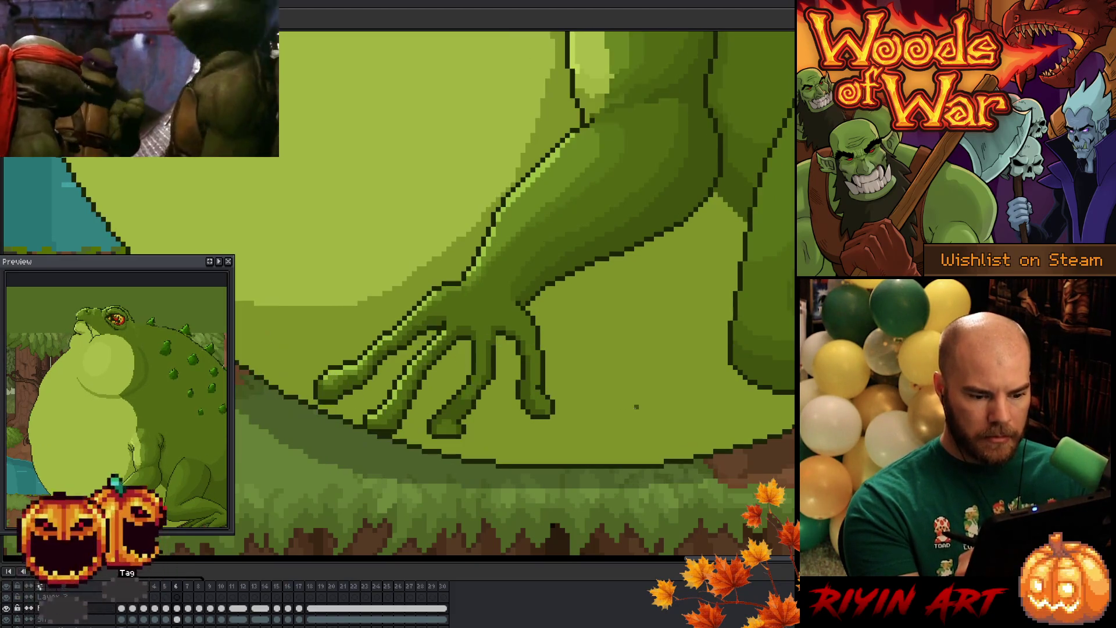
key(Left)
key(Right)
key(Left)
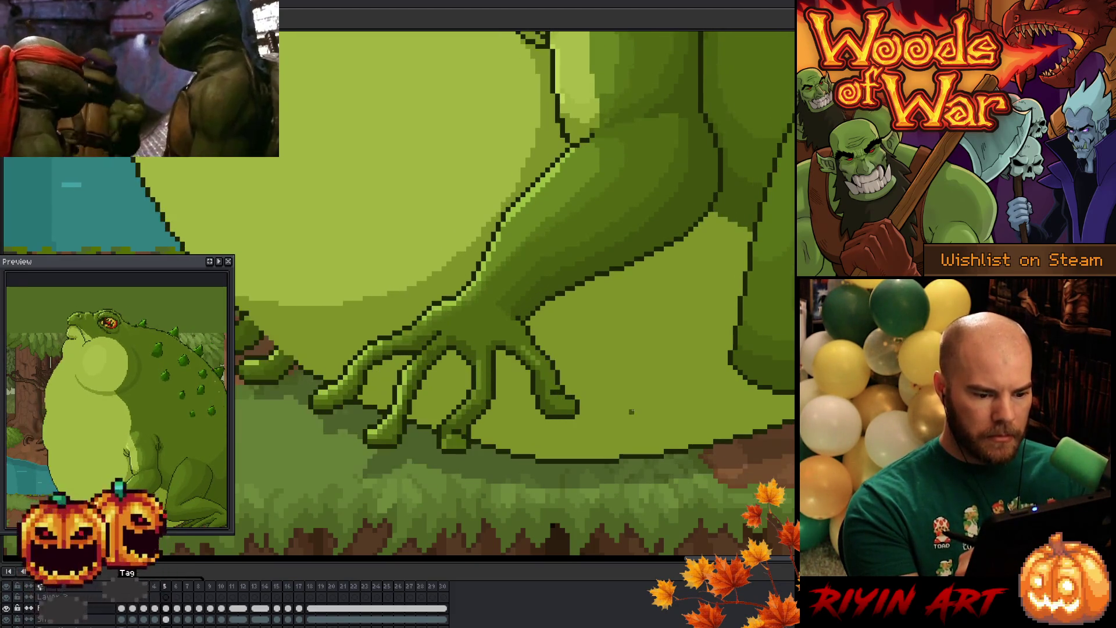
key(Right)
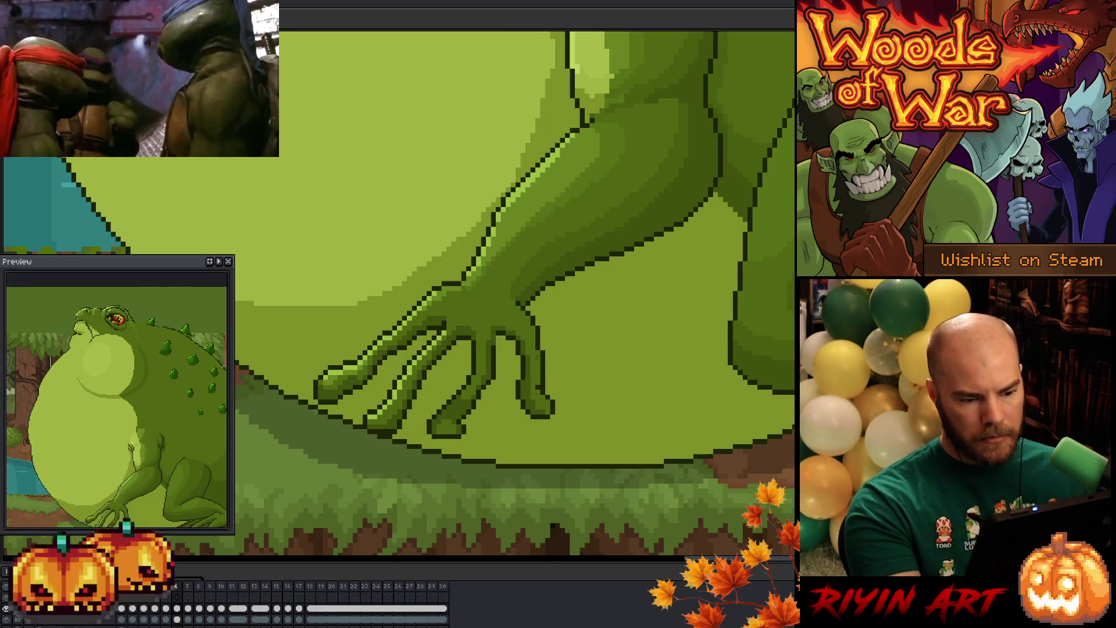
key(Right)
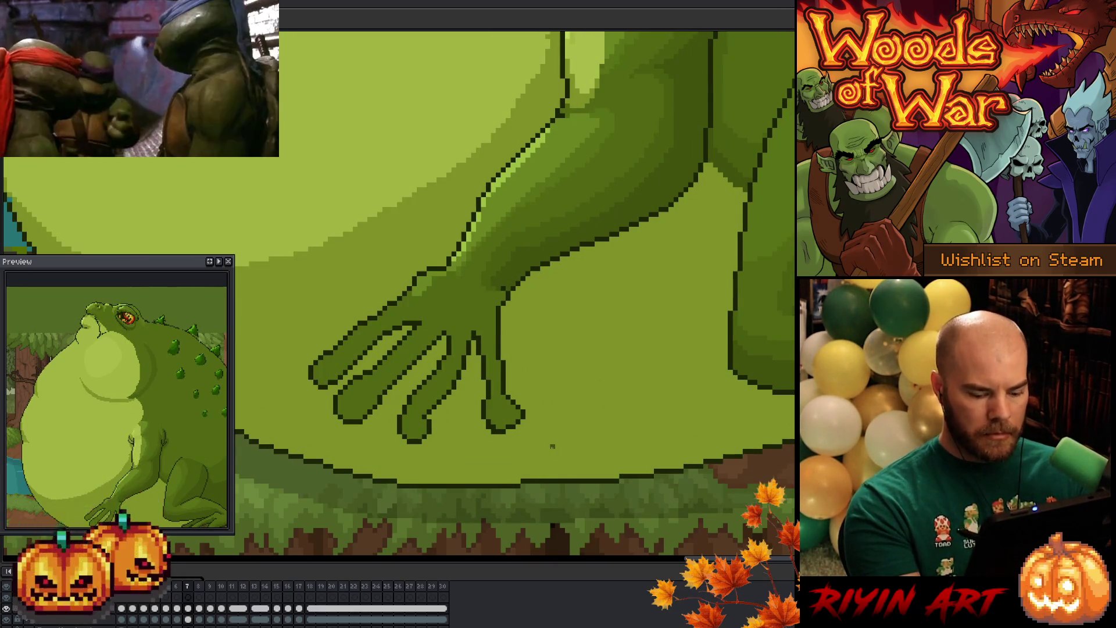
key(Left)
key(Left)
key(Right)
key(Left)
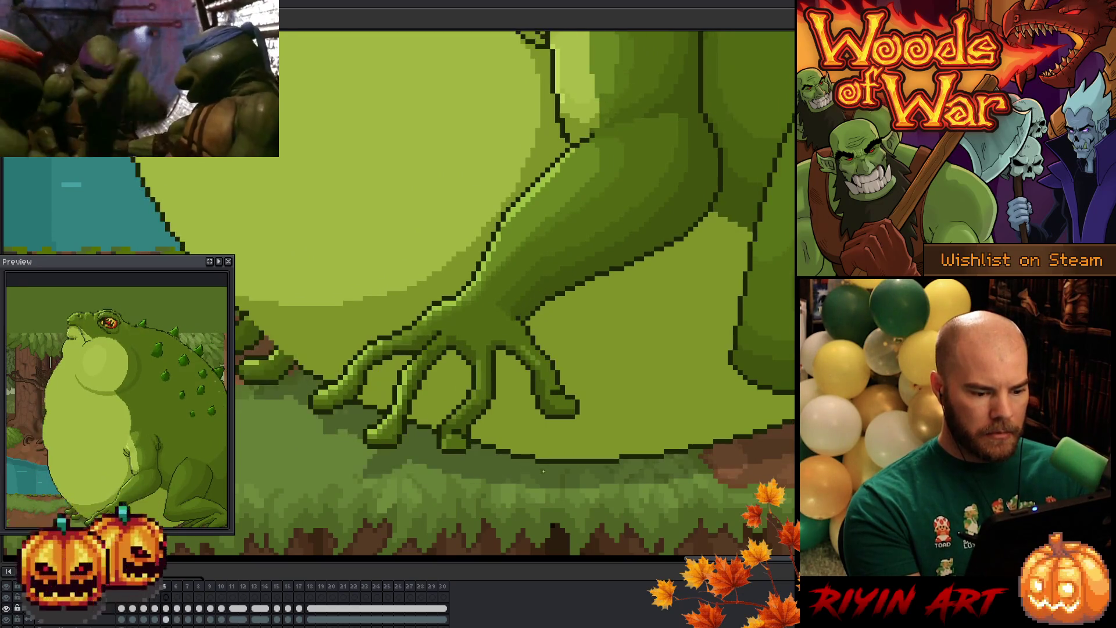
key(Right)
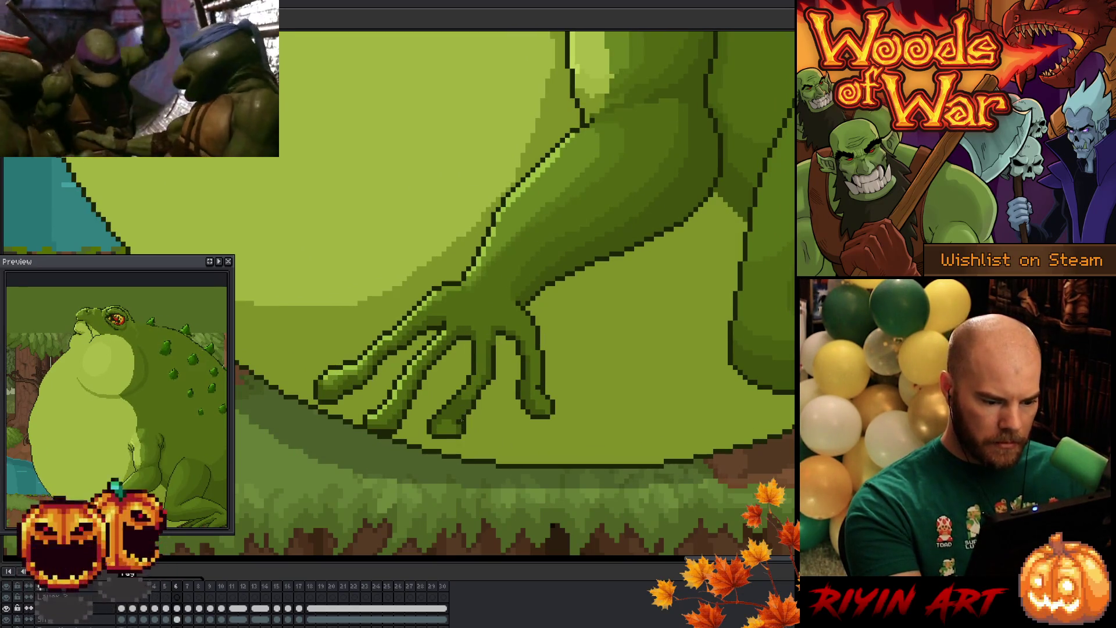
Step: Add a row of dark outline pixels beneath the frame-6 fingertip, comparing with frame 5
click(439, 442)
drag(443, 441, 453, 442)
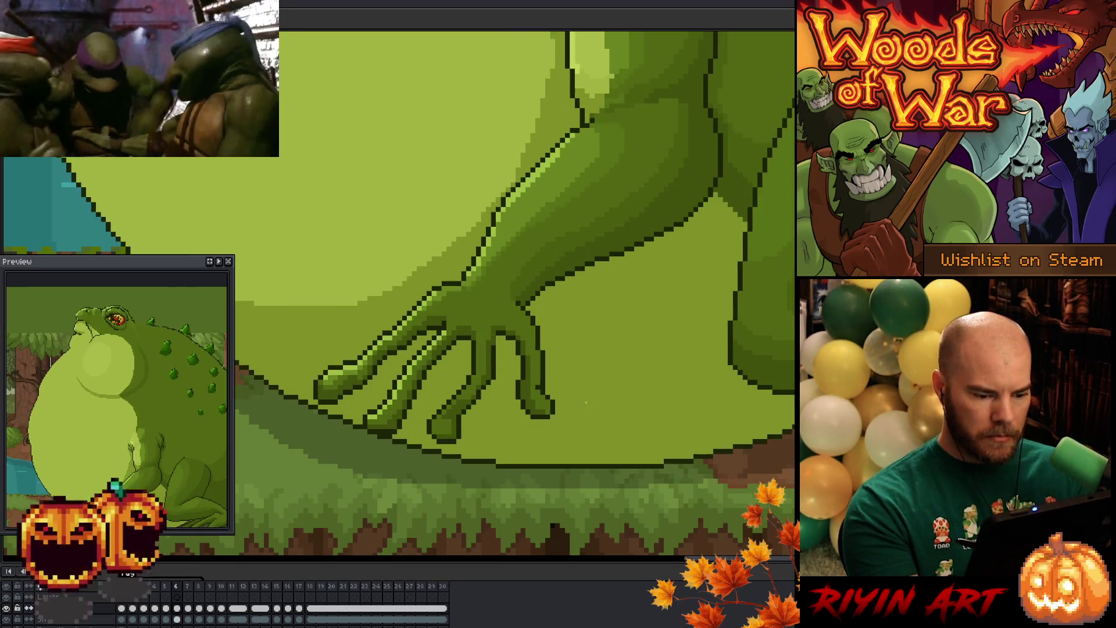
key(comma)
key(period)
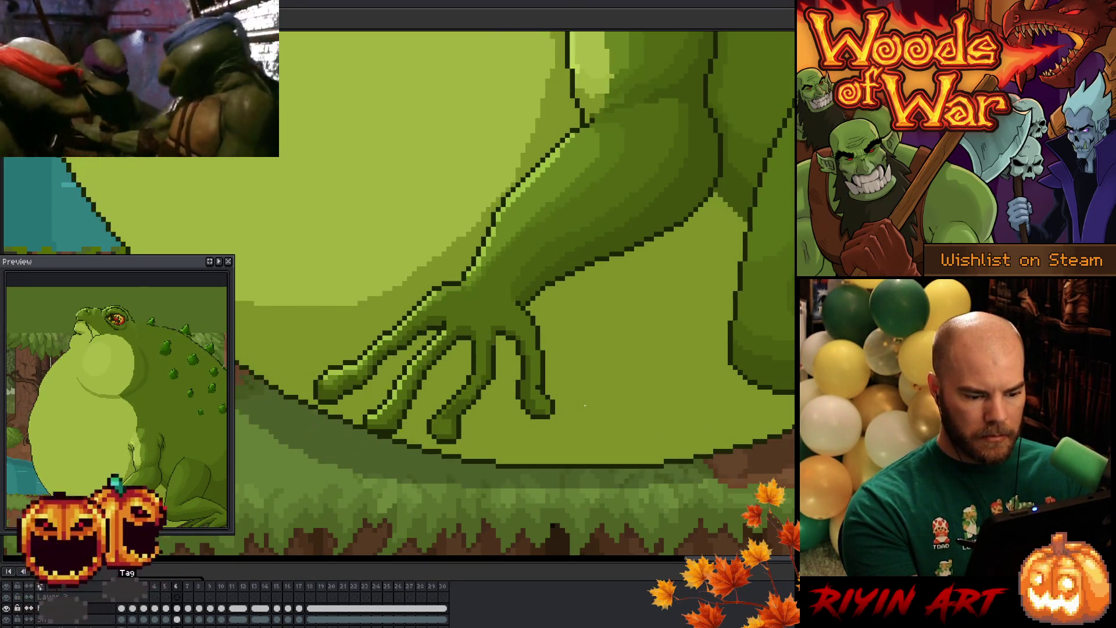
key(comma)
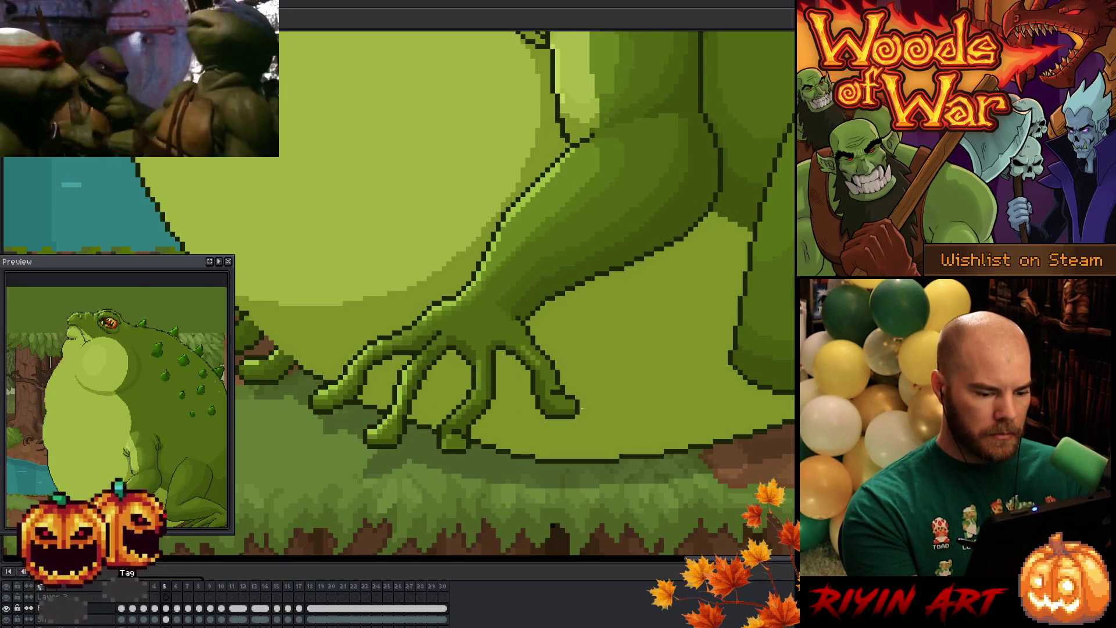
key(period)
Step: Flip between frames 5, 6 and 7 to check the hand pose
key(comma)
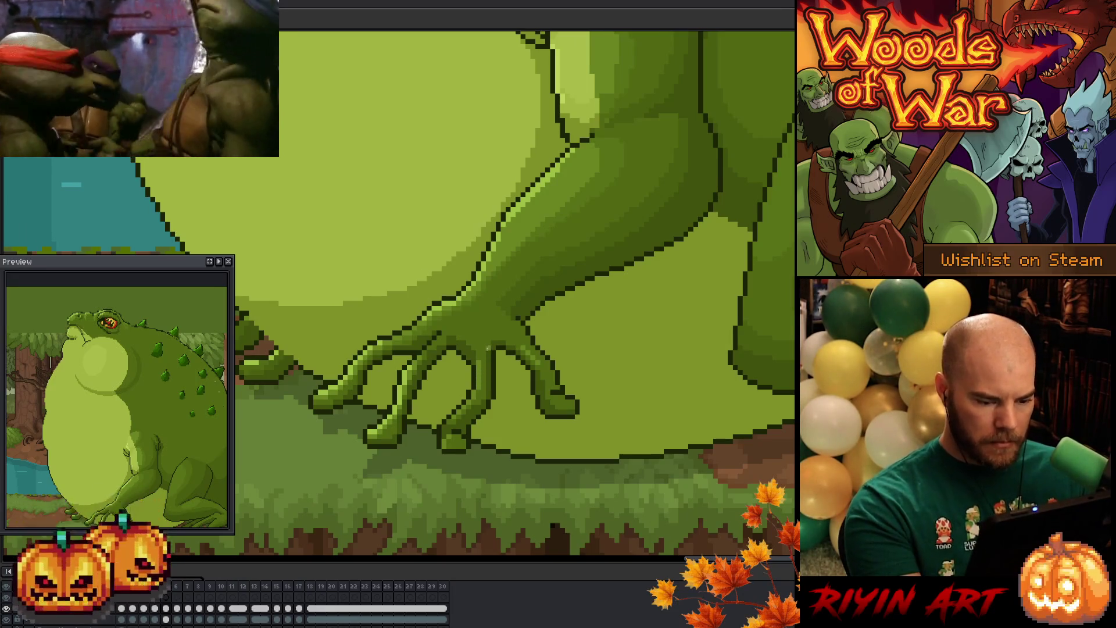
key(period)
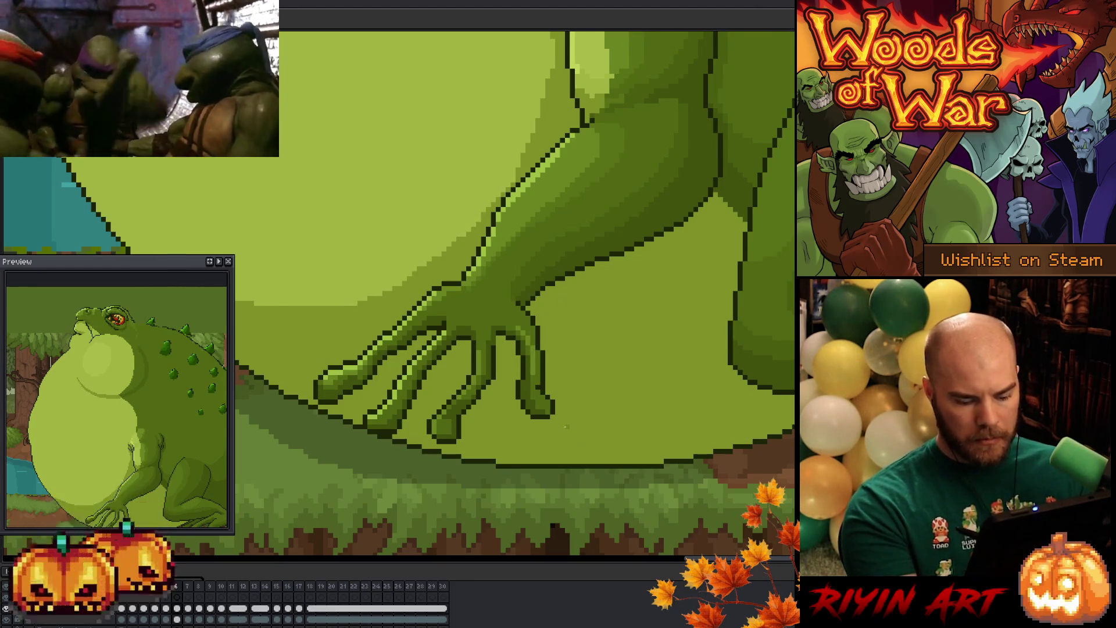
key(Left)
key(Right)
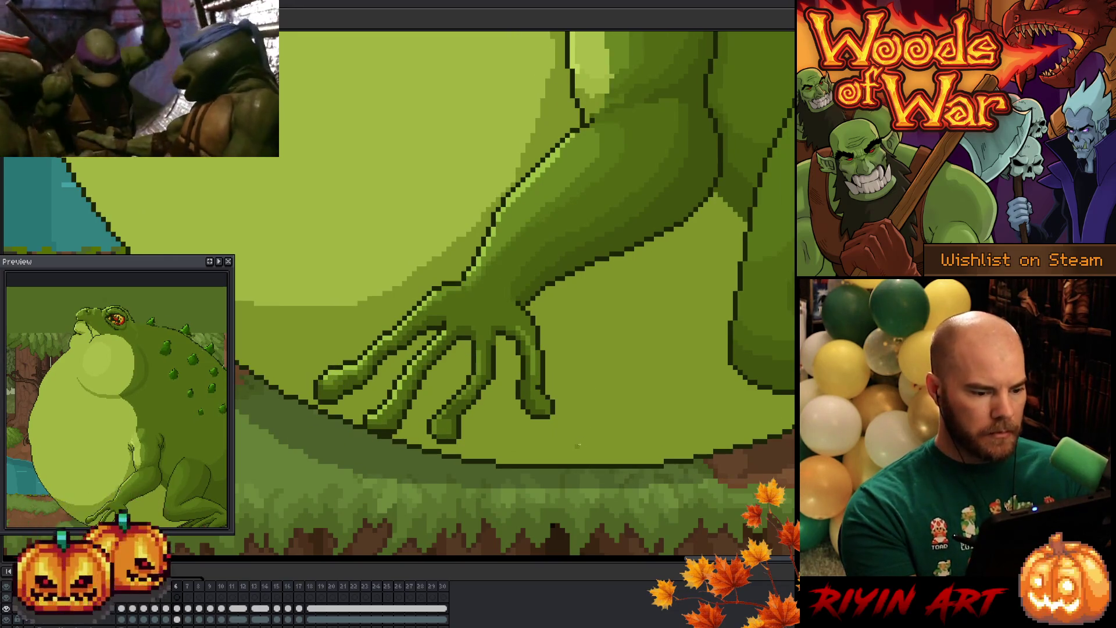
key(Left)
key(Right)
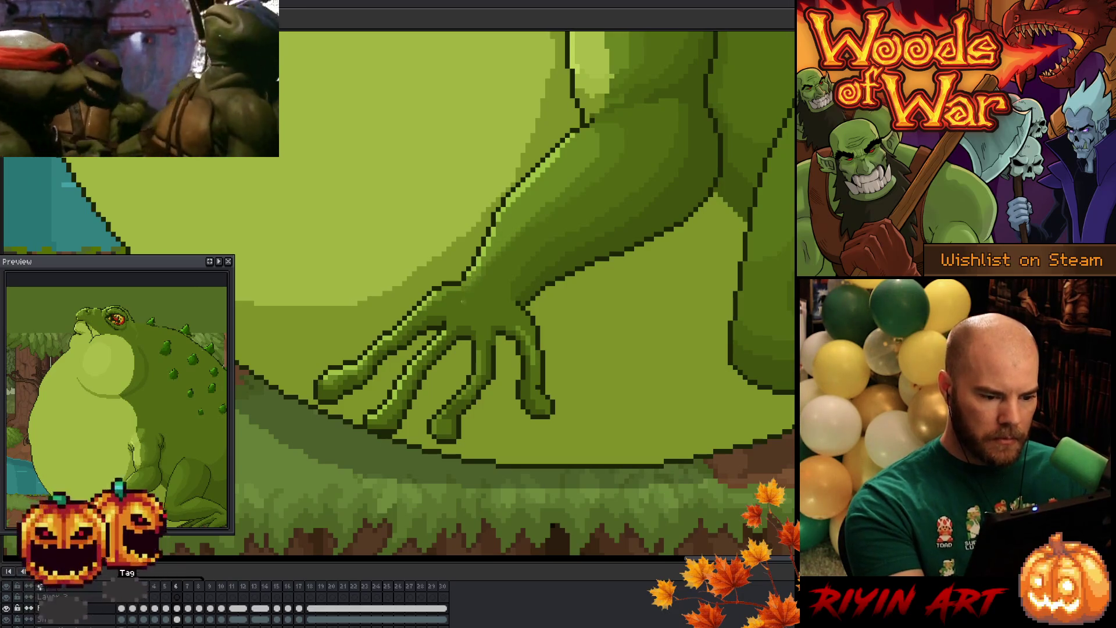
key(Left)
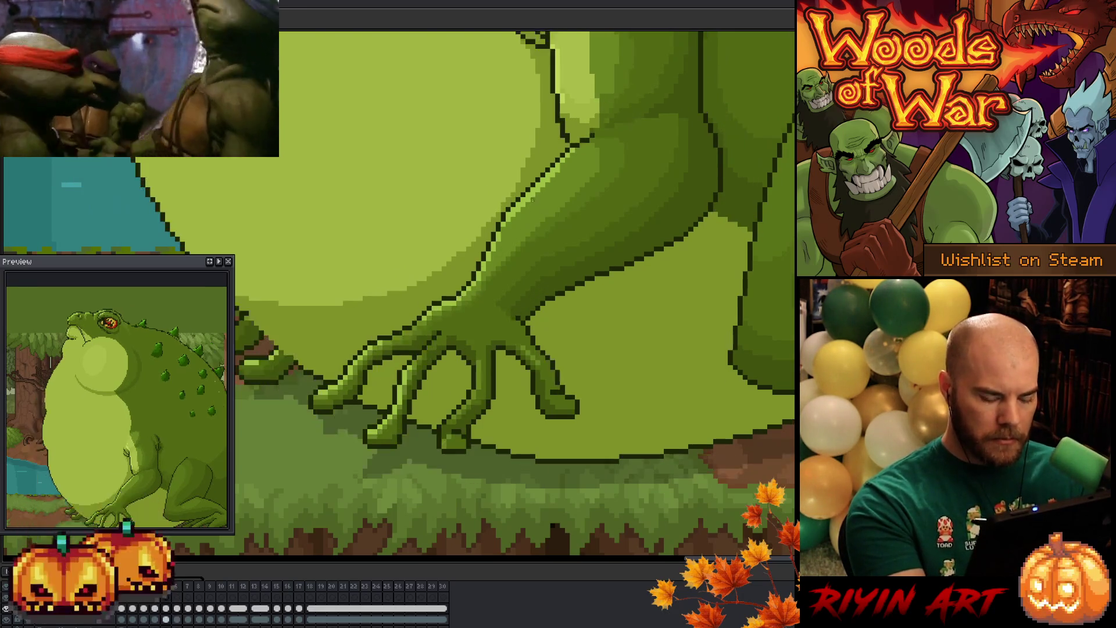
key(Right)
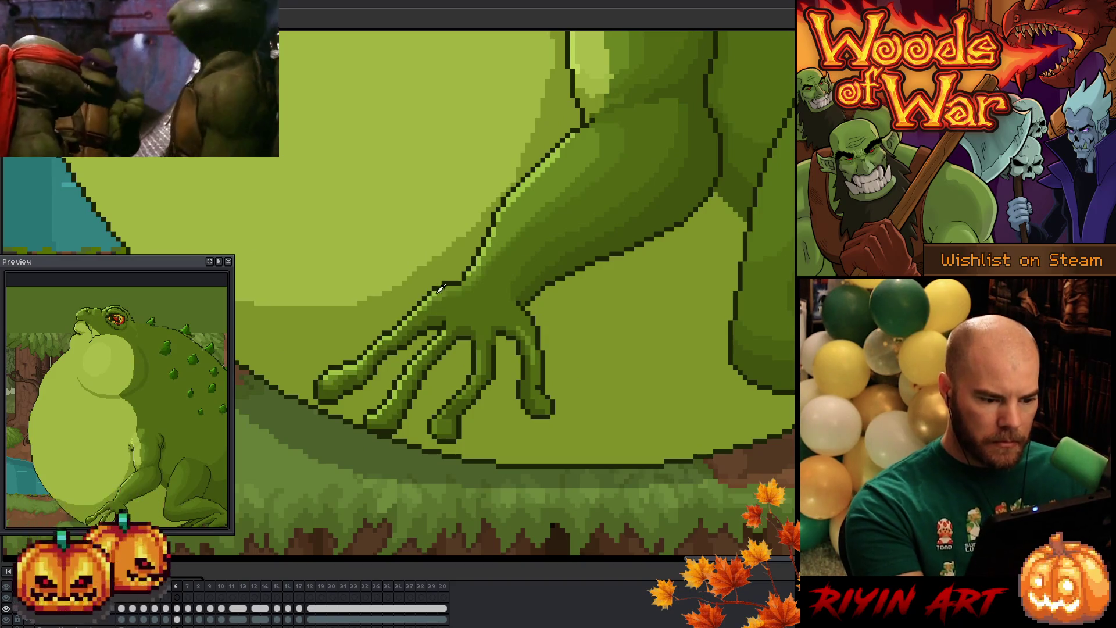
key(Left)
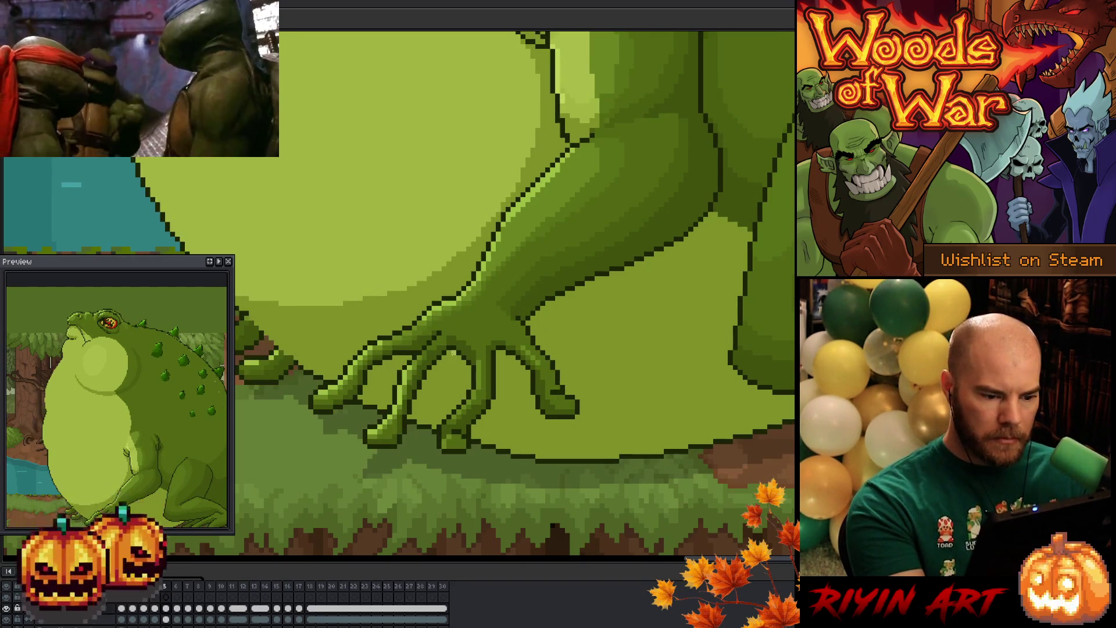
key(Right)
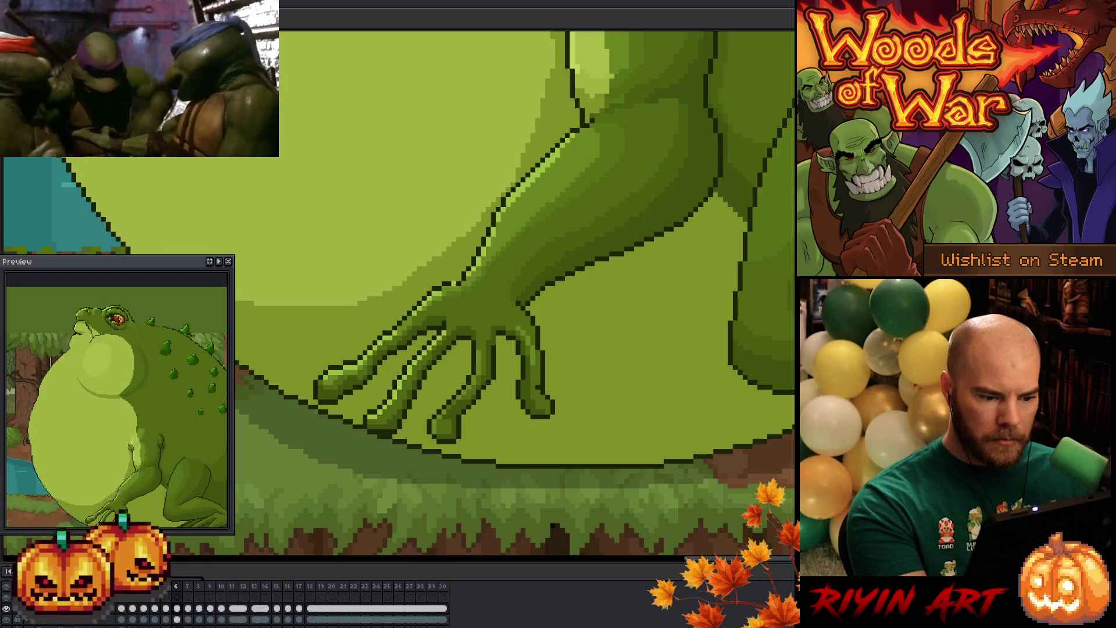
key(Right)
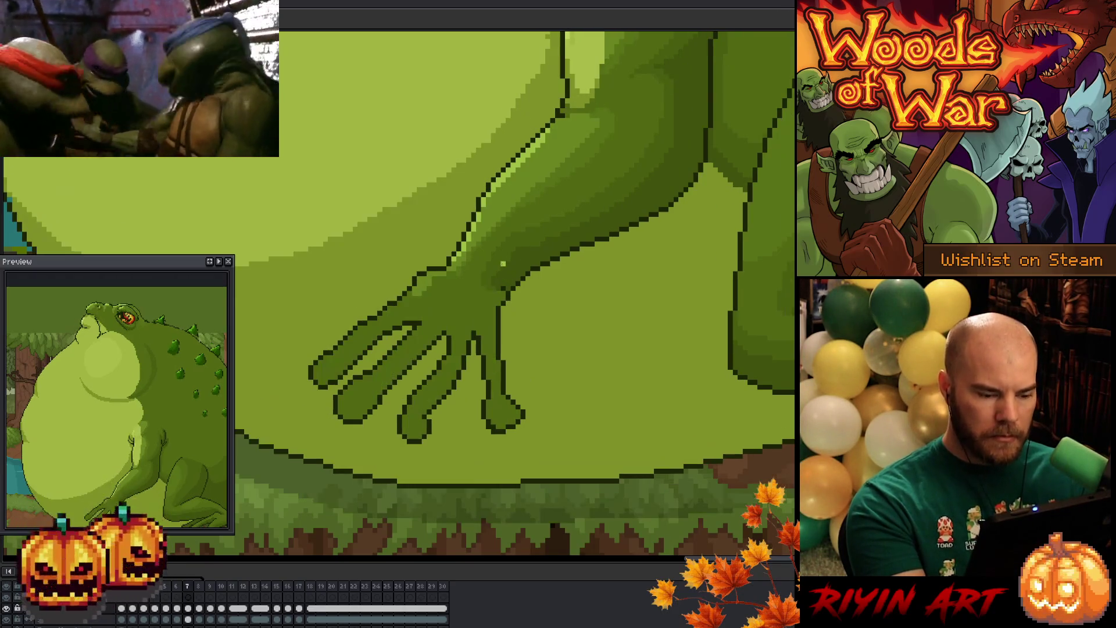
key(Left)
key(Left)
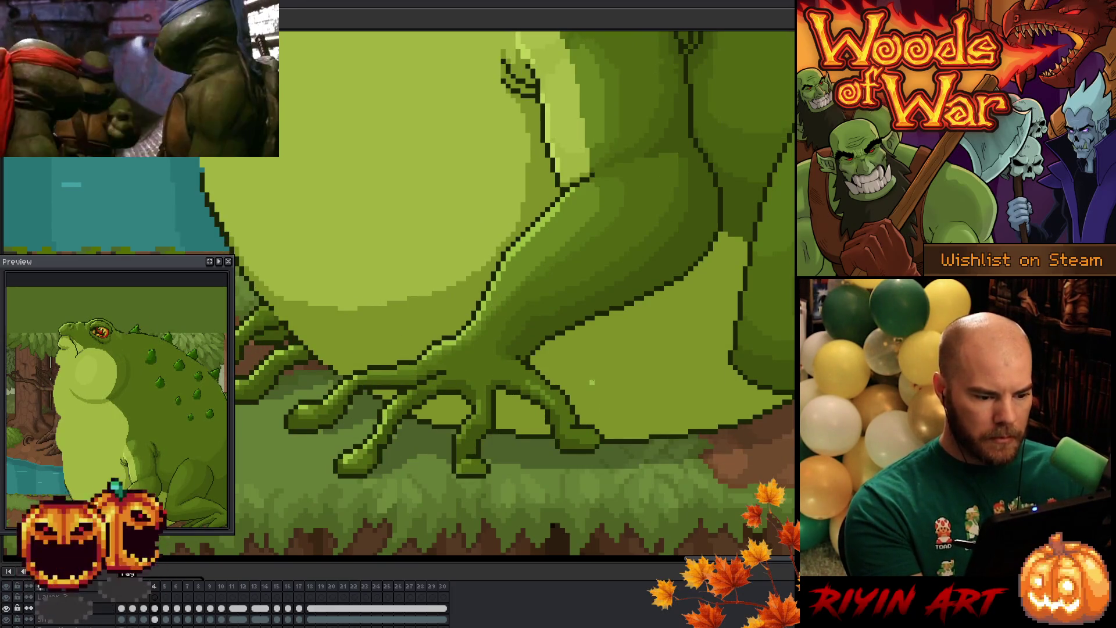
Step: Flip between frames 5 and 6 to compare the hand poses
key(period)
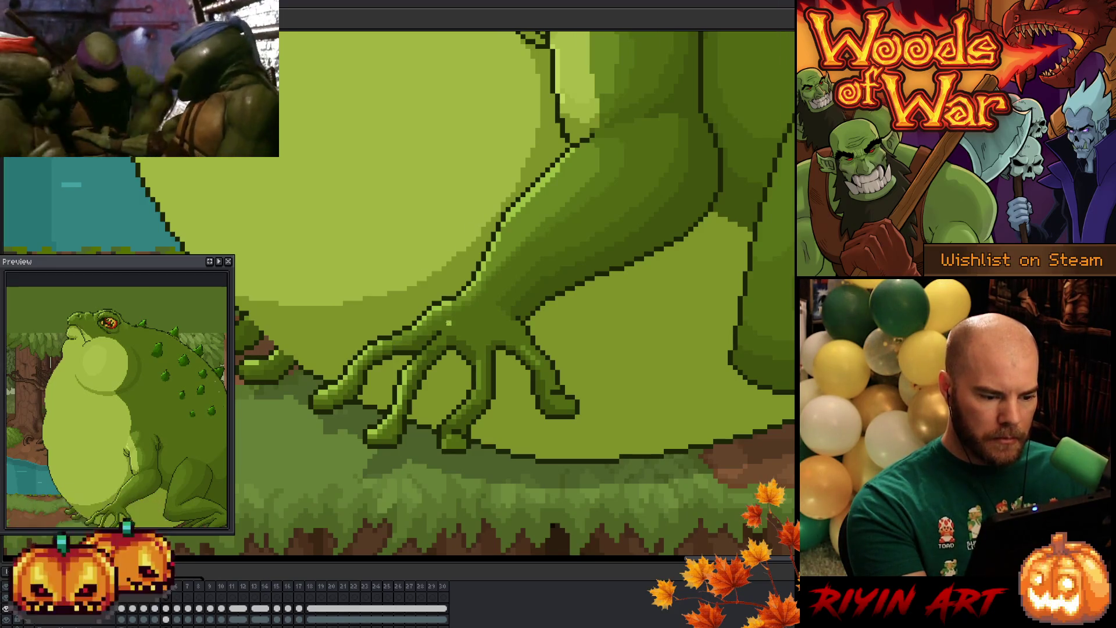
key(comma)
key(period)
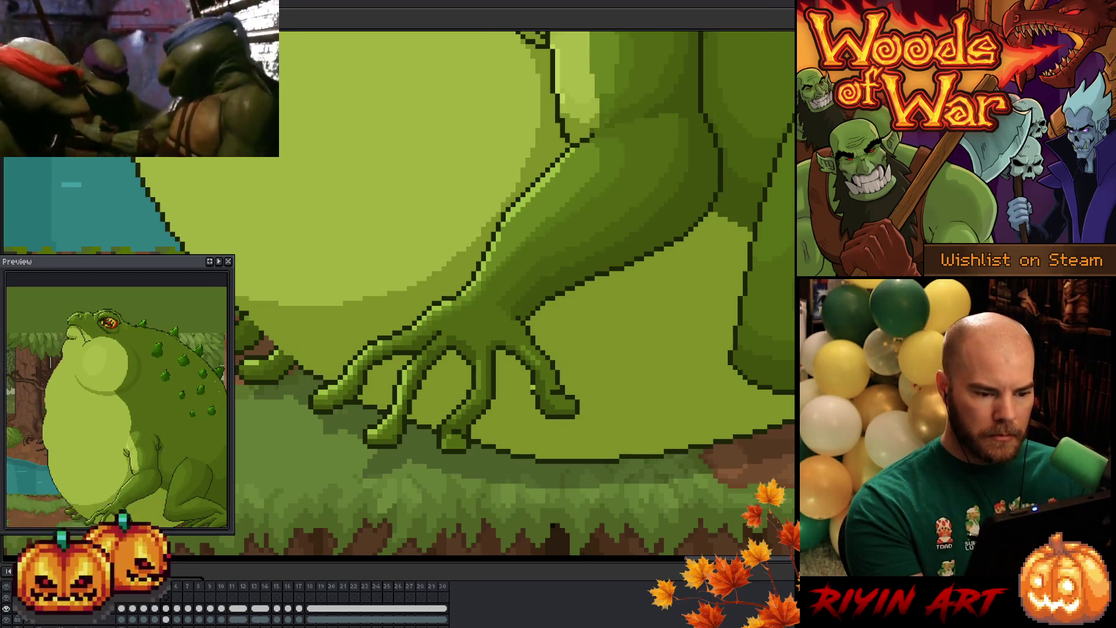
key(period)
key(comma)
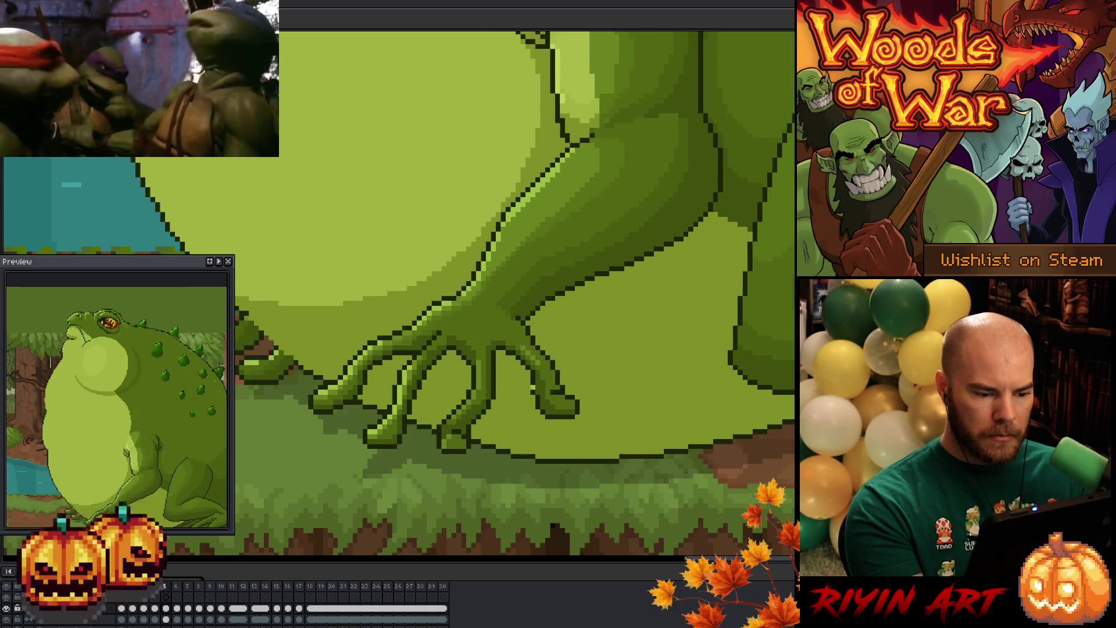
key(period)
key(comma)
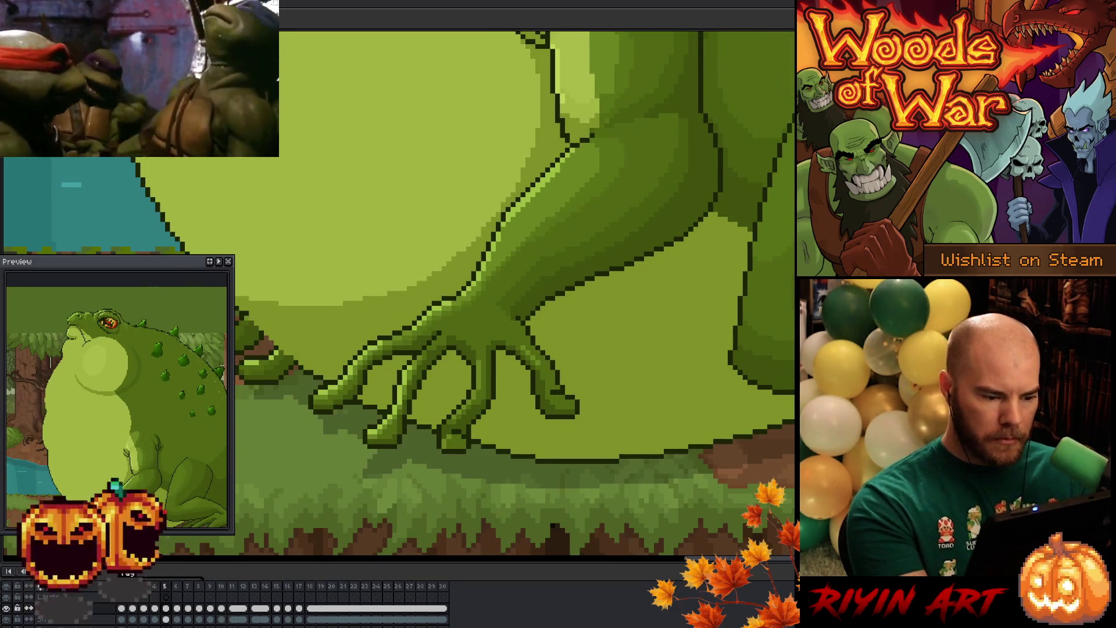
key(period)
key(comma)
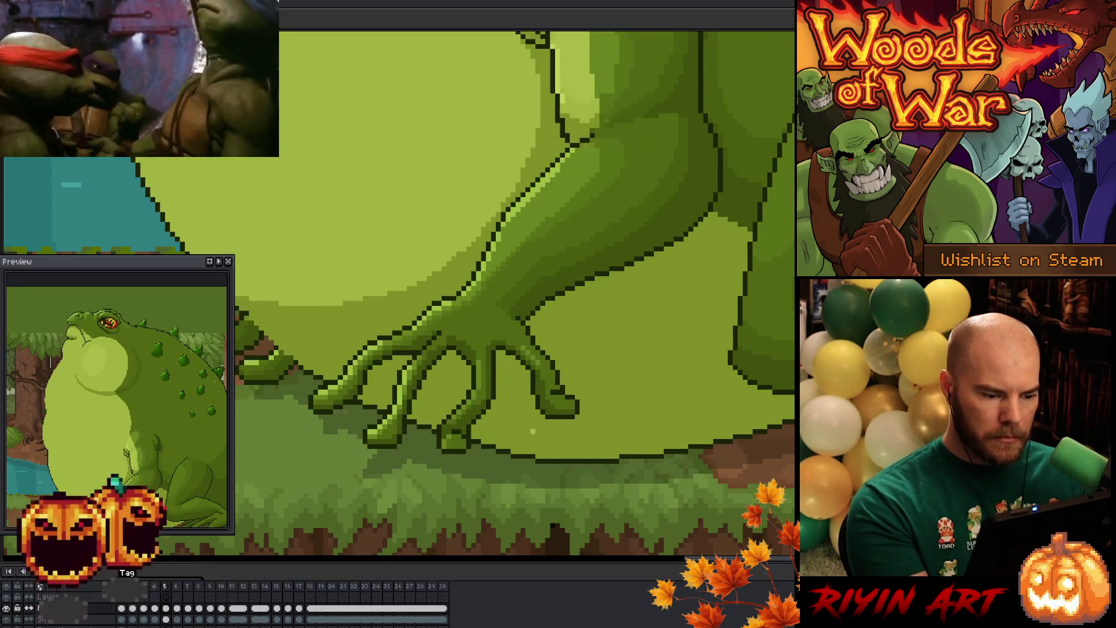
key(period)
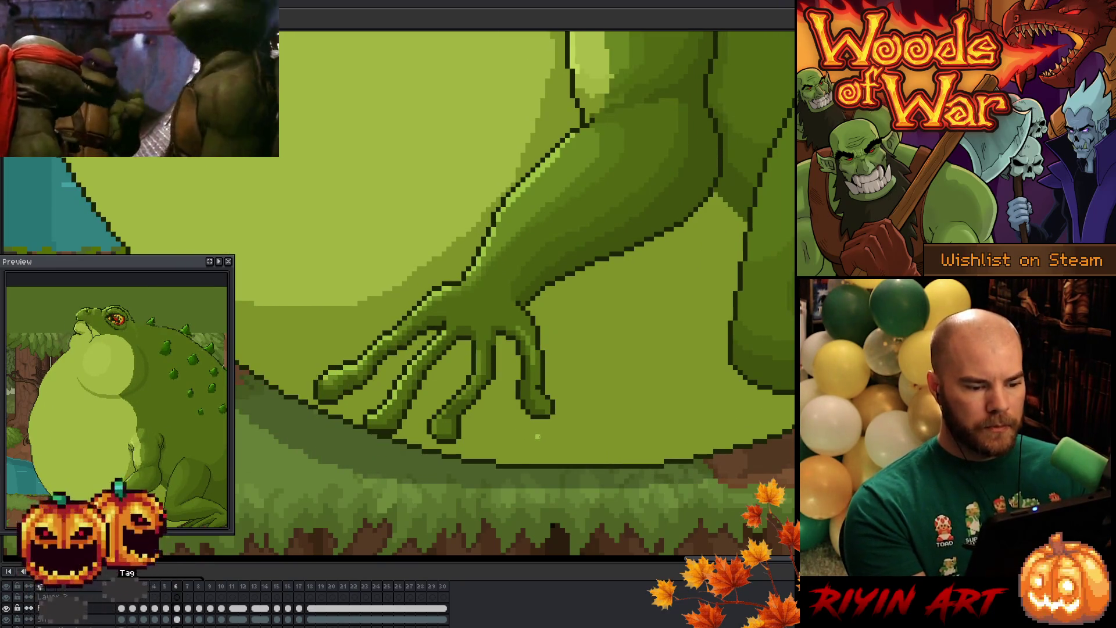
key(period)
key(comma)
key(period)
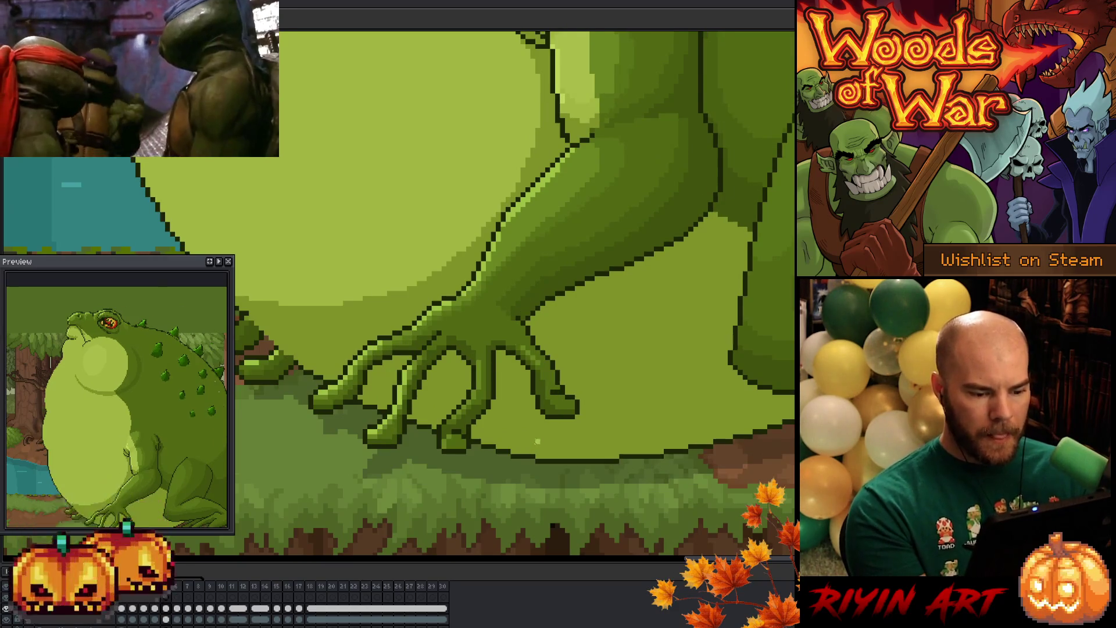
Step: On frame 7, redraw the dark outline along the wrist's right edge and the lowered finger
key(period)
key(period)
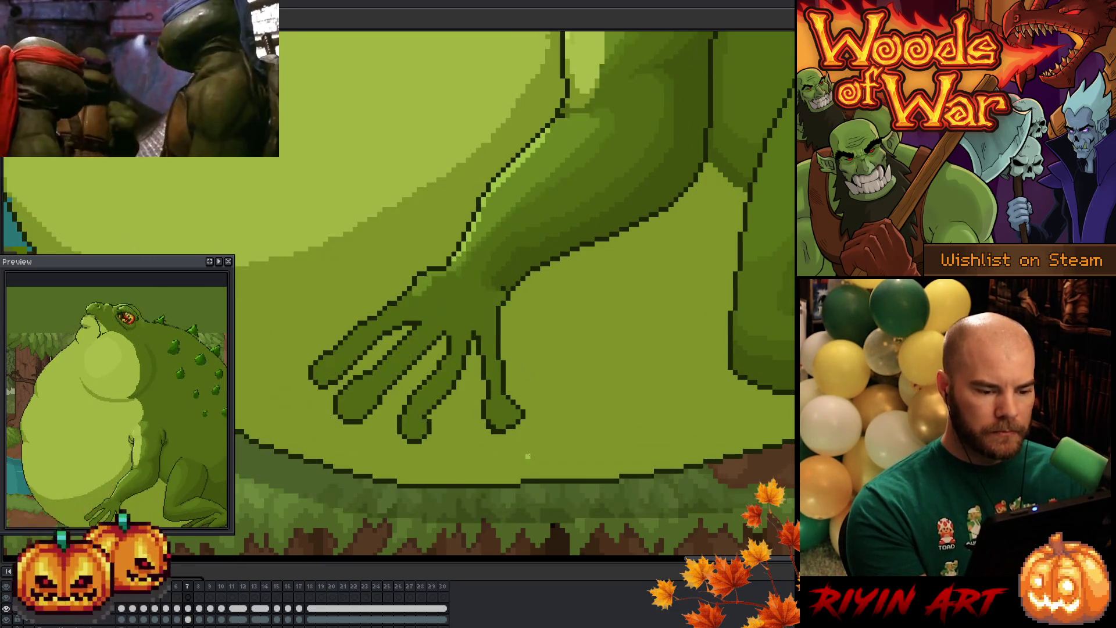
key(comma)
key(period)
key(comma)
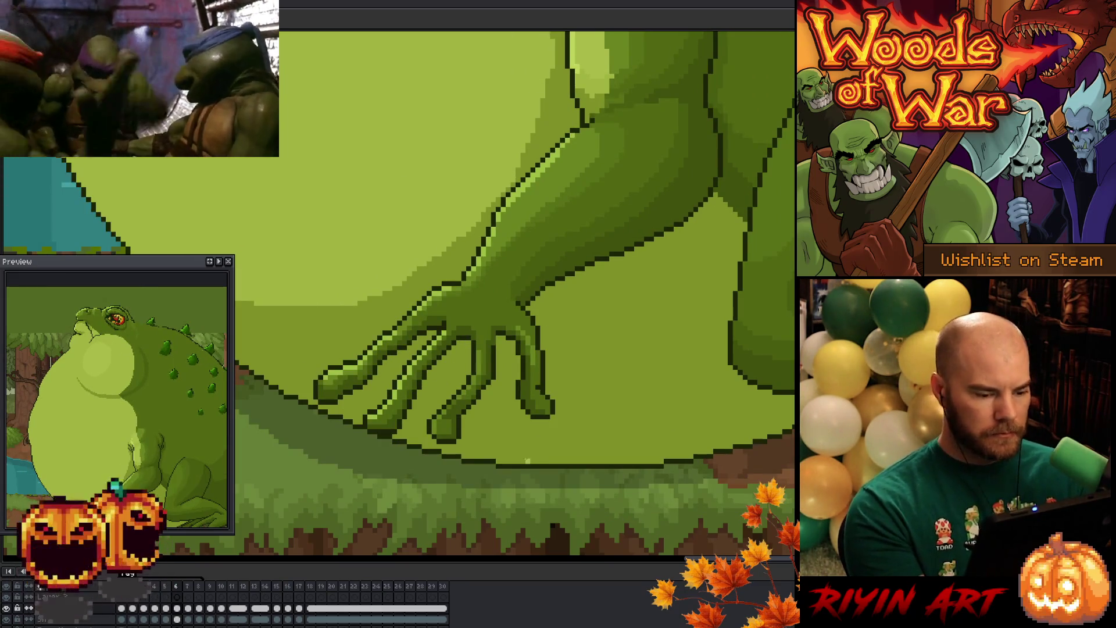
key(period)
key(comma)
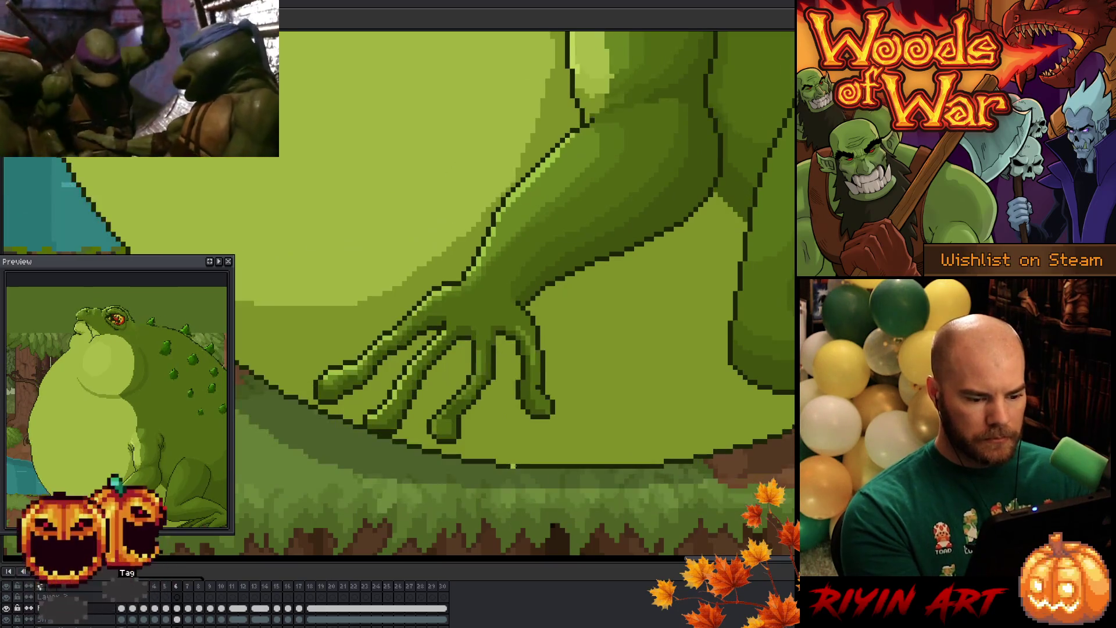
key(period)
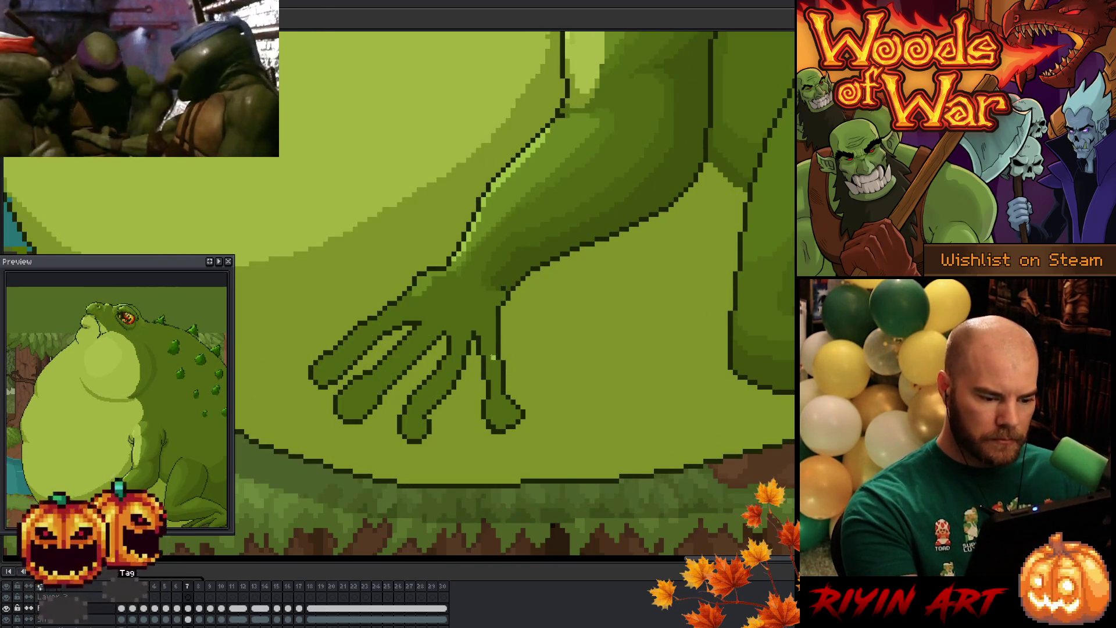
key(comma)
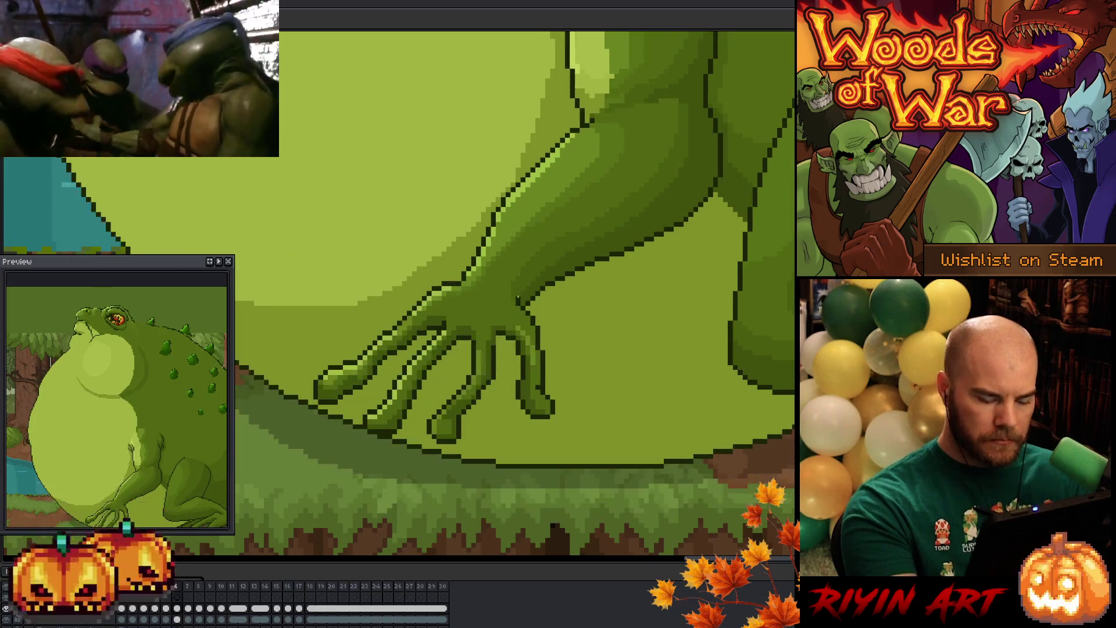
key(period)
key(comma)
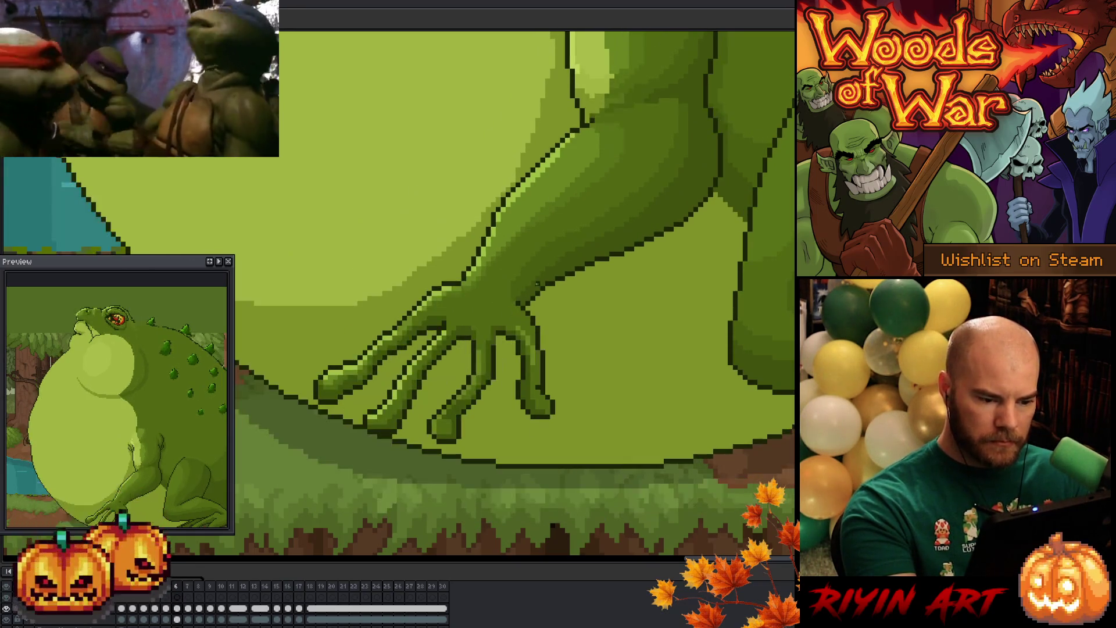
key(period)
drag(502, 306, 506, 375)
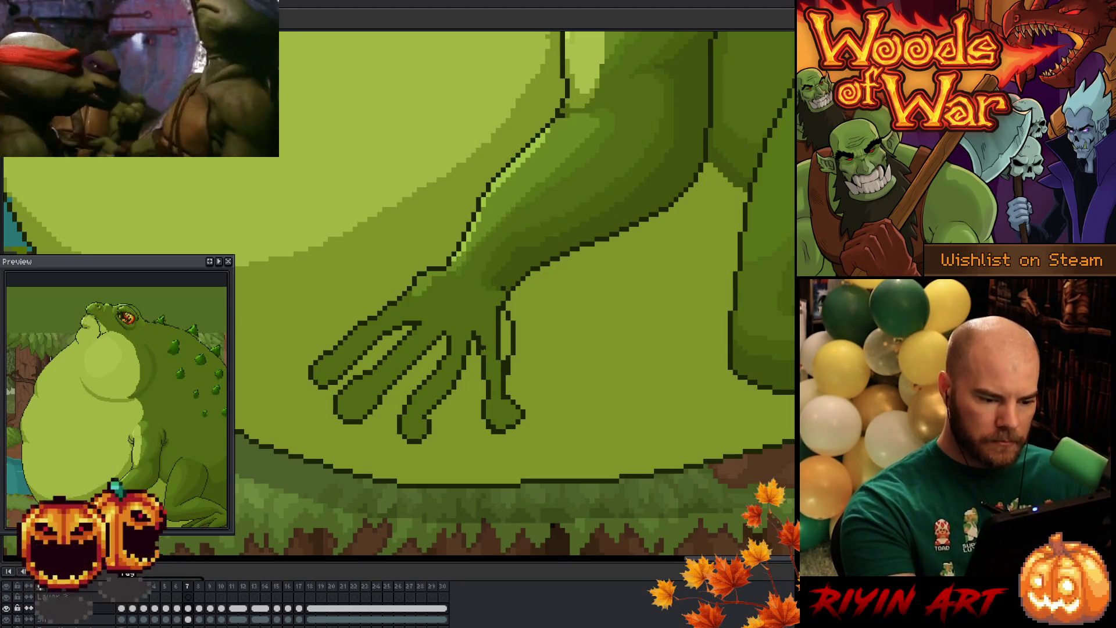
mouse_move(482, 355)
mouse_down()
mouse_move(500, 317)
mouse_move(494, 389)
mouse_move(503, 375)
mouse_up()
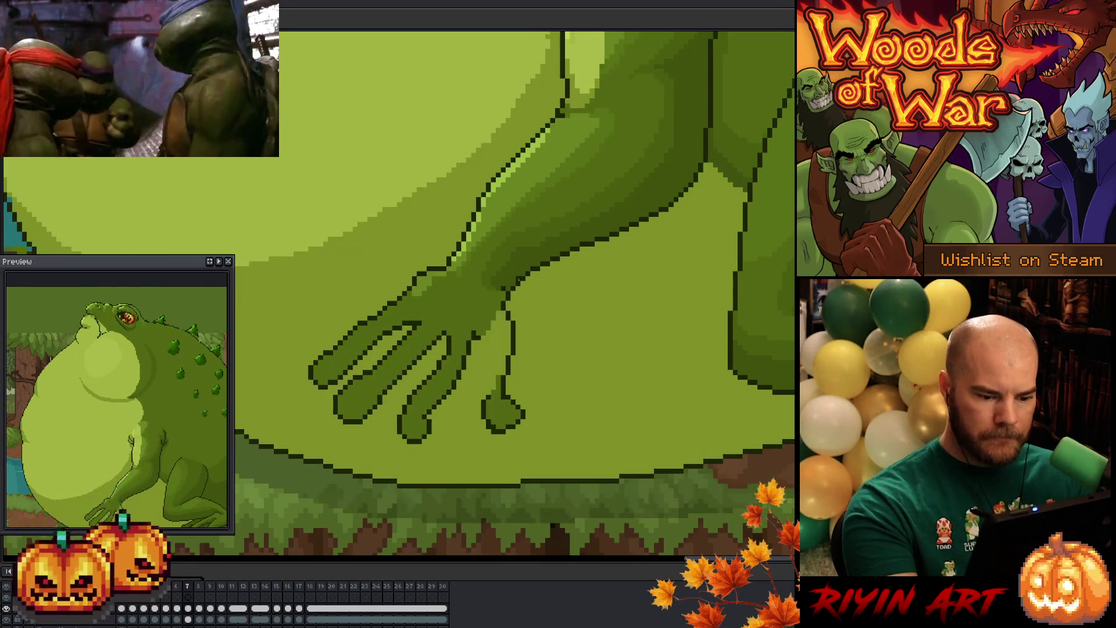
Step: Lasso the lowered finger and nudge it up about 15 pixels
key(q)
mouse_move(526, 427)
mouse_down()
mouse_move(500, 442)
mouse_move(529, 337)
mouse_move(510, 414)
mouse_up()
key(ctrl+d)
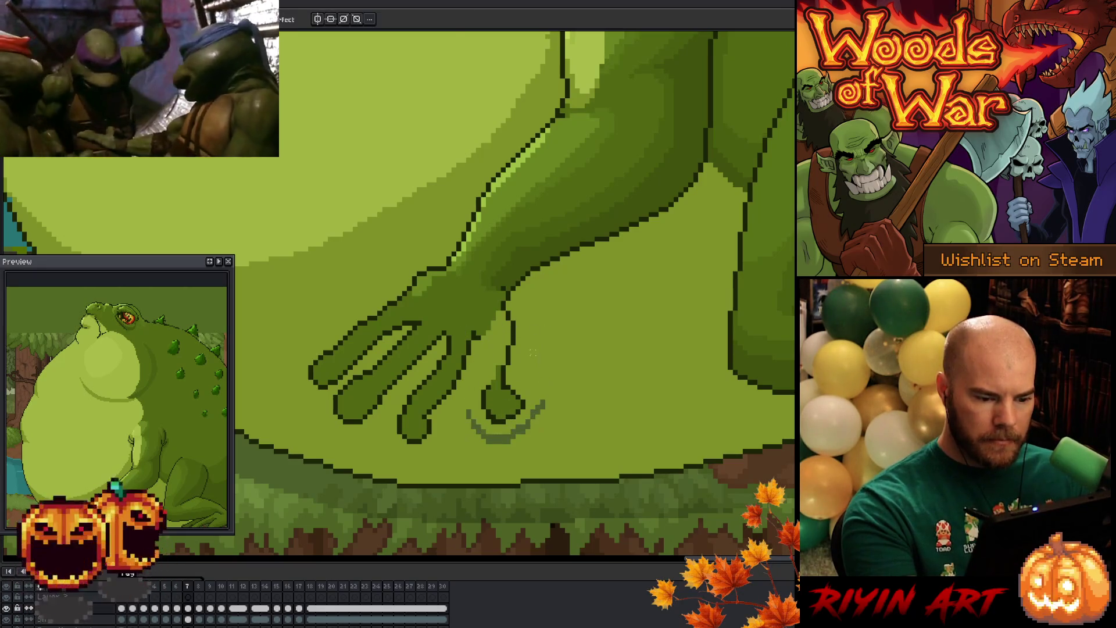
Step: Touch up the lowered finger's tip, left edge and outline pixels with dark and lighter green
key(b)
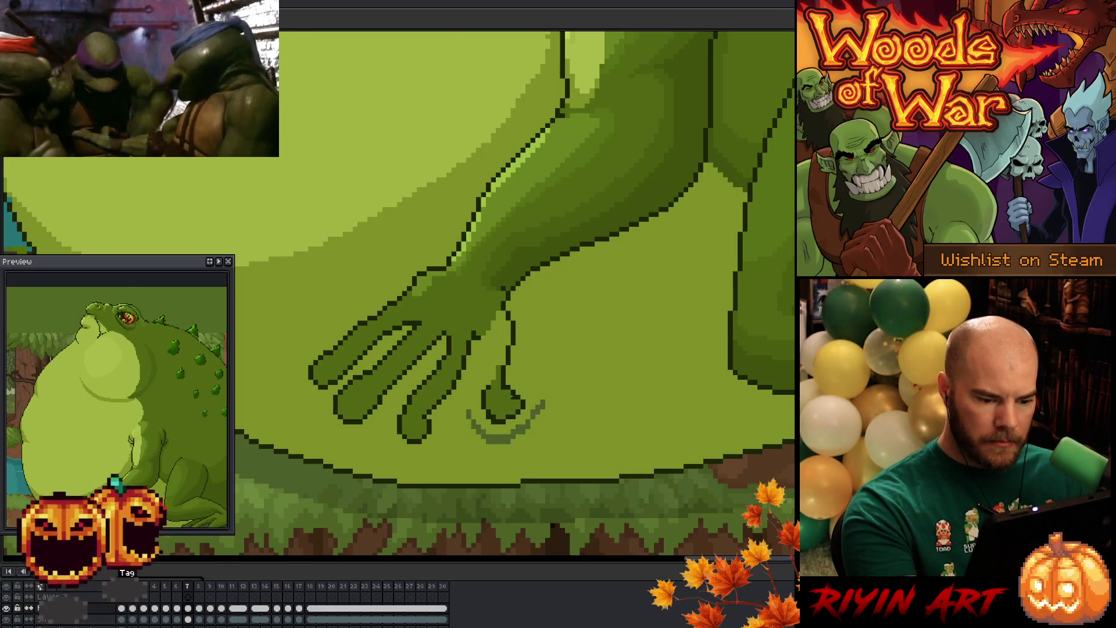
drag(510, 400, 521, 409)
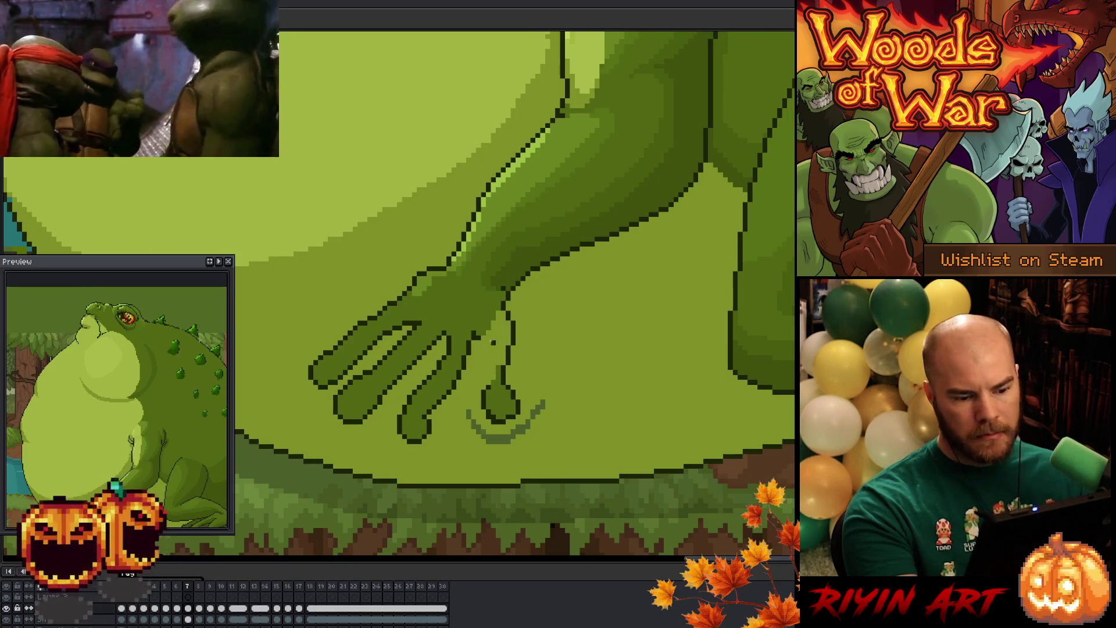
mouse_move(492, 324)
mouse_down()
mouse_move(488, 389)
mouse_move(532, 414)
mouse_move(546, 395)
mouse_up()
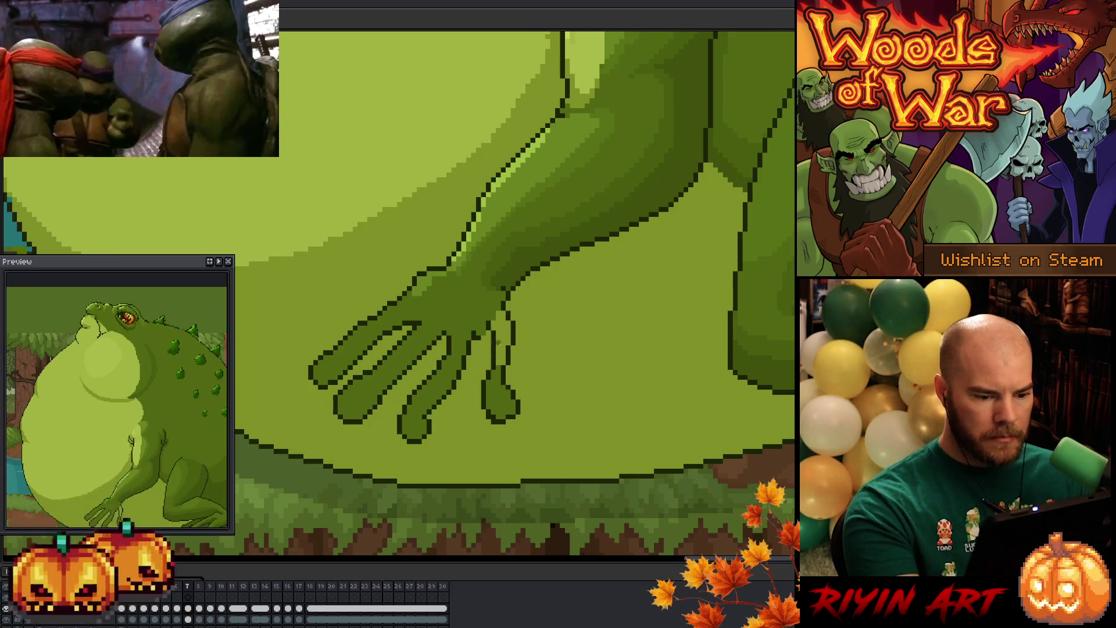
click(493, 328)
click(488, 323)
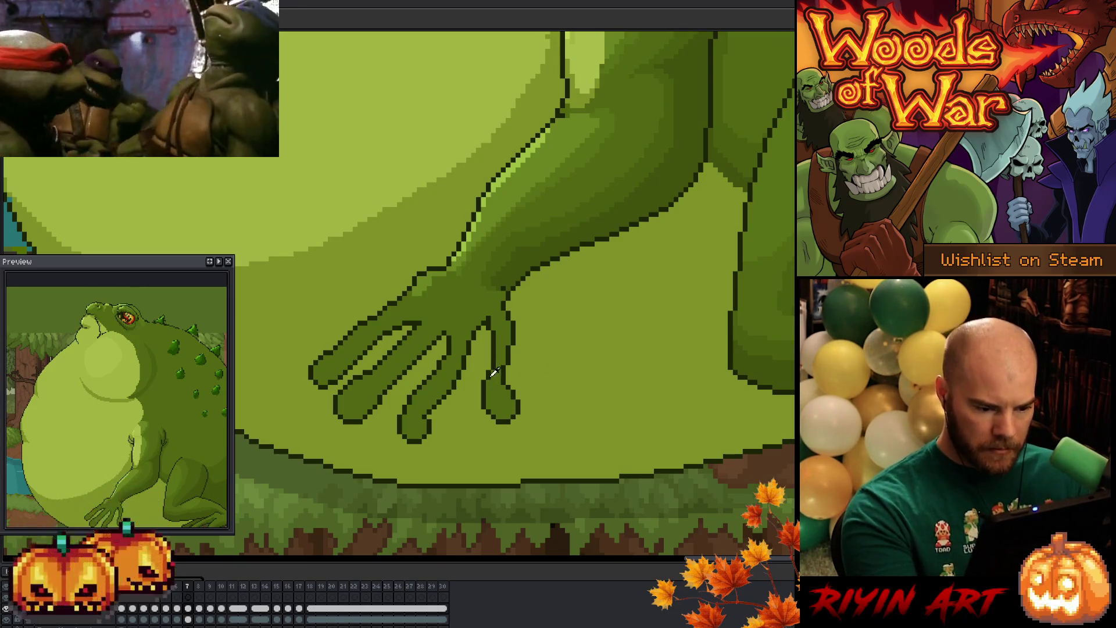
drag(484, 381, 484, 398)
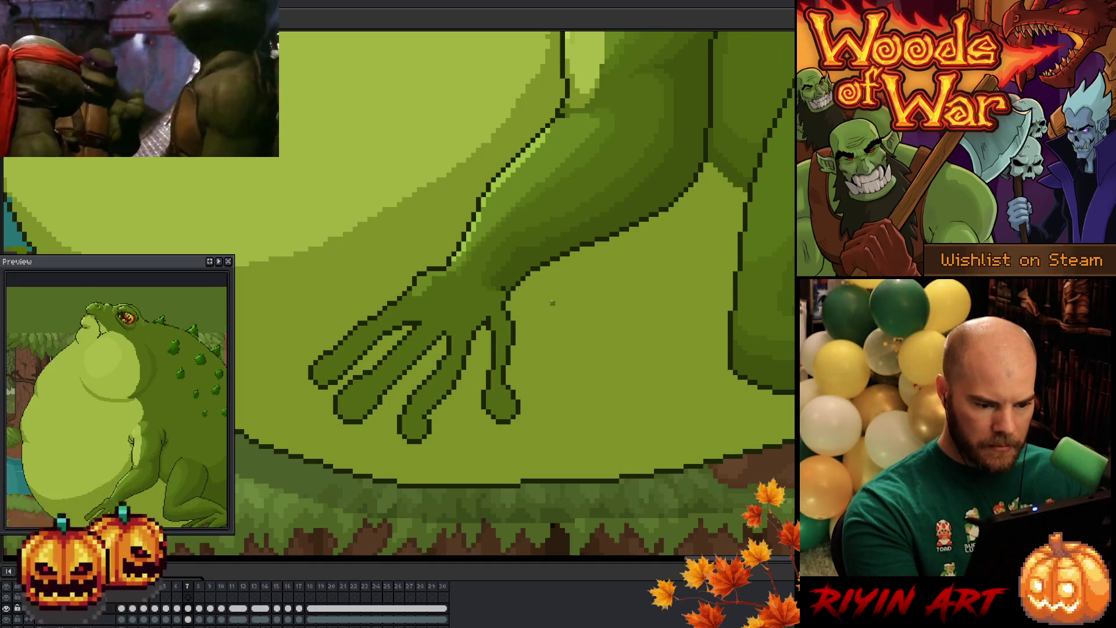
drag(492, 382, 484, 409)
Step: Compare frames 6 and 7, then lighten outline pixels on the pinky's right edge
key(Left)
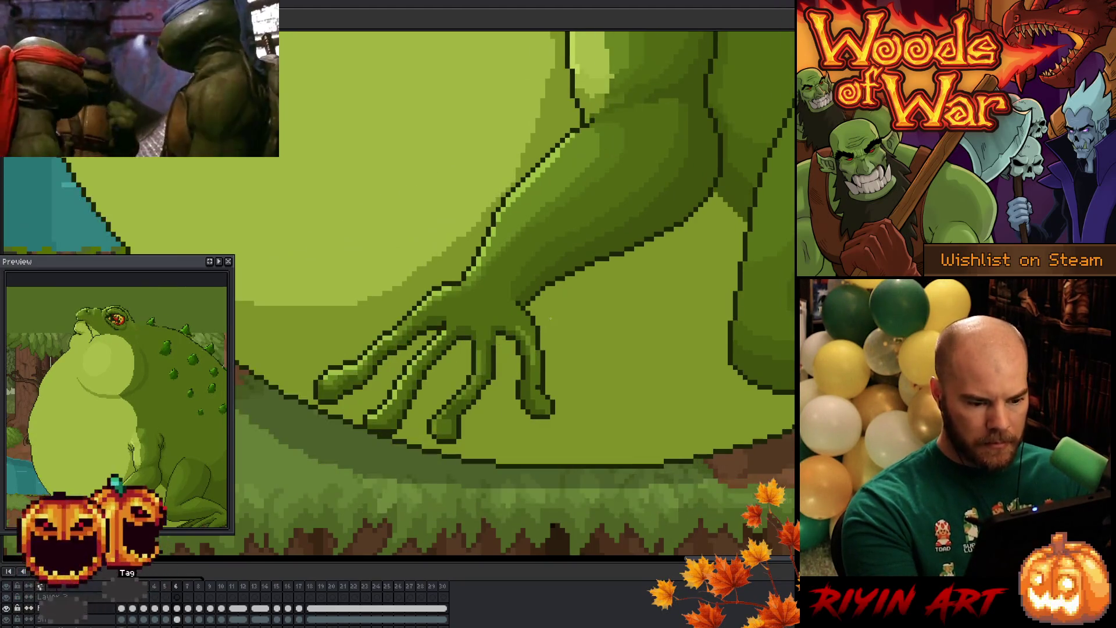
key(Right)
key(Left)
key(Left)
key(Right)
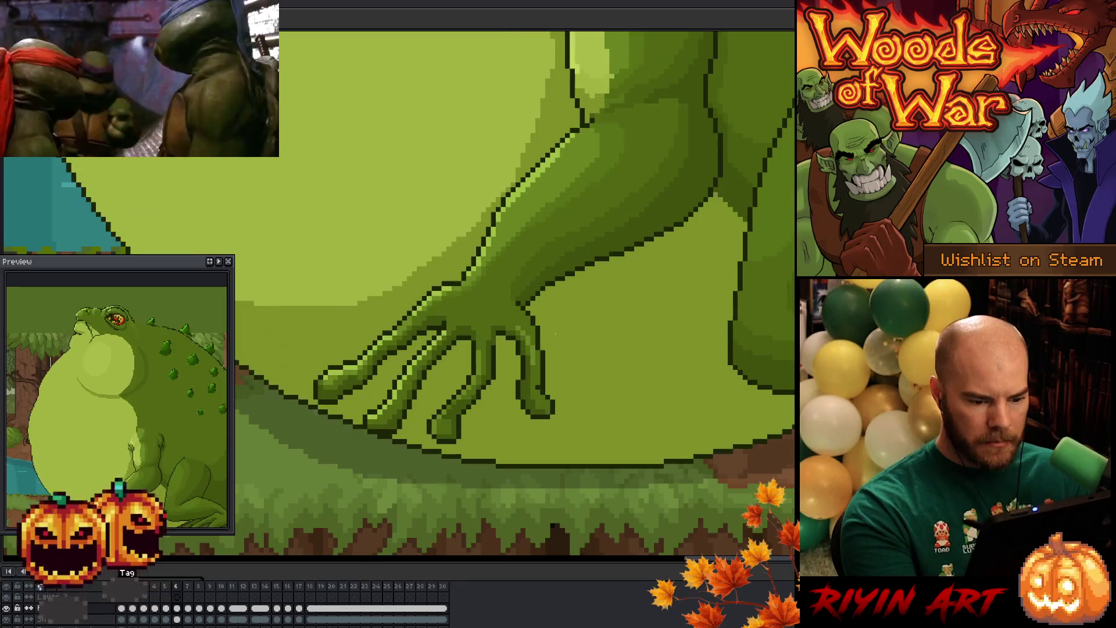
key(Right)
key(Left)
key(Right)
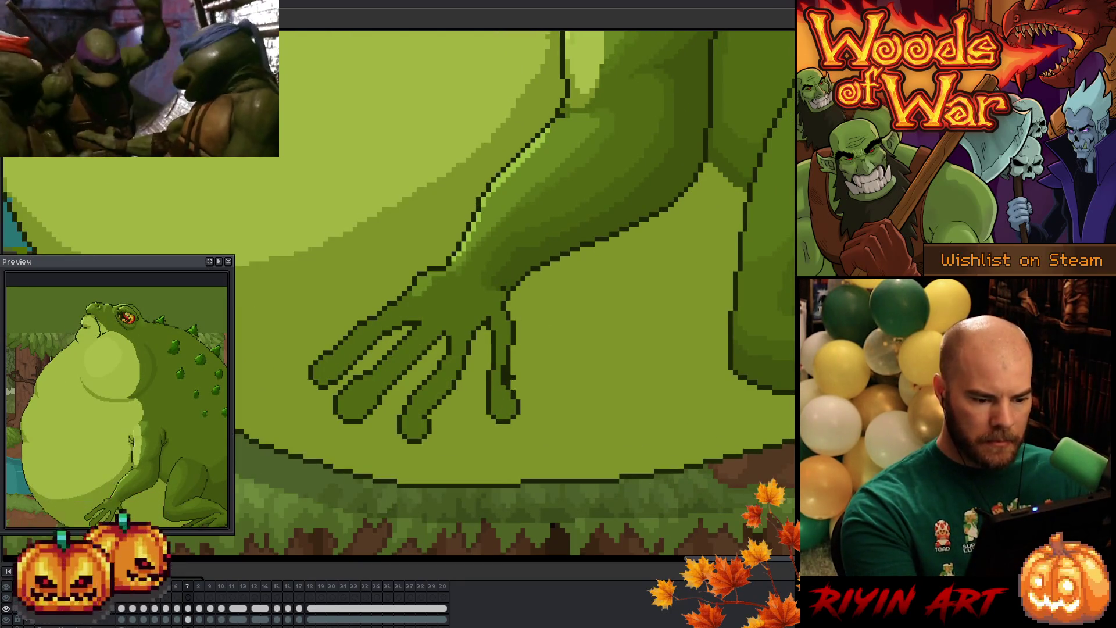
drag(504, 385, 504, 365)
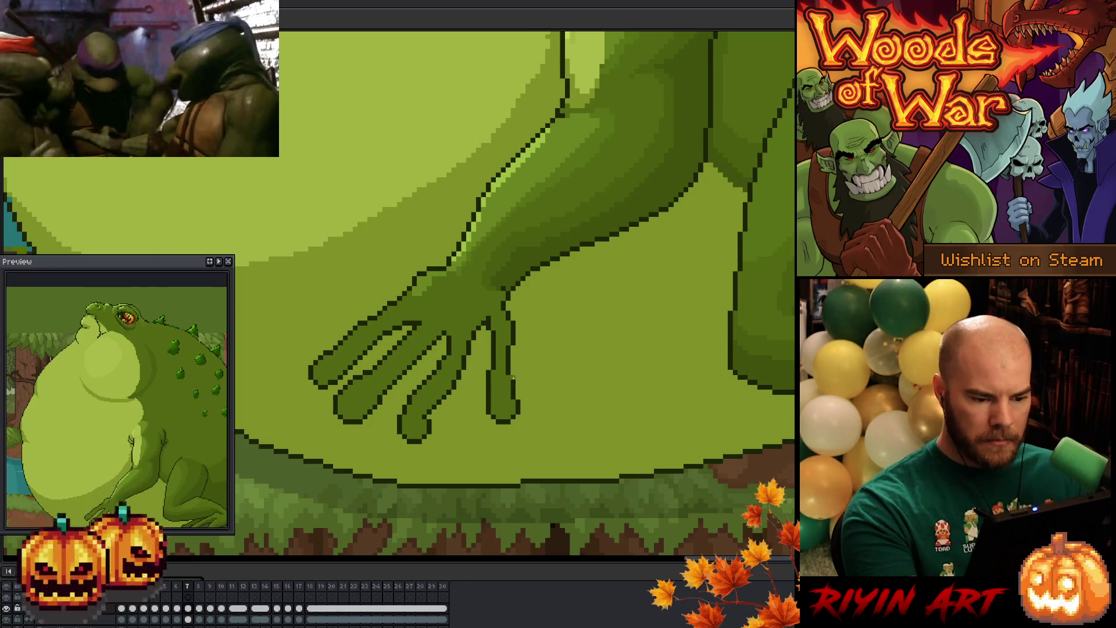
Step: Paint a dark outline on the pinky's right edge, then undo it to redraw
key(Left)
key(Right)
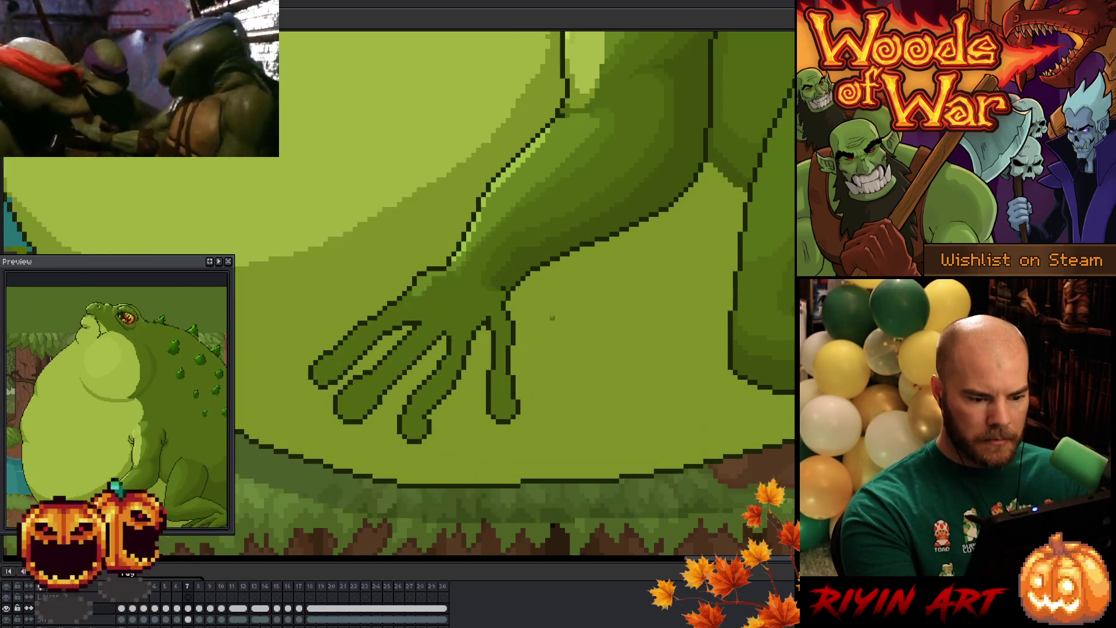
key(Left)
key(Right)
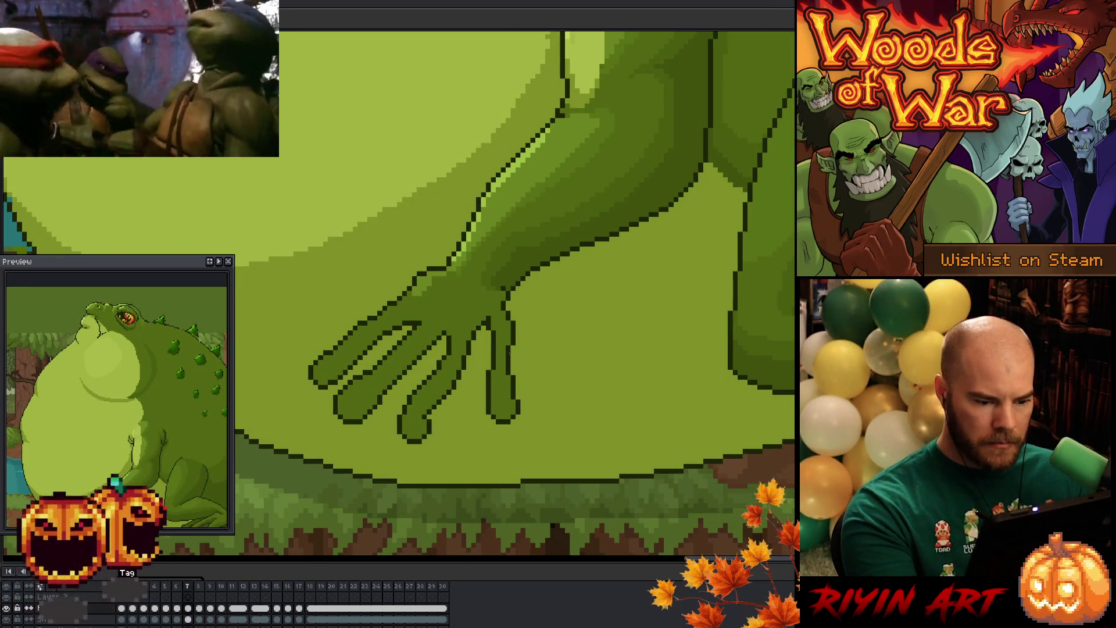
mouse_move(511, 345)
mouse_down()
mouse_move(512, 374)
mouse_move(522, 348)
mouse_up()
key(ctrl+z)
key(ctrl+z)
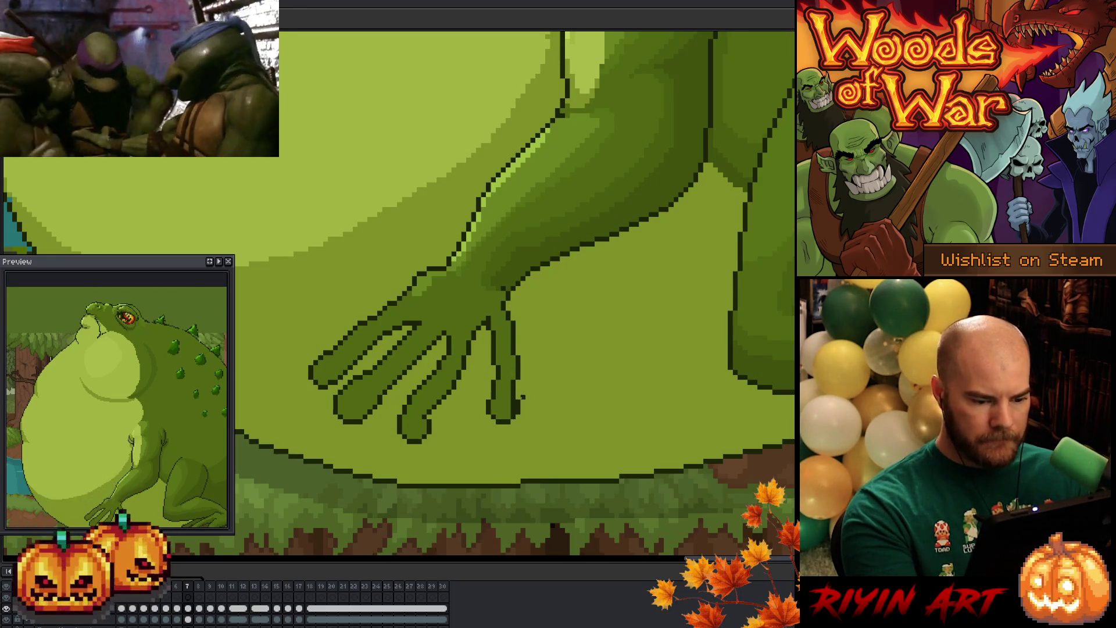
Step: Trim the pinky tip with lighter green and redraw its right-edge outline further down
drag(520, 400, 517, 415)
key(comma)
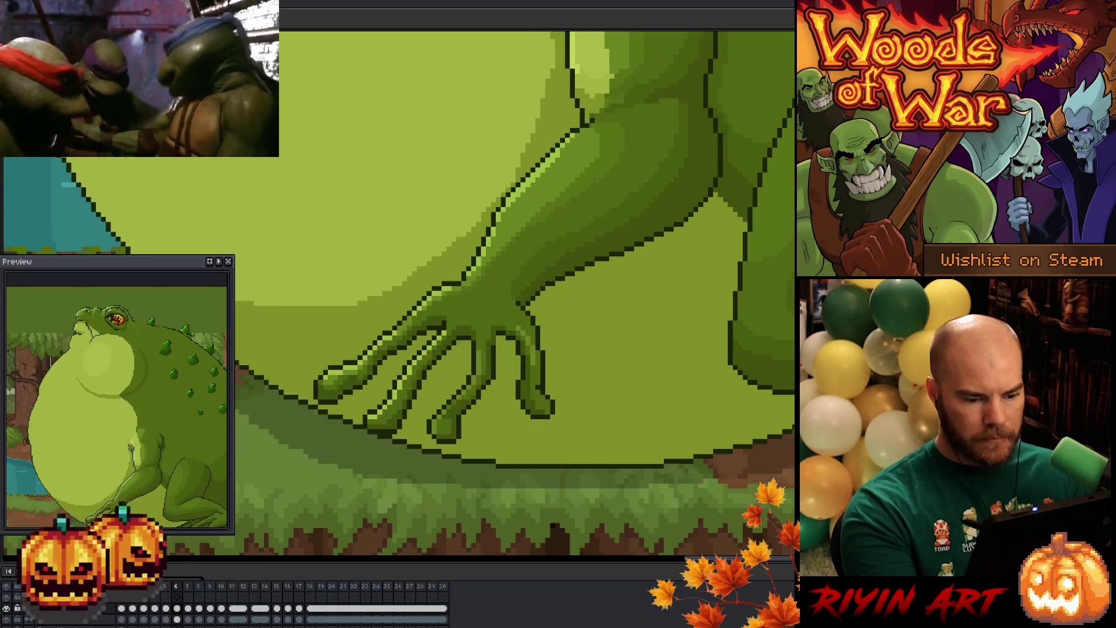
key(period)
key(comma)
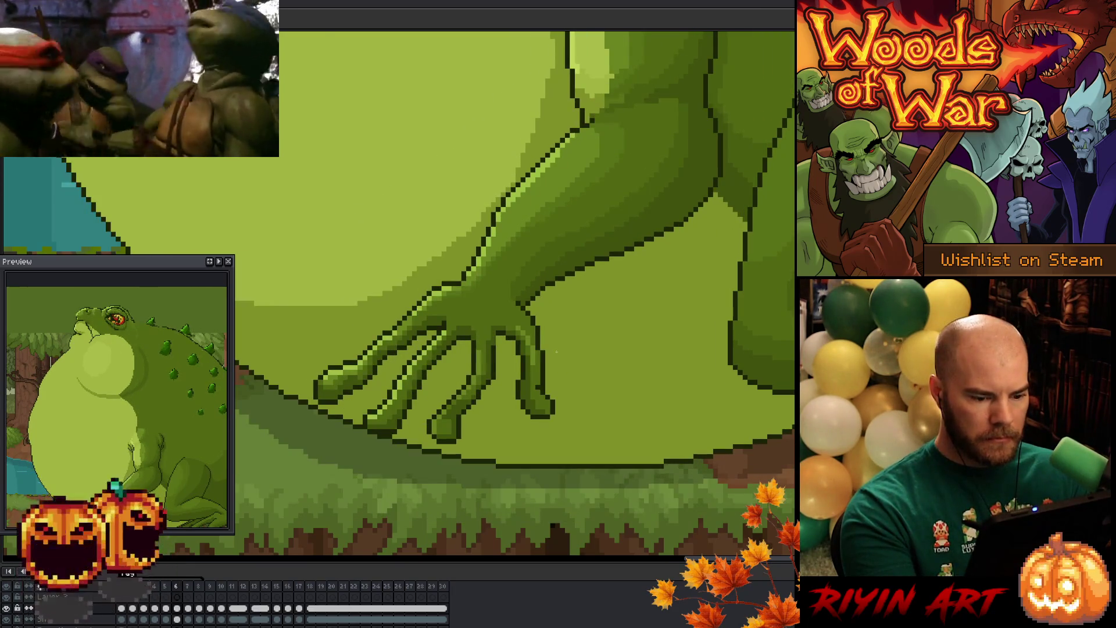
key(period)
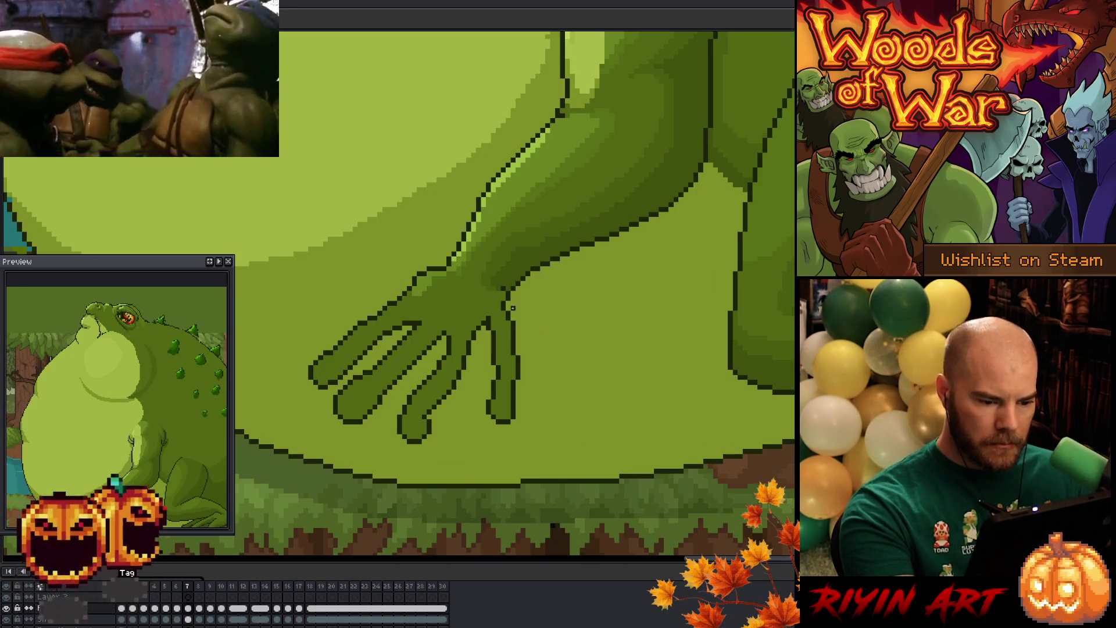
drag(511, 297, 517, 340)
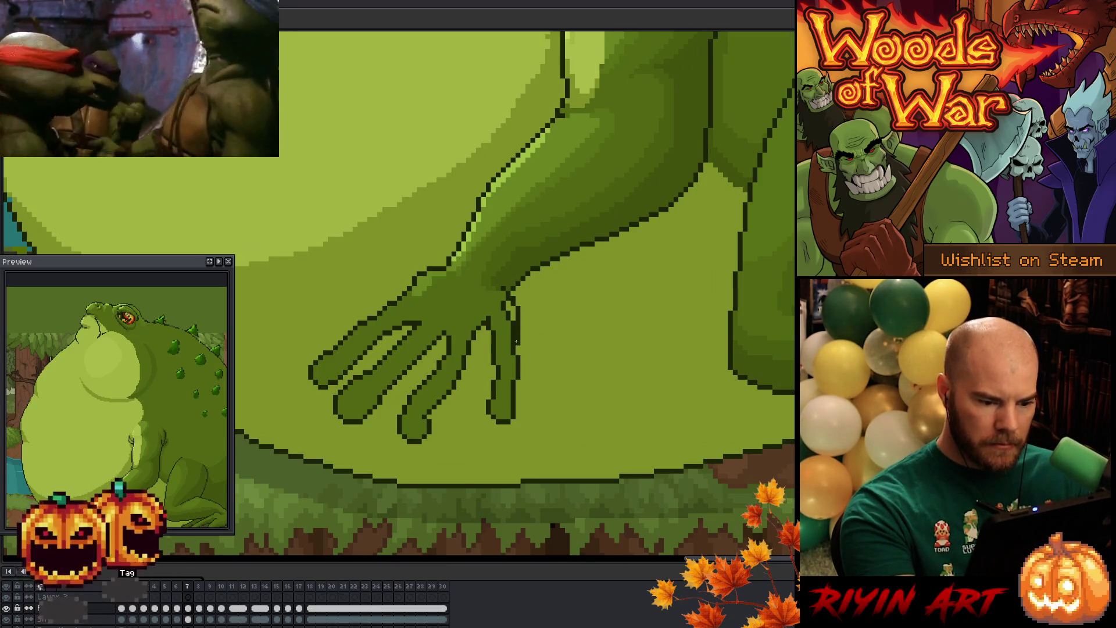
key(period)
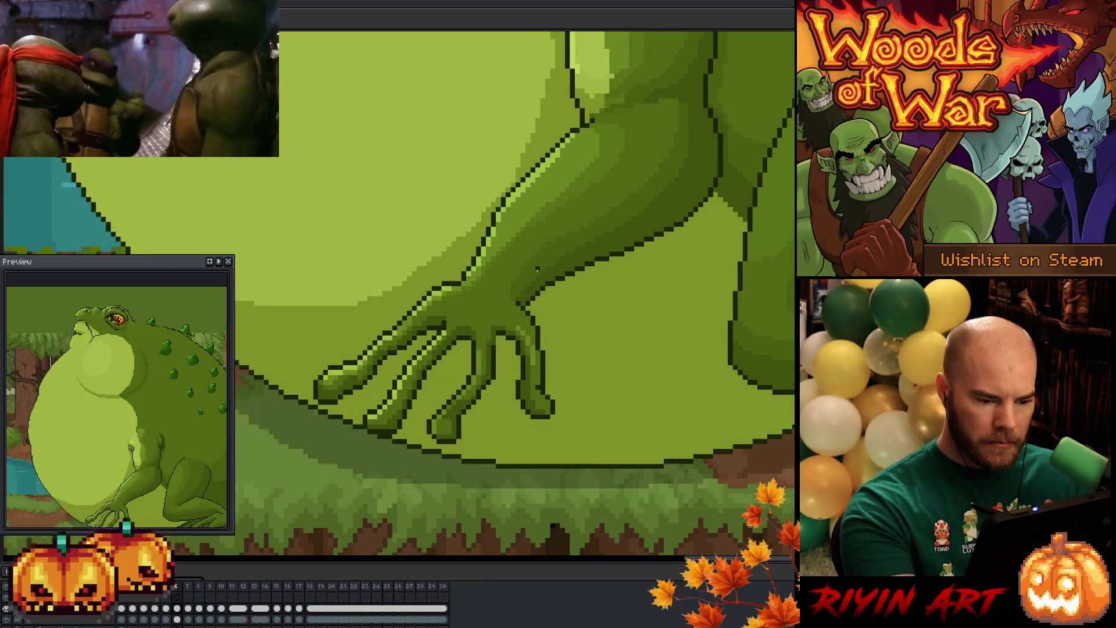
key(comma)
drag(516, 341, 518, 356)
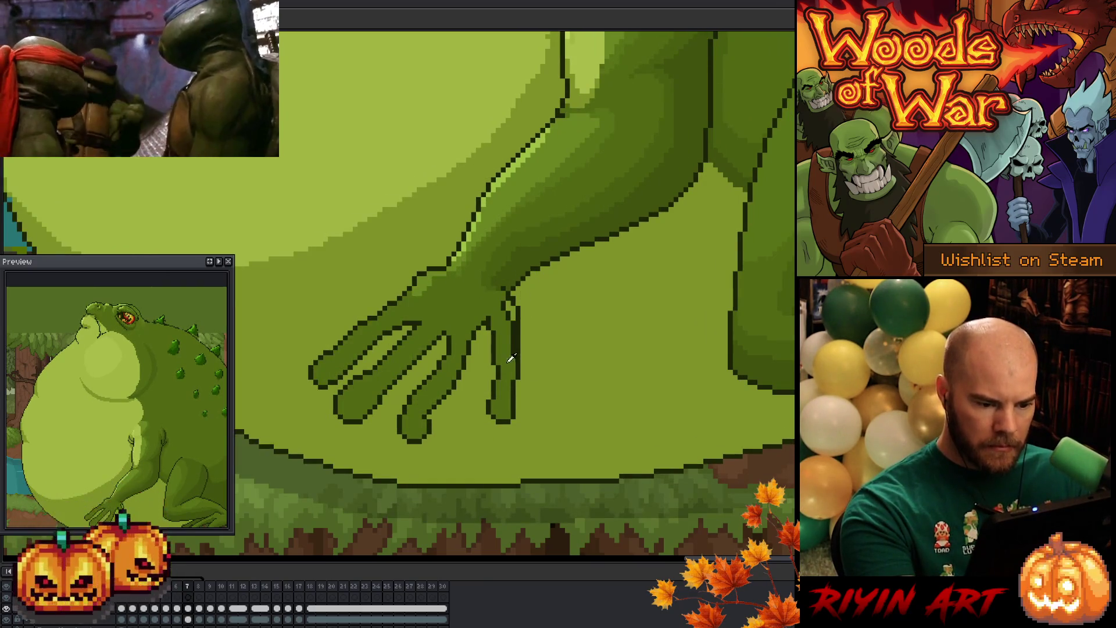
mouse_move(511, 310)
mouse_down()
mouse_move(513, 360)
mouse_move(499, 363)
mouse_move(493, 325)
mouse_up()
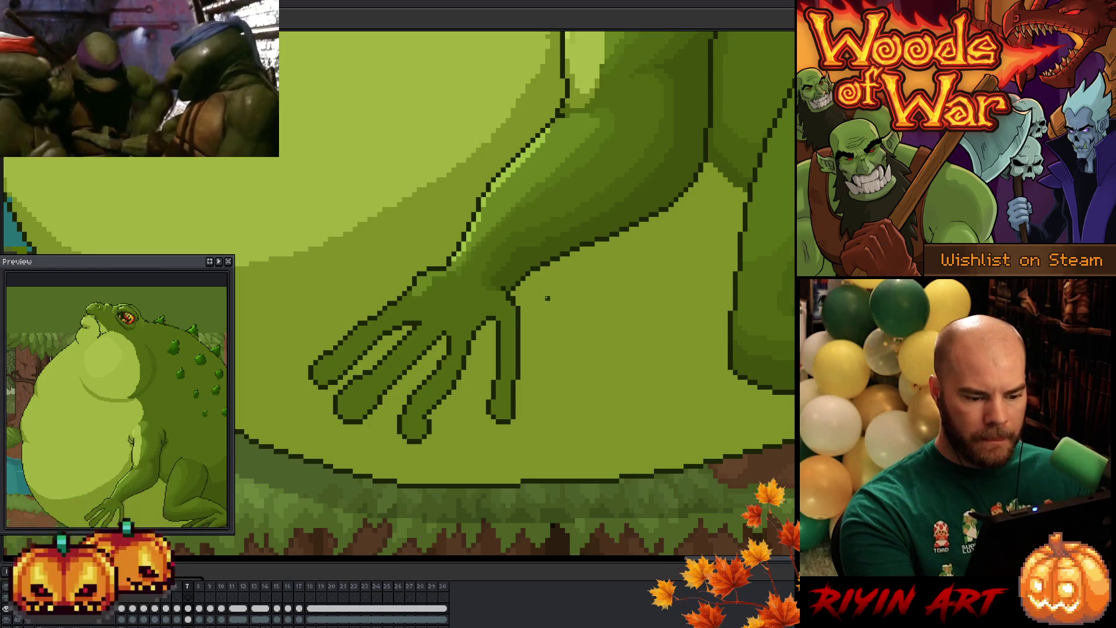
Step: Add a dark stroke across the third finger on frame 7
key(Left)
key(Right)
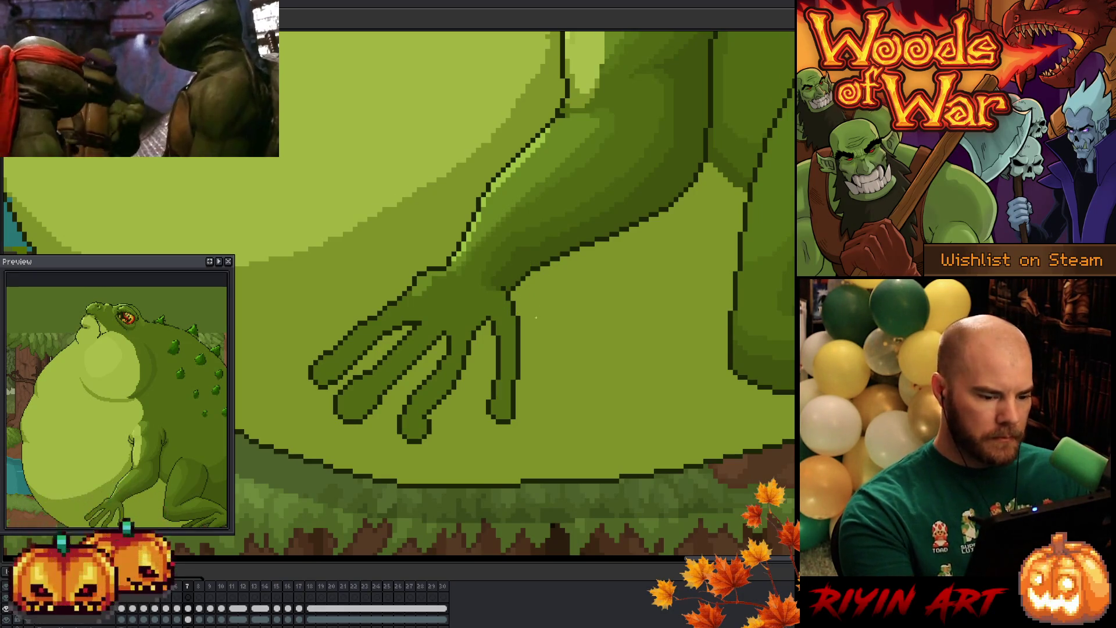
key(comma)
key(period)
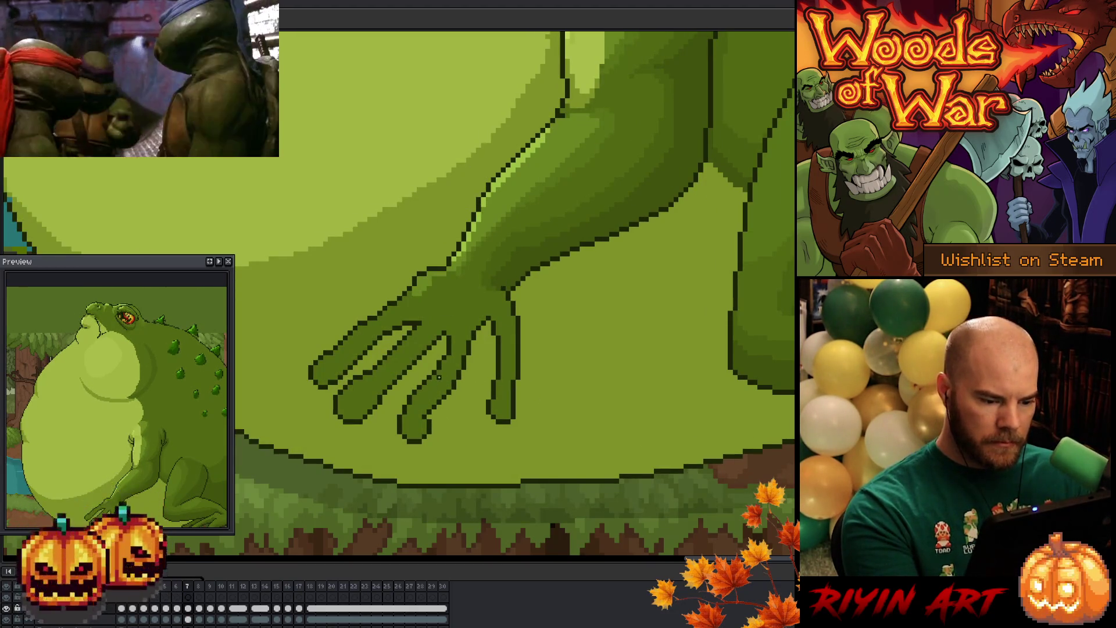
drag(438, 379, 417, 400)
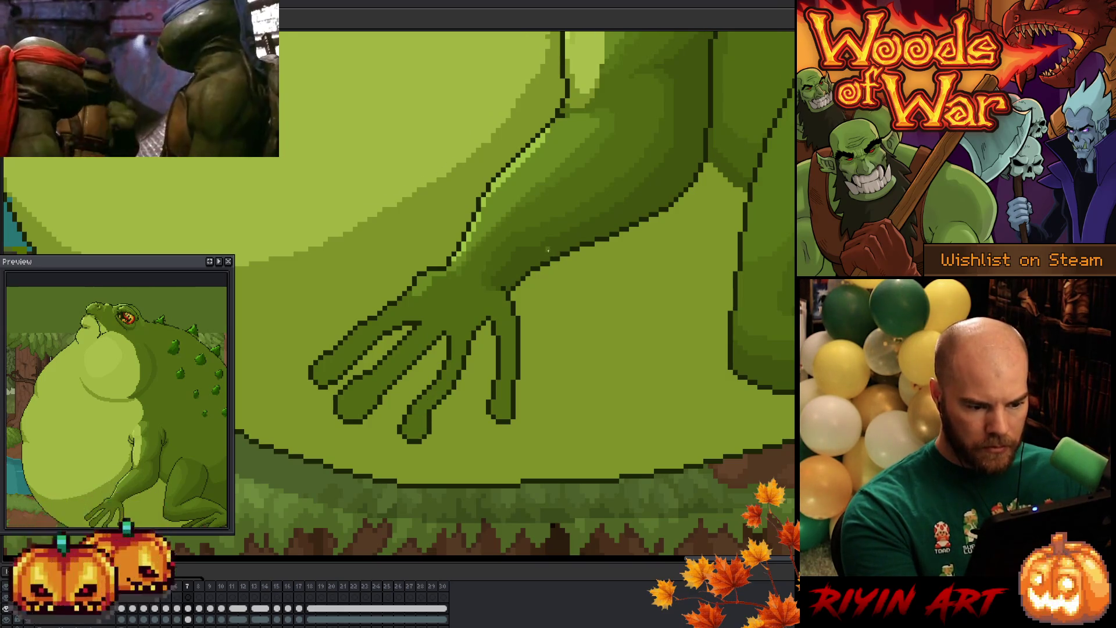
Step: After comparing with frame 6, extend a short dark outline past the rightmost fingertip
key(Left)
key(Right)
key(Left)
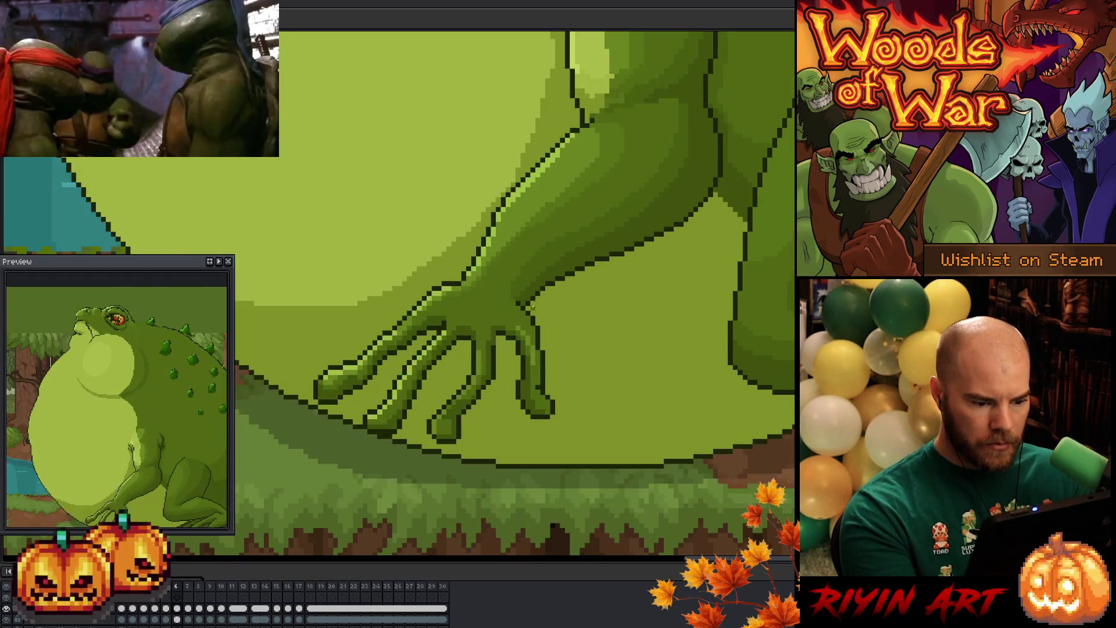
key(Right)
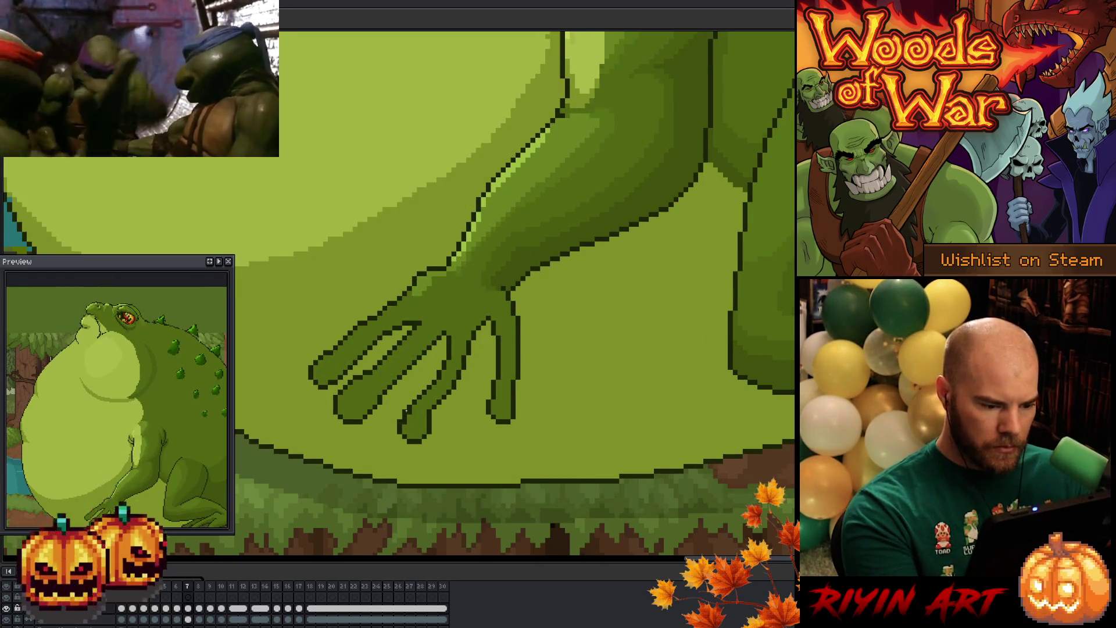
key(Left)
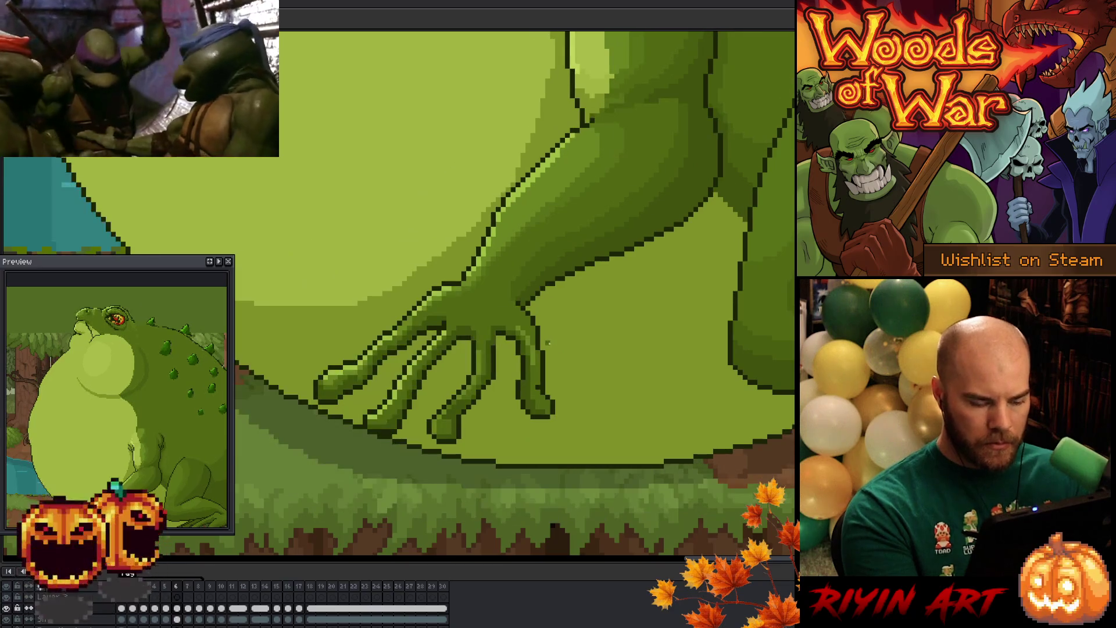
key(Right)
key(Left)
key(Right)
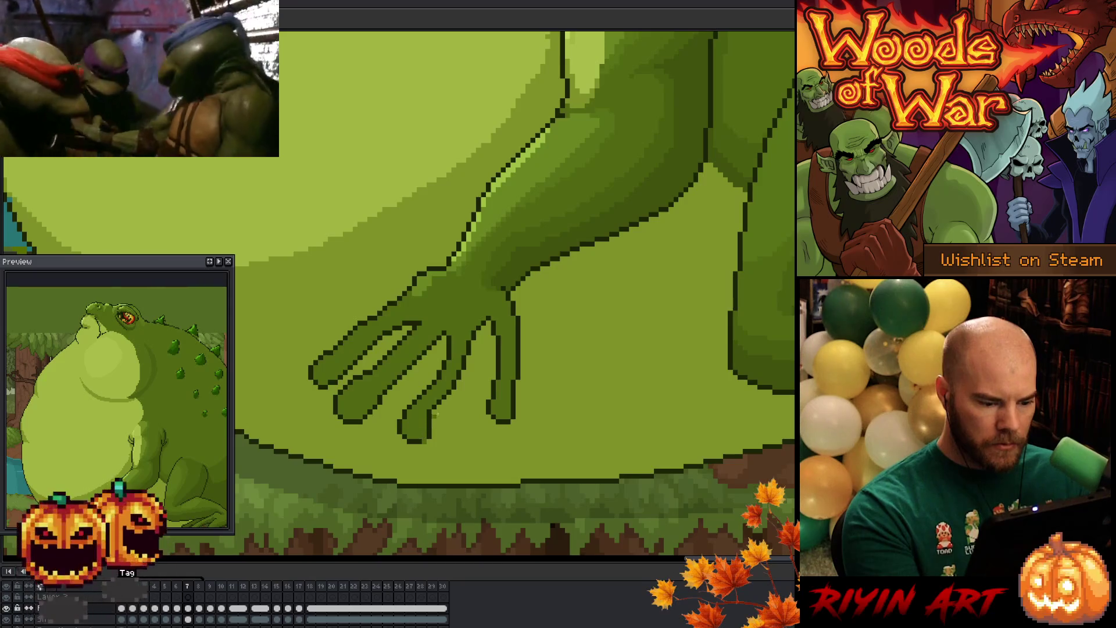
key(Left)
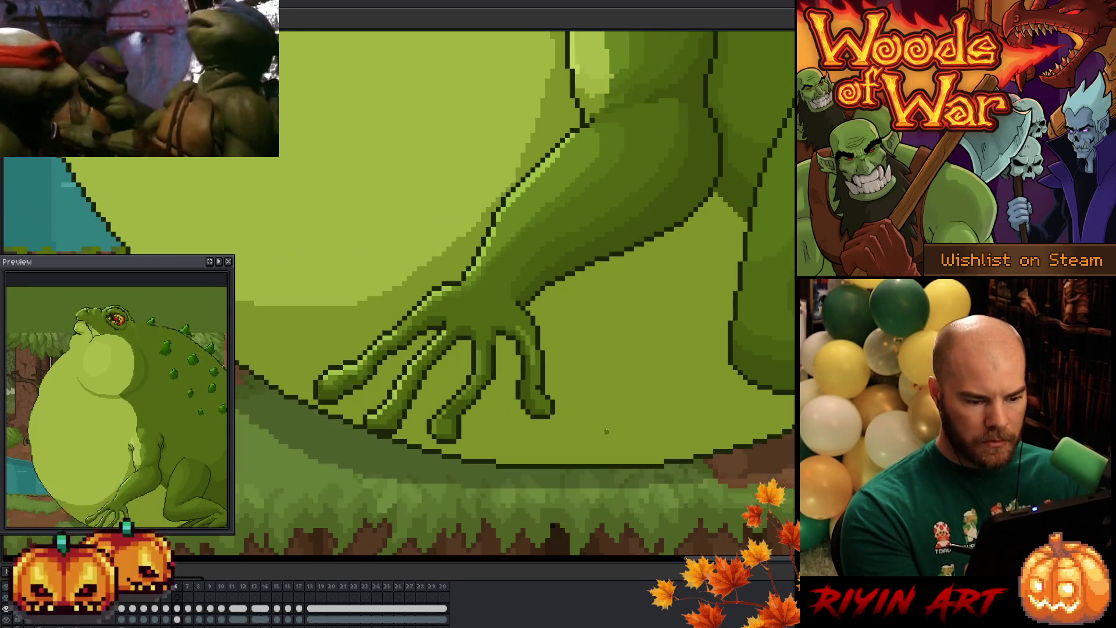
key(Right)
key(Left)
key(Right)
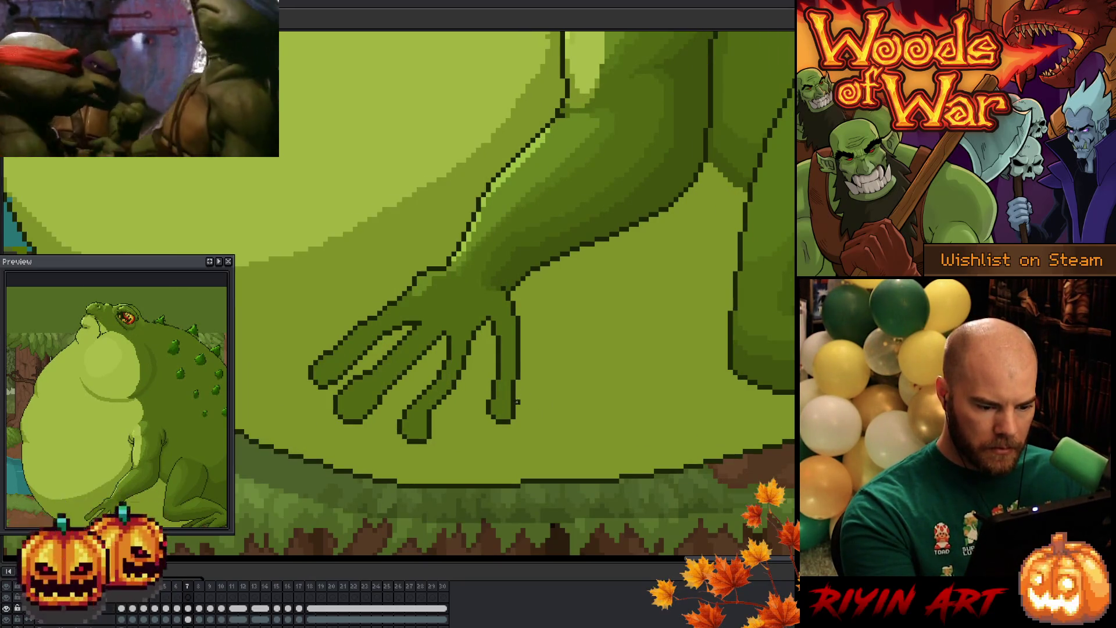
drag(521, 405, 511, 423)
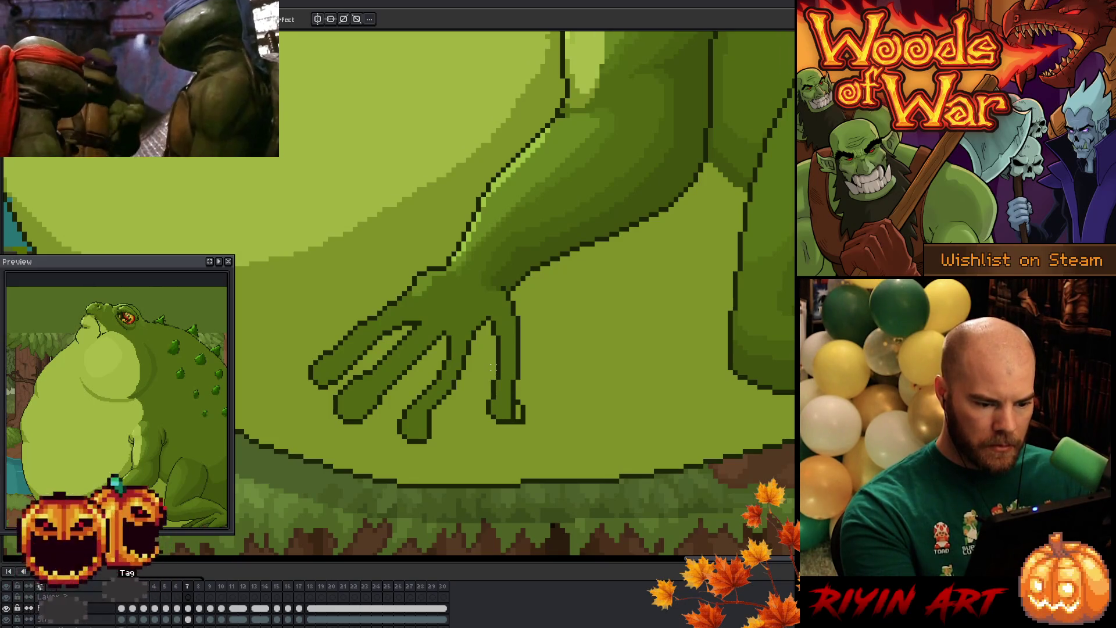
Step: Reposition the rightmost finger's outline and redraw a dark line beside it
drag(497, 356, 490, 430)
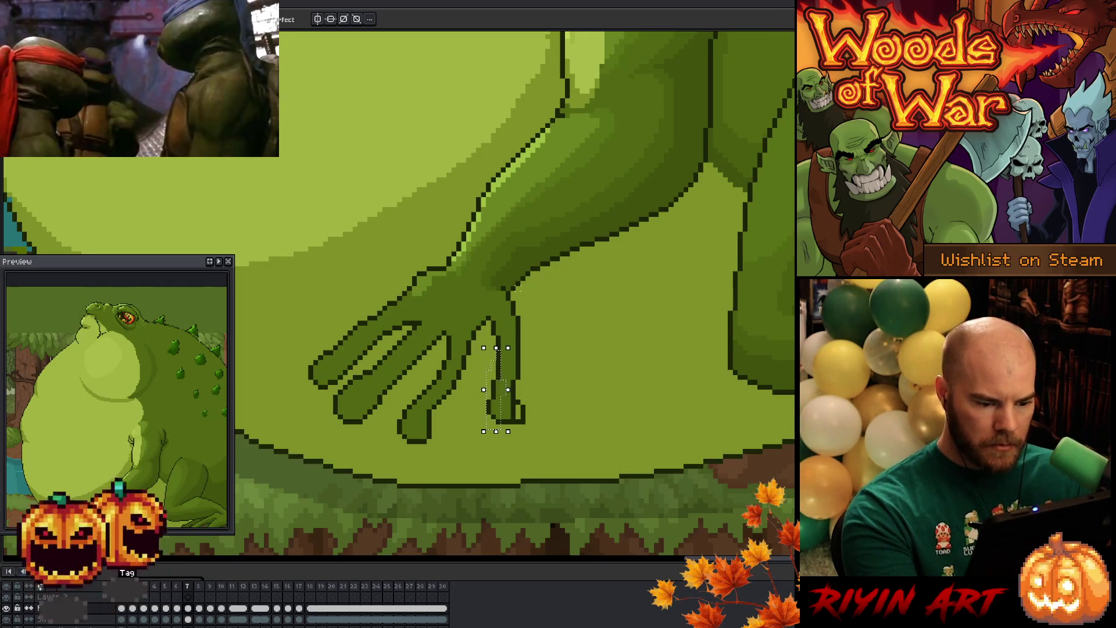
key(ctrl+d)
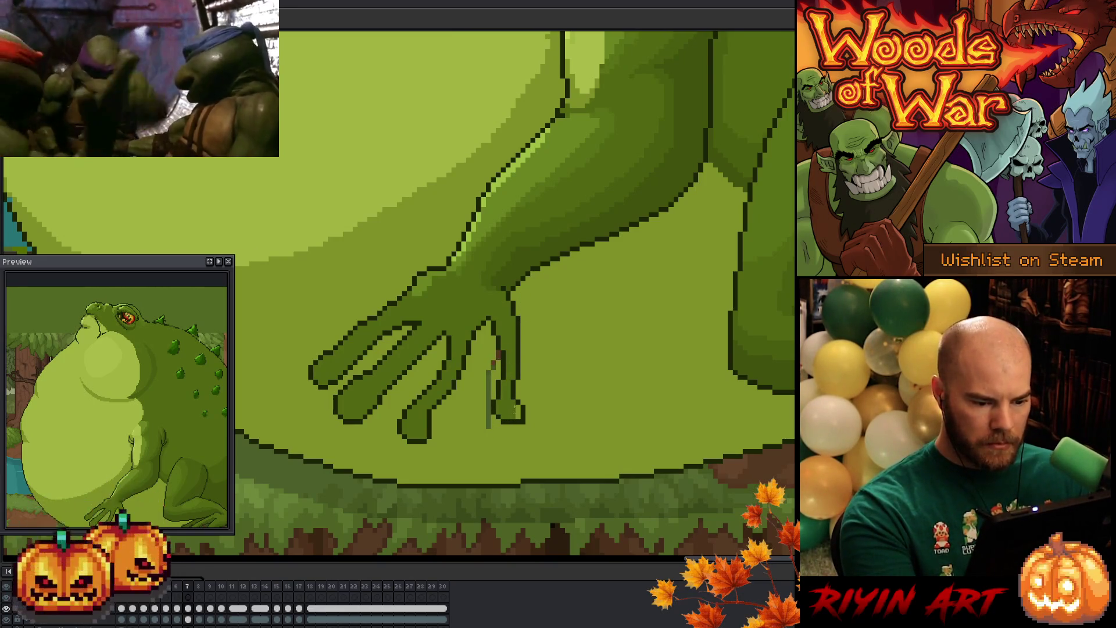
key(b)
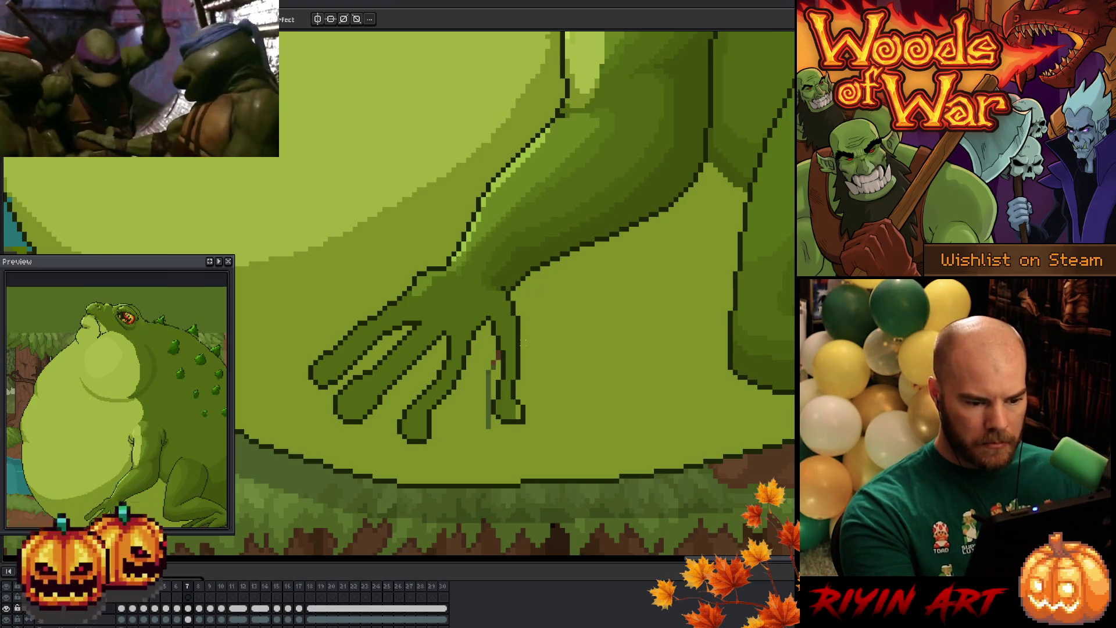
mouse_move(533, 356)
mouse_down()
mouse_move(533, 396)
mouse_move(512, 407)
mouse_move(517, 341)
mouse_move(541, 410)
mouse_up()
key(ctrl+d)
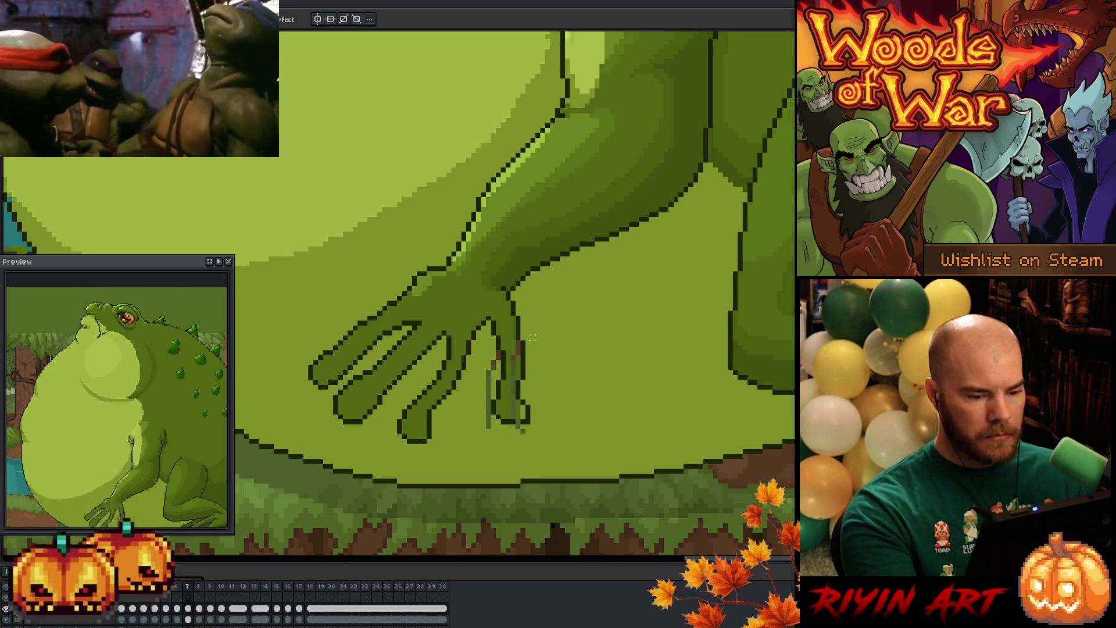
Step: Pick a colour from the artwork and paint over the stray grey line beside the finger
key(alt)
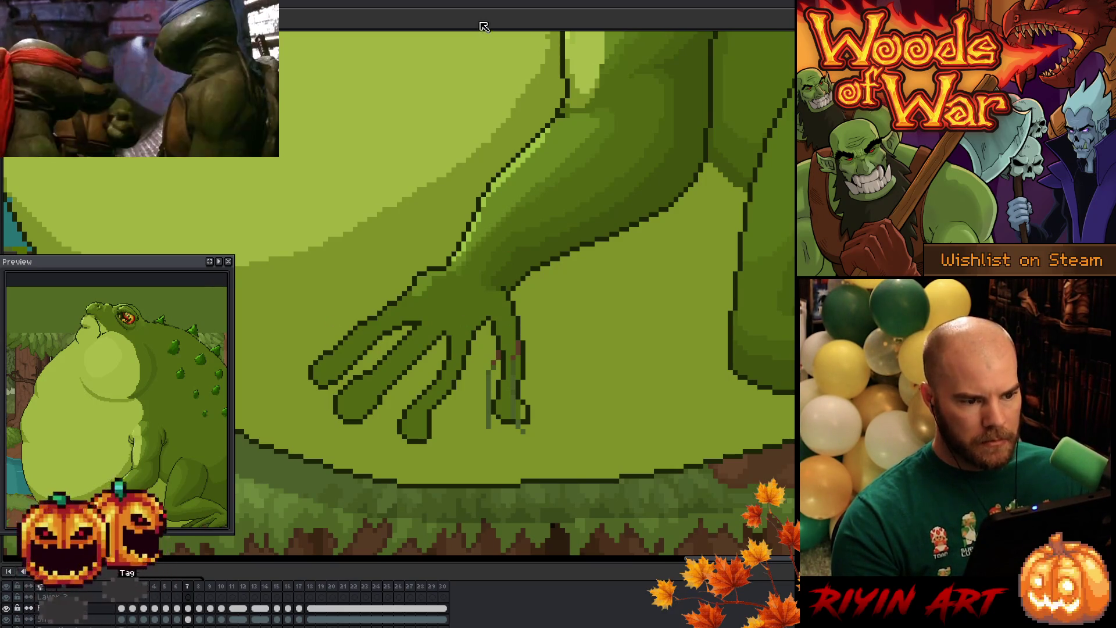
right_click(553, 324)
key(Escape)
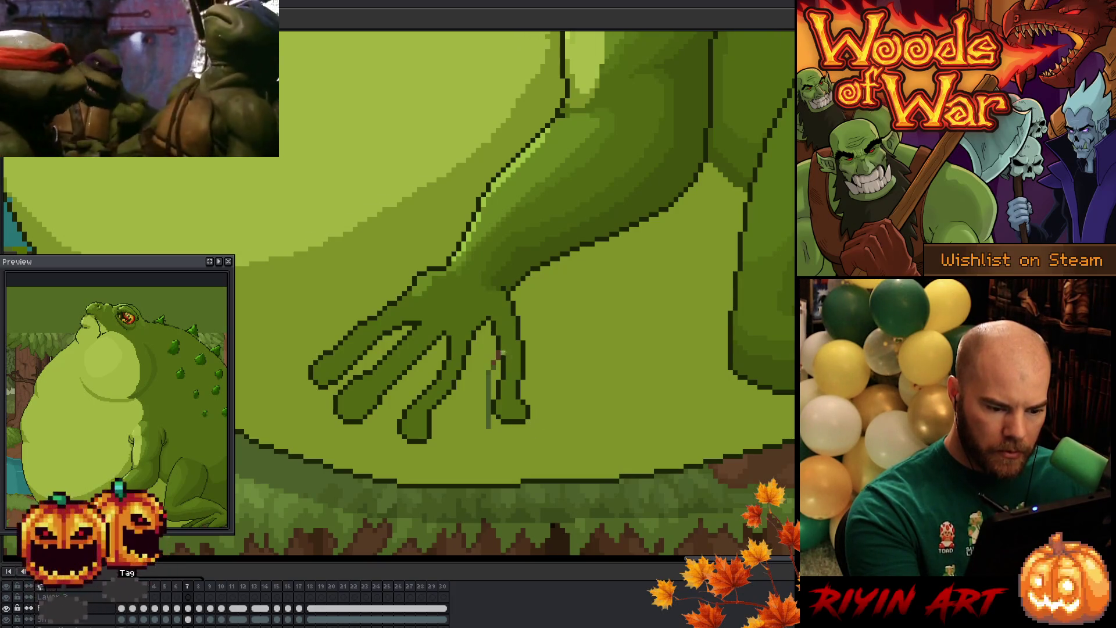
drag(489, 370, 489, 430)
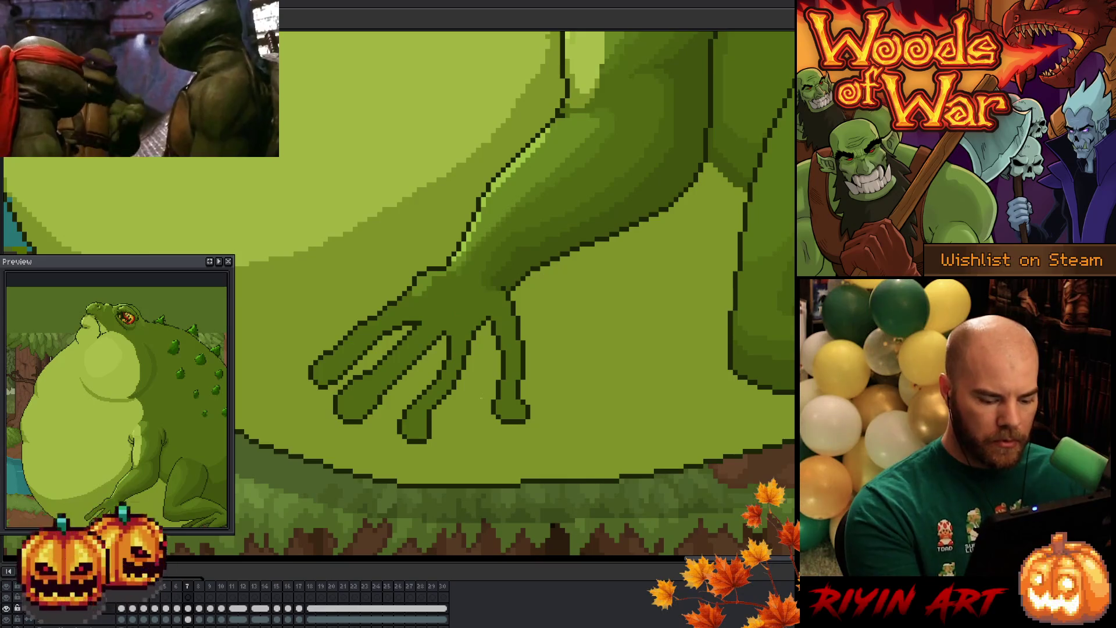
Step: Compare with the neighbouring frame, then draw and cover a crease in the lower-left finger
key(Right)
key(Left)
key(Left)
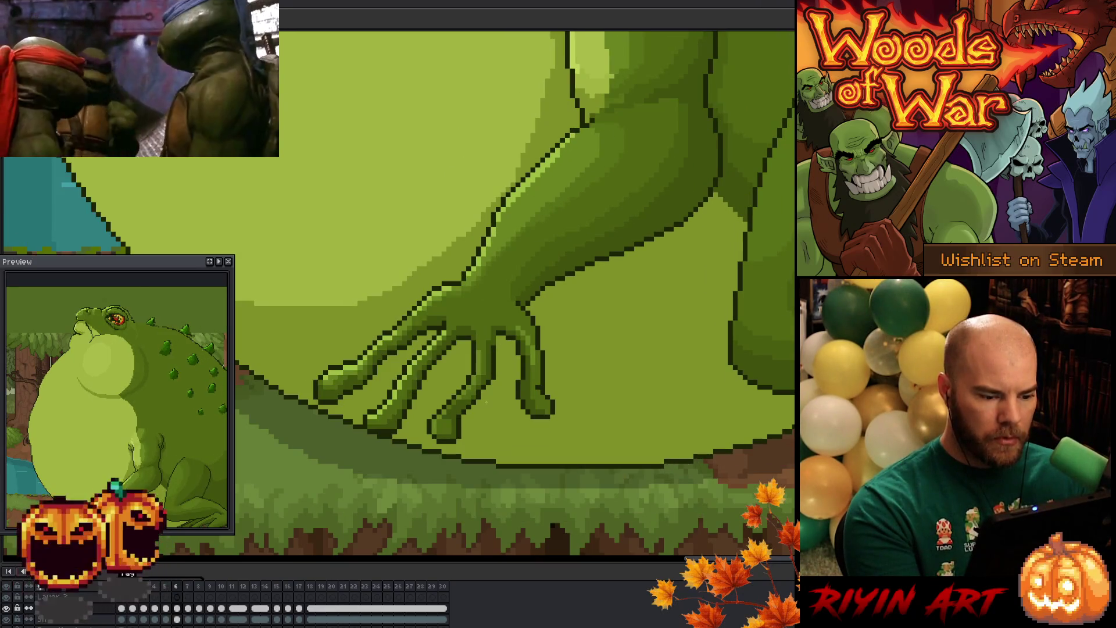
key(Right)
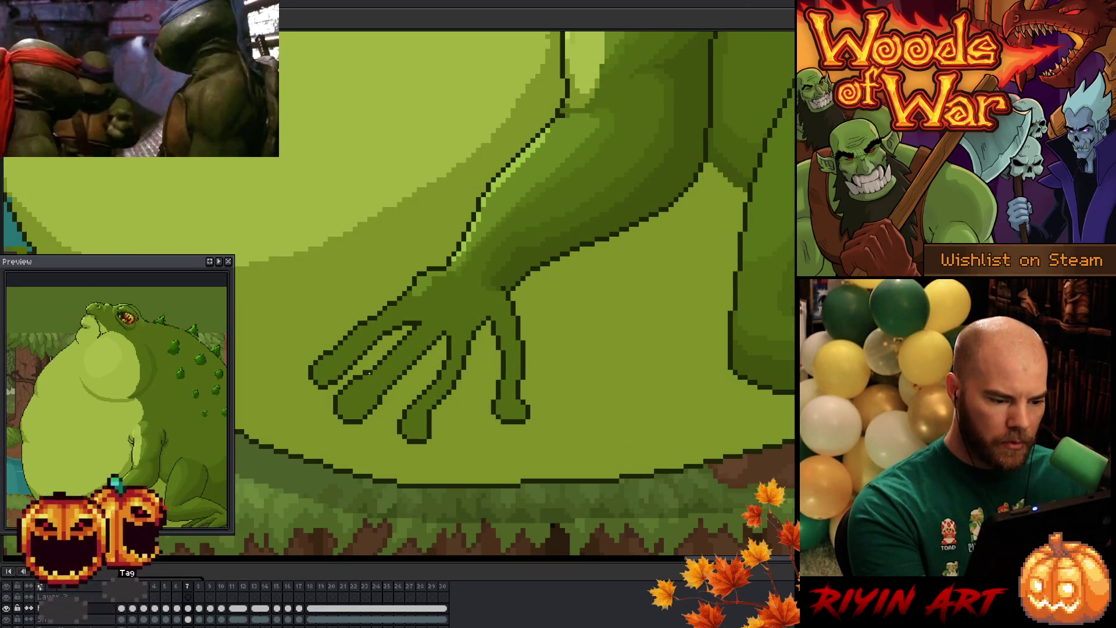
drag(369, 373, 339, 404)
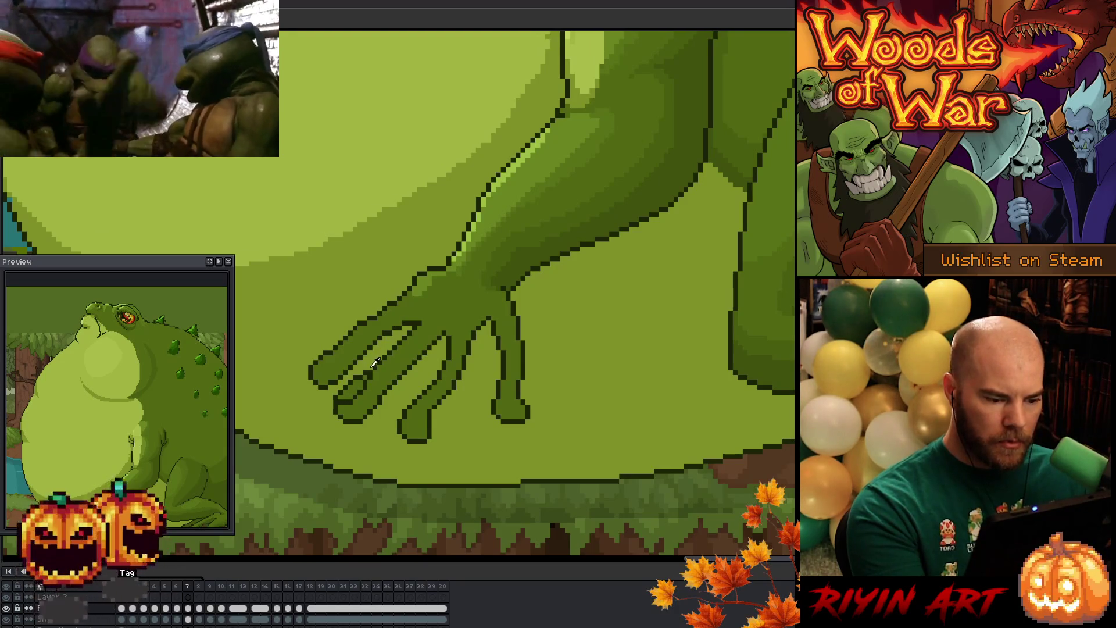
drag(375, 361, 340, 397)
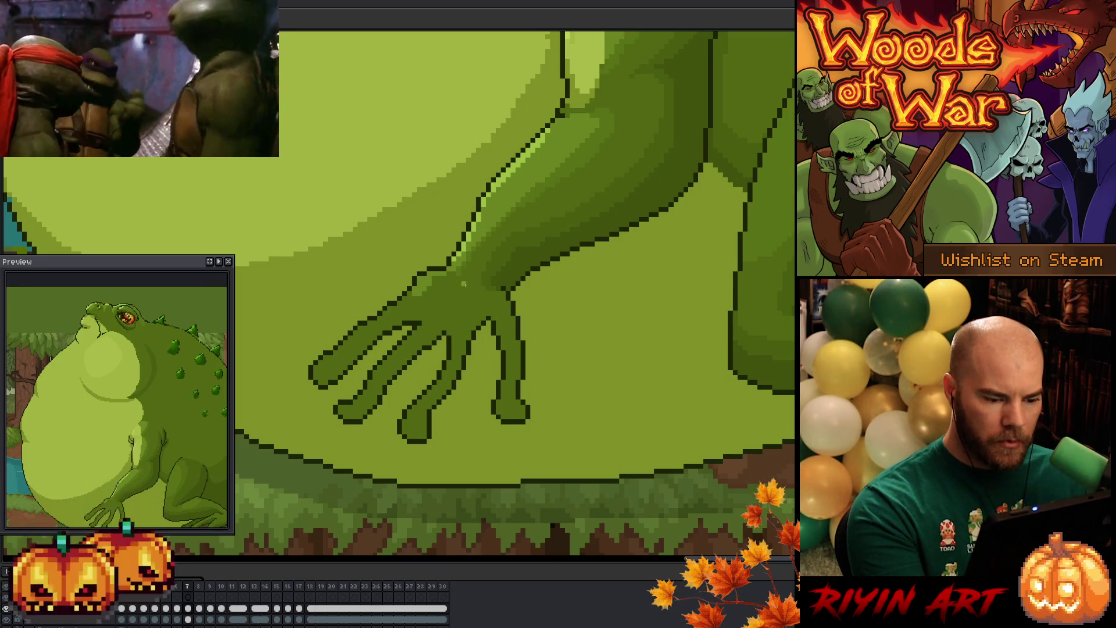
Step: Check against frame 6, then extend and darken the leftmost fingertip's outline
key(Left)
key(Right)
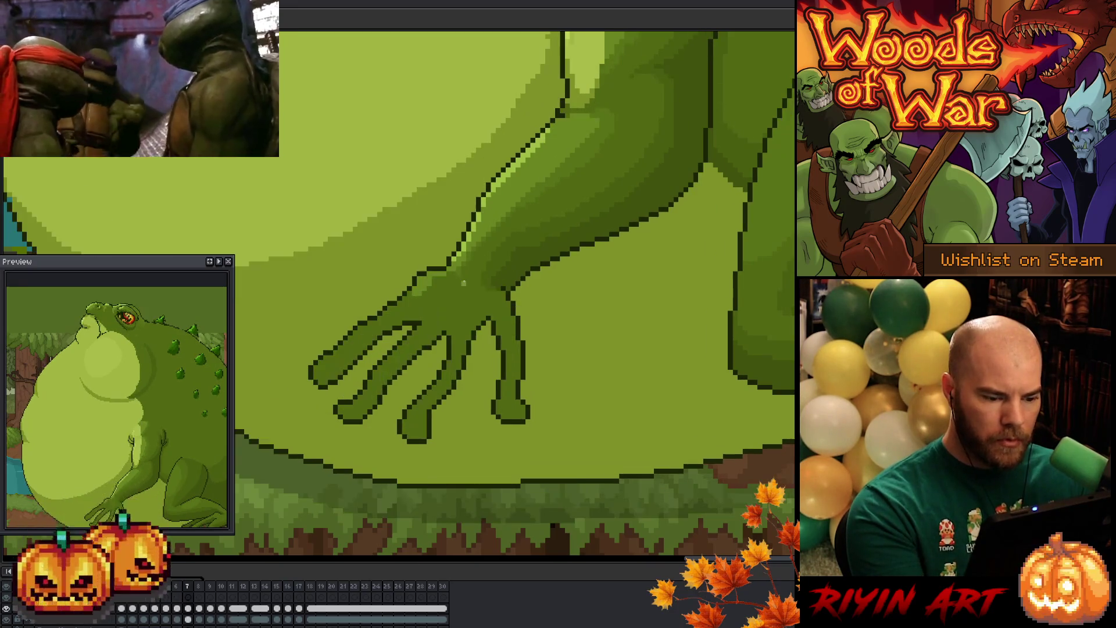
key(Left)
key(Right)
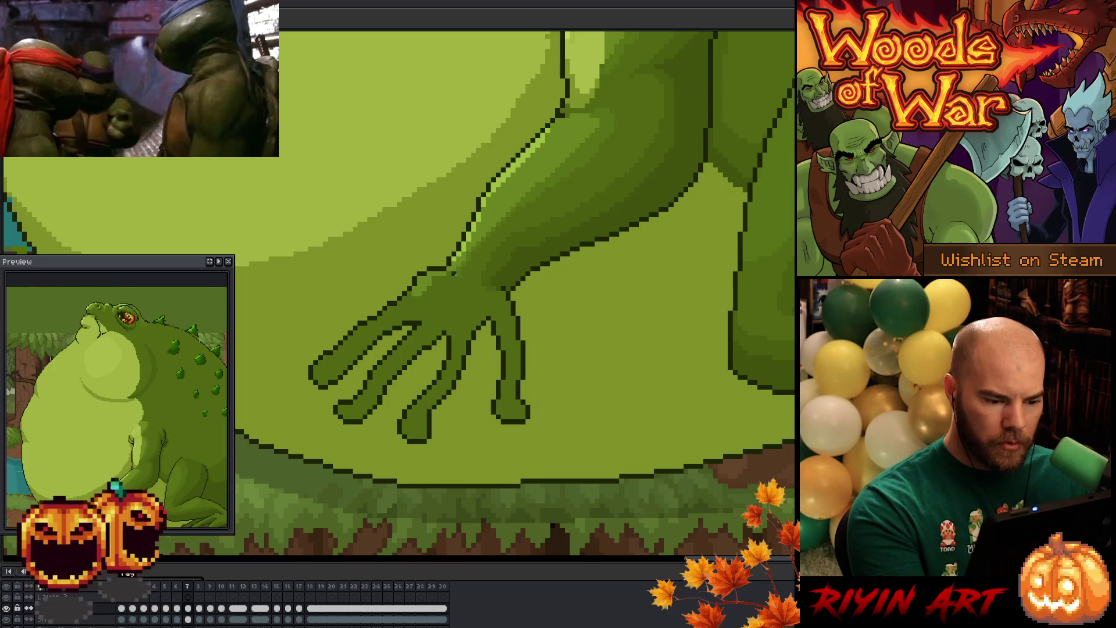
key(Left)
key(Right)
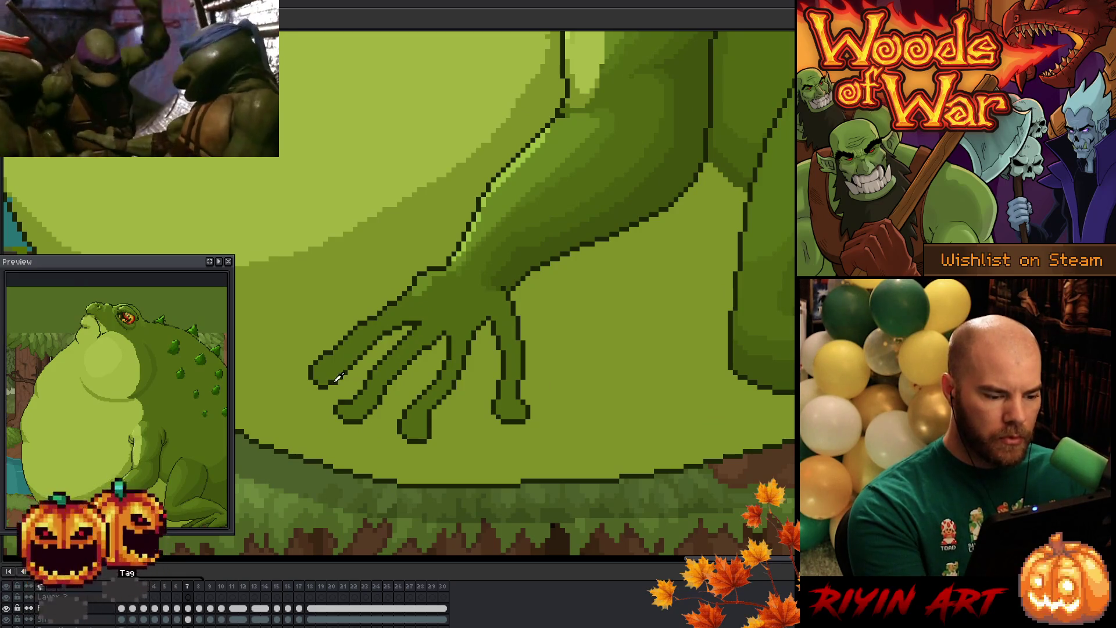
drag(336, 385, 310, 375)
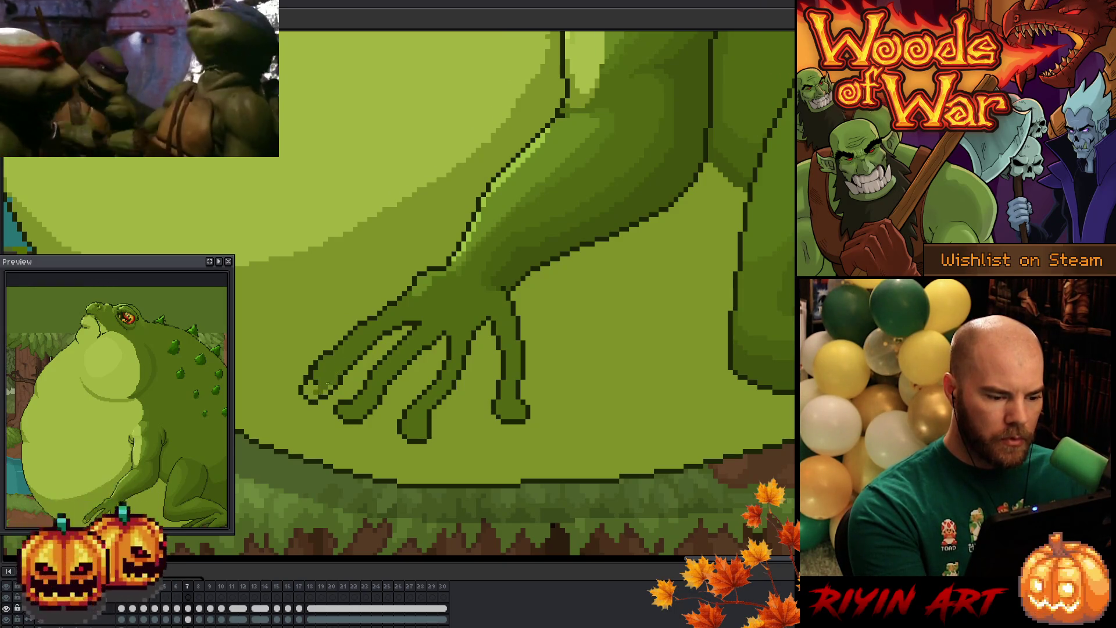
drag(311, 393, 318, 379)
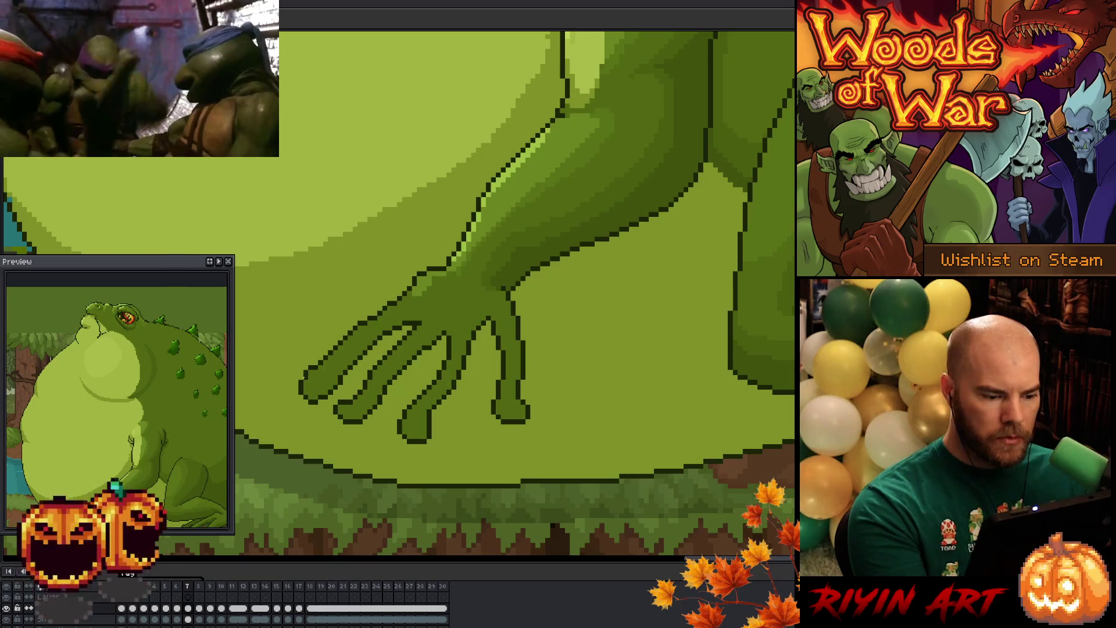
Step: Flip repeatedly between frames 6 and 7 to compare the hand poses
key(comma)
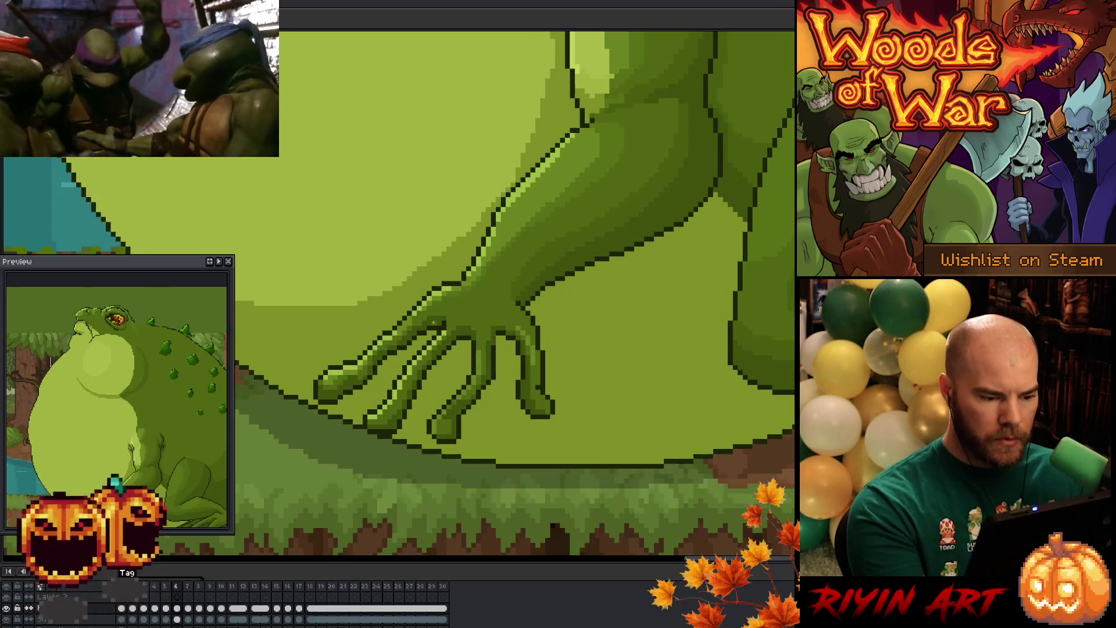
key(period)
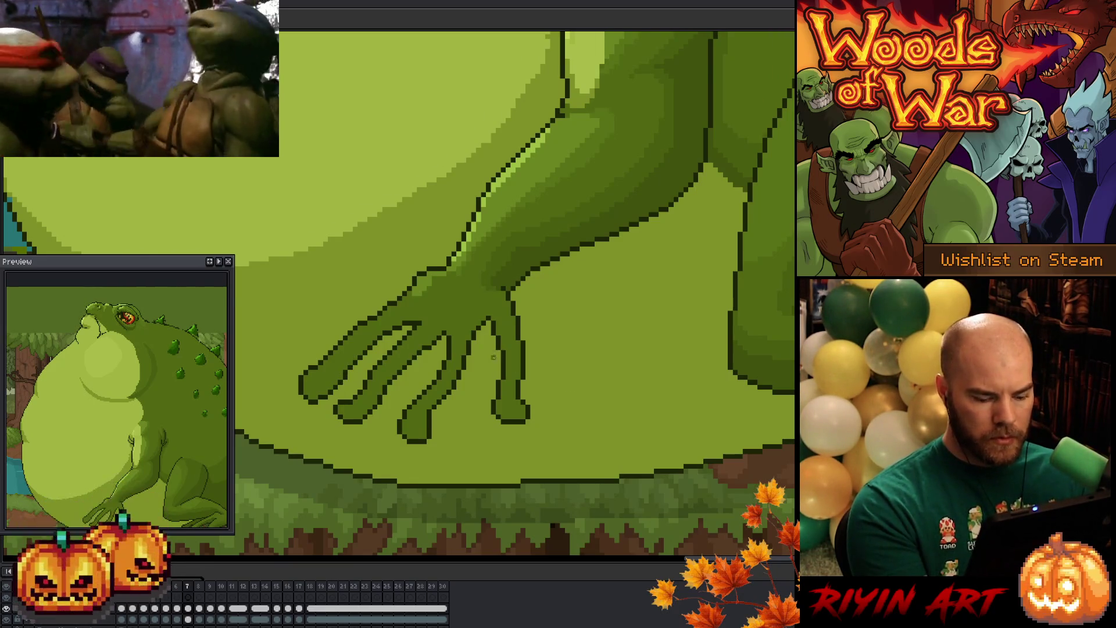
key(comma)
key(period)
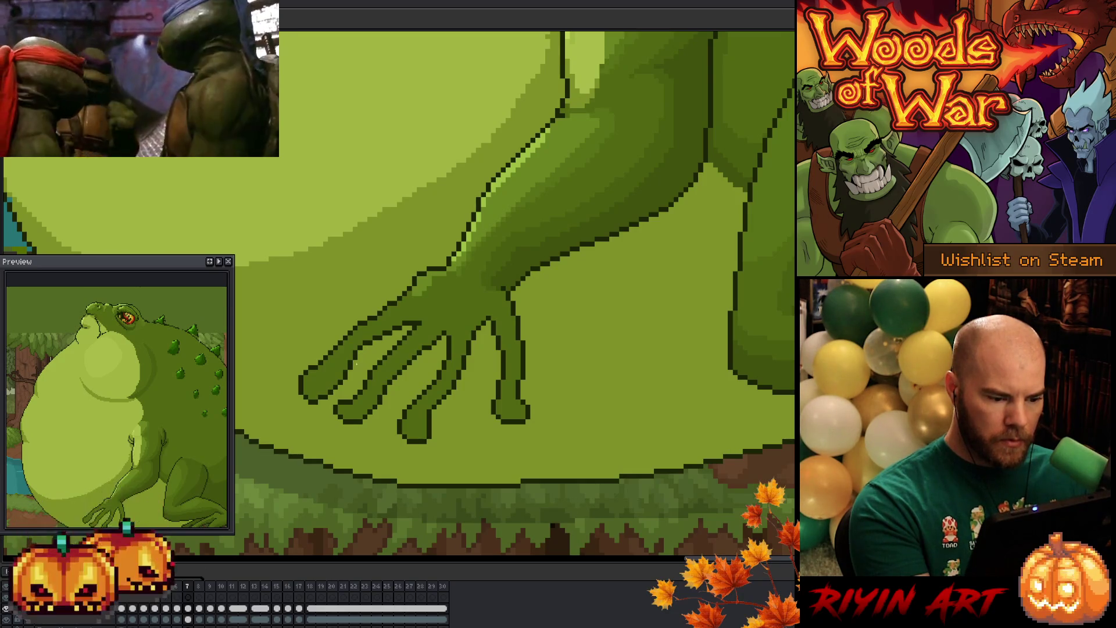
key(Left)
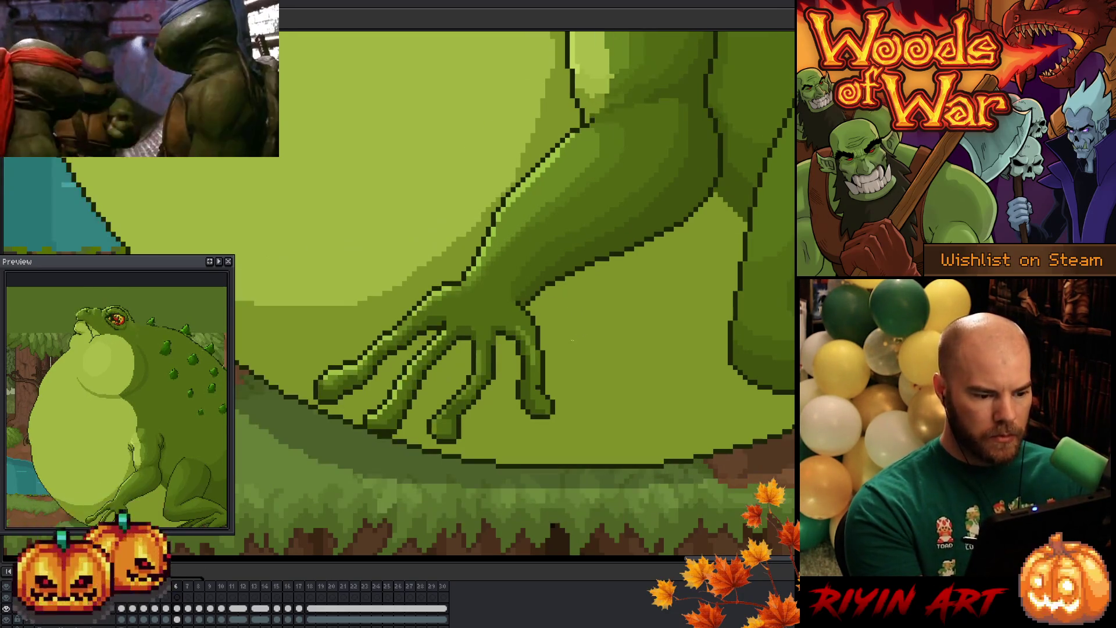
key(Right)
key(Left)
key(Right)
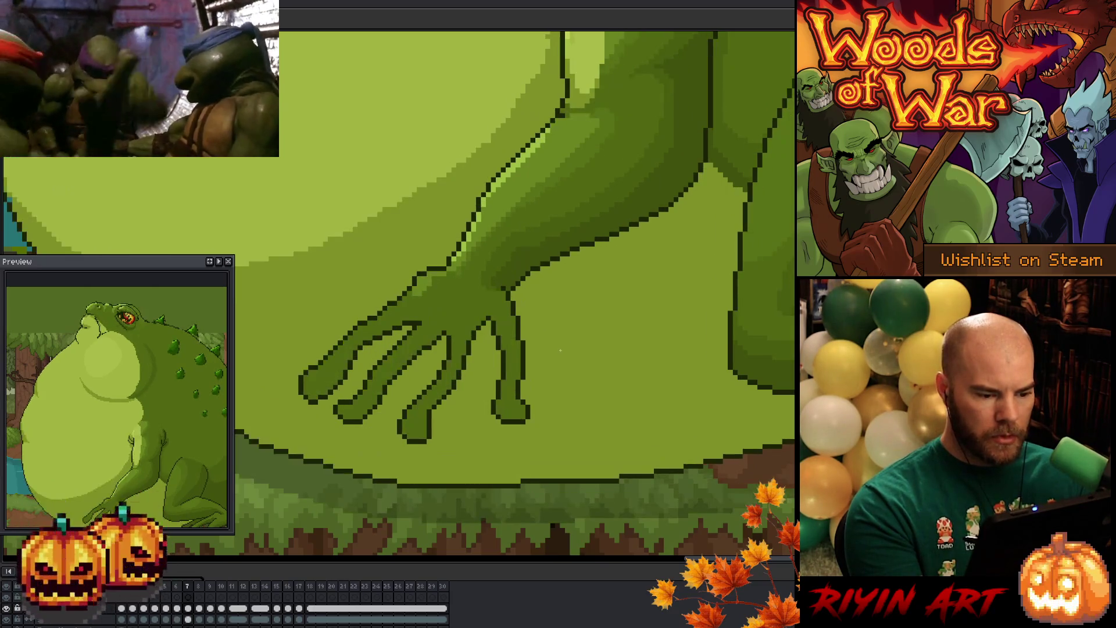
key(Left)
key(Right)
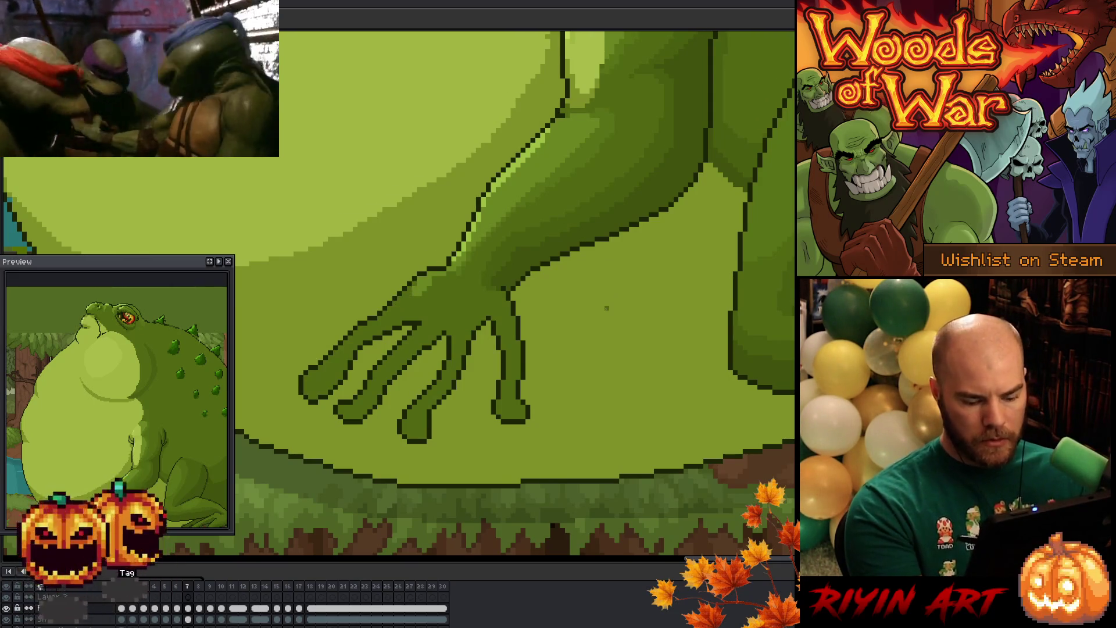
key(Left)
key(Right)
key(Left)
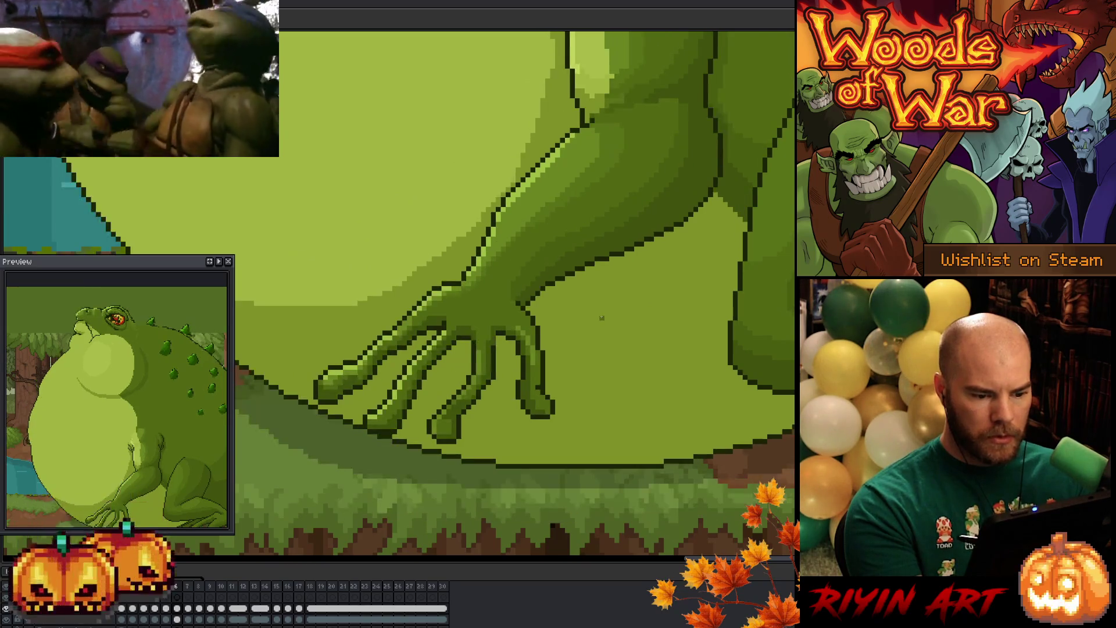
key(Right)
key(Left)
key(Right)
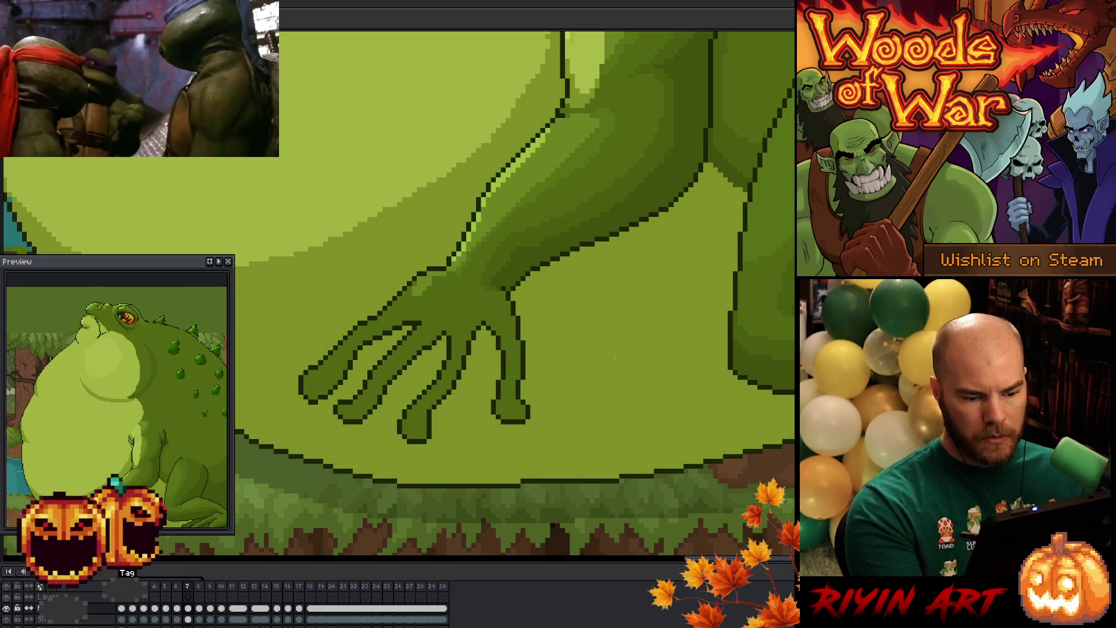
key(Left)
key(Right)
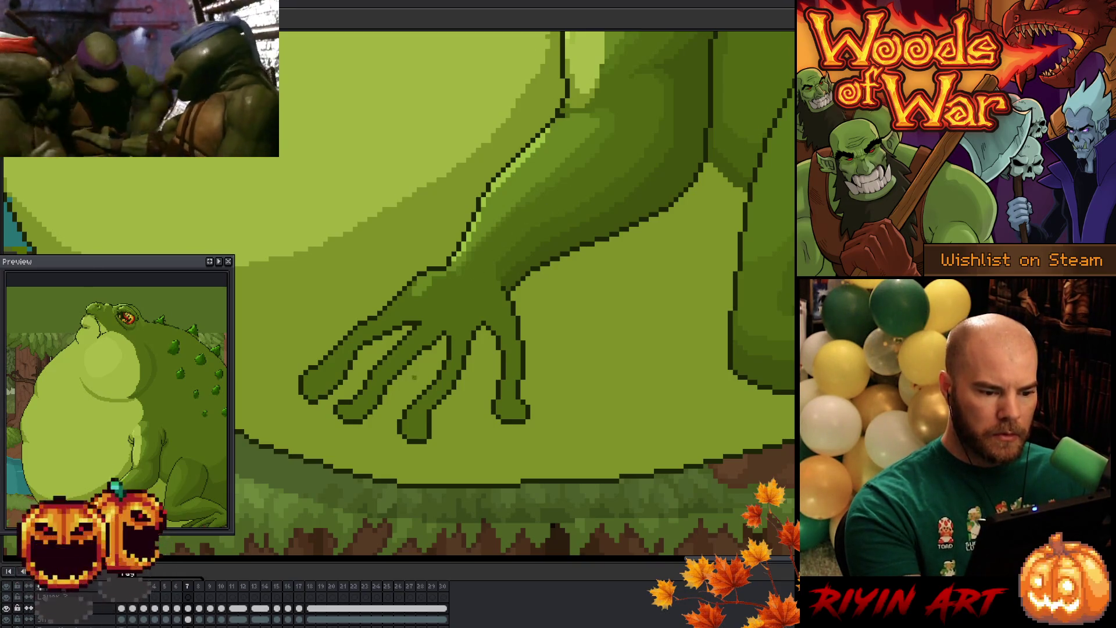
Step: Step back through the frames to frame 5, where the fingers curl over the grass
key(comma)
key(period)
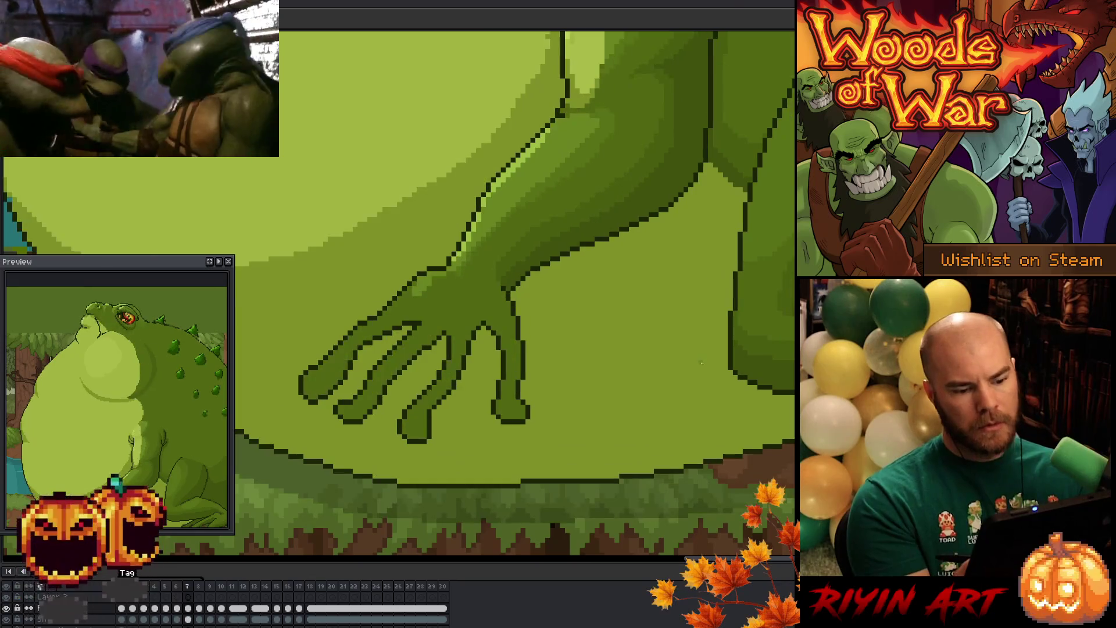
key(comma)
key(period)
key(comma)
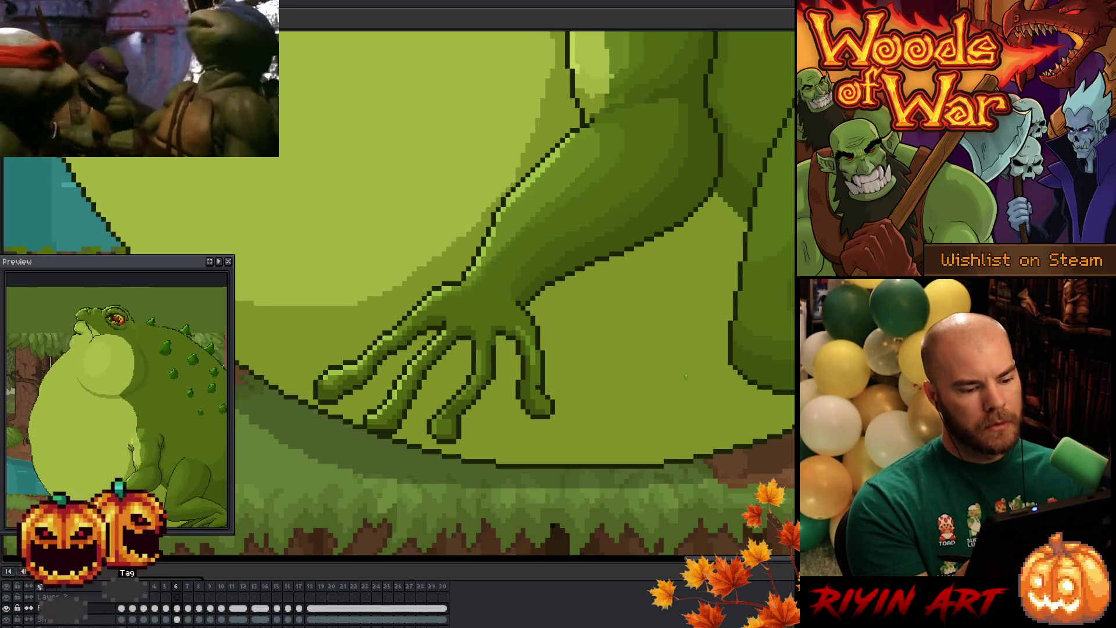
key(period)
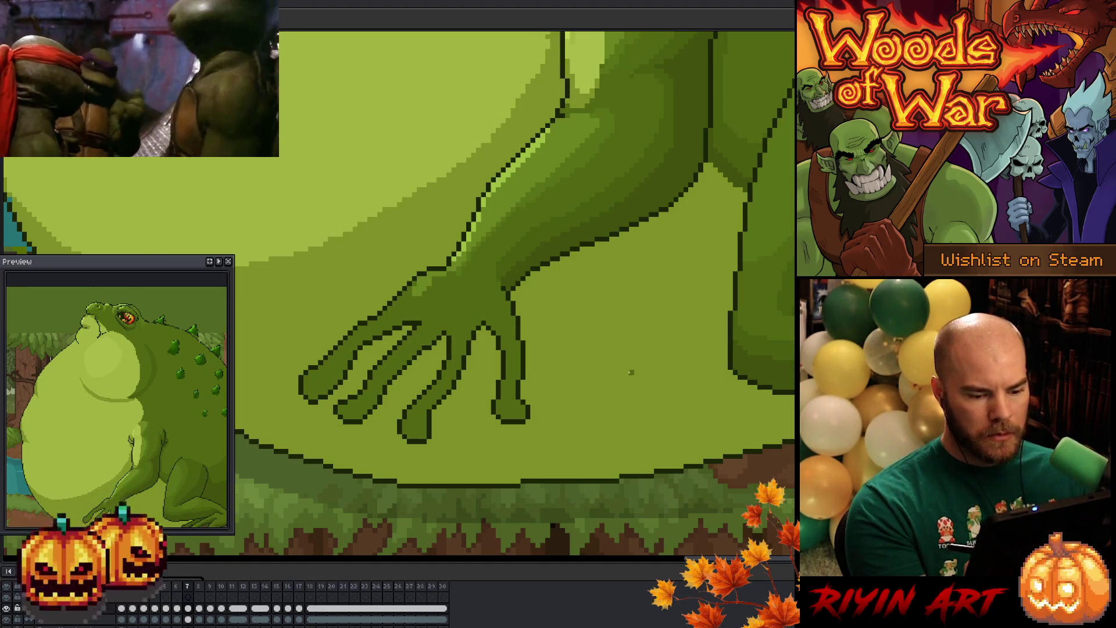
key(comma)
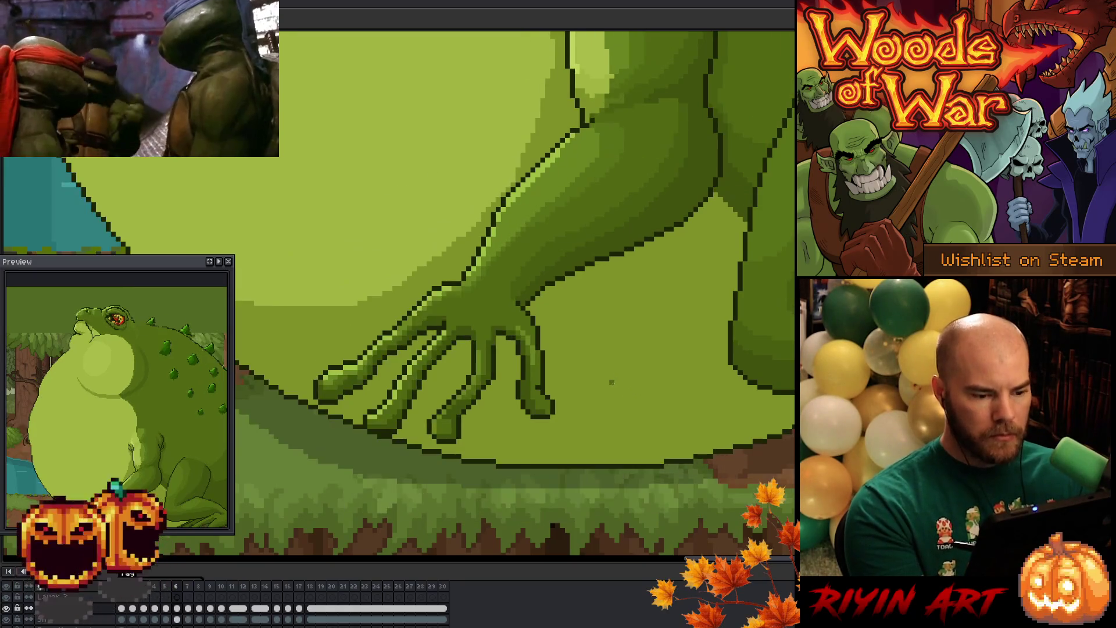
key(comma)
key(comma)
key(period)
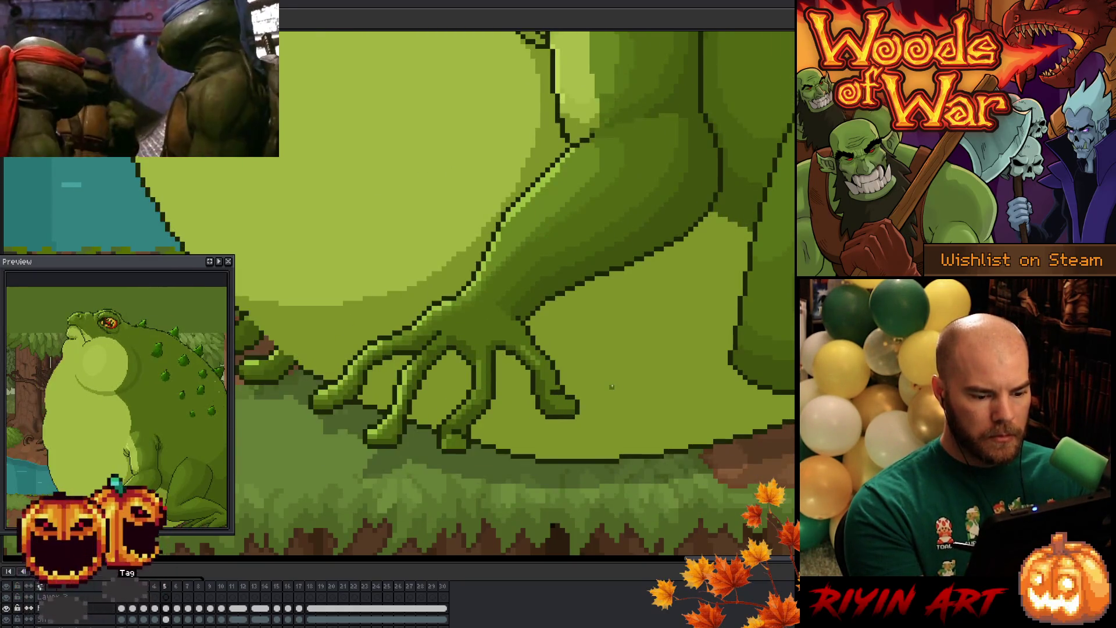
Step: Flip through frames 5–7 to check the hand motion
key(period)
key(comma)
key(period)
key(period)
key(comma)
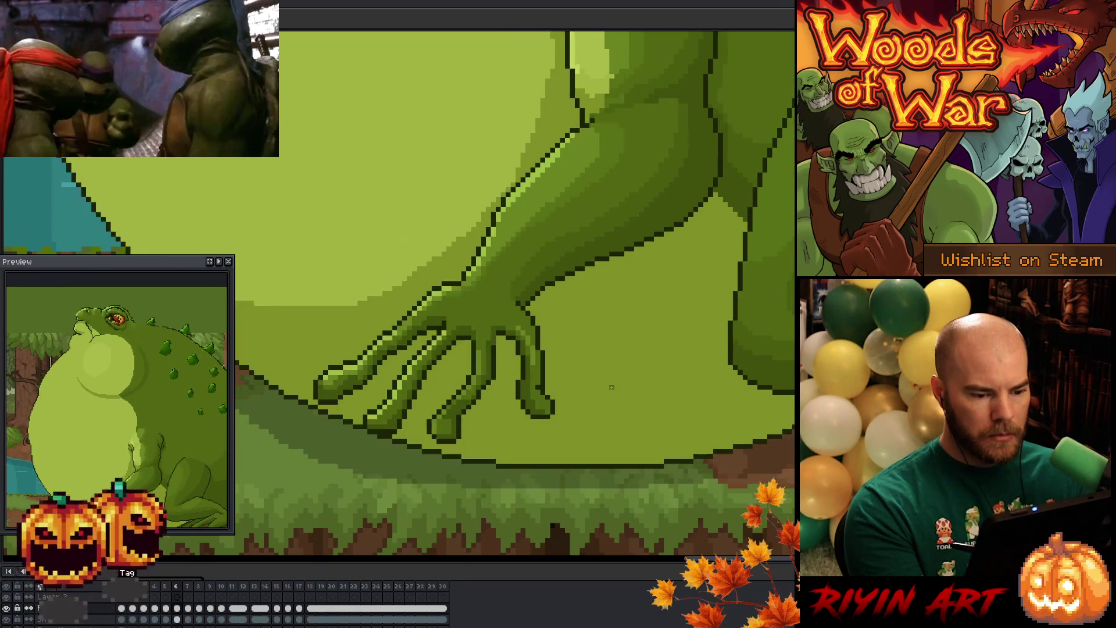
key(comma)
key(period)
key(comma)
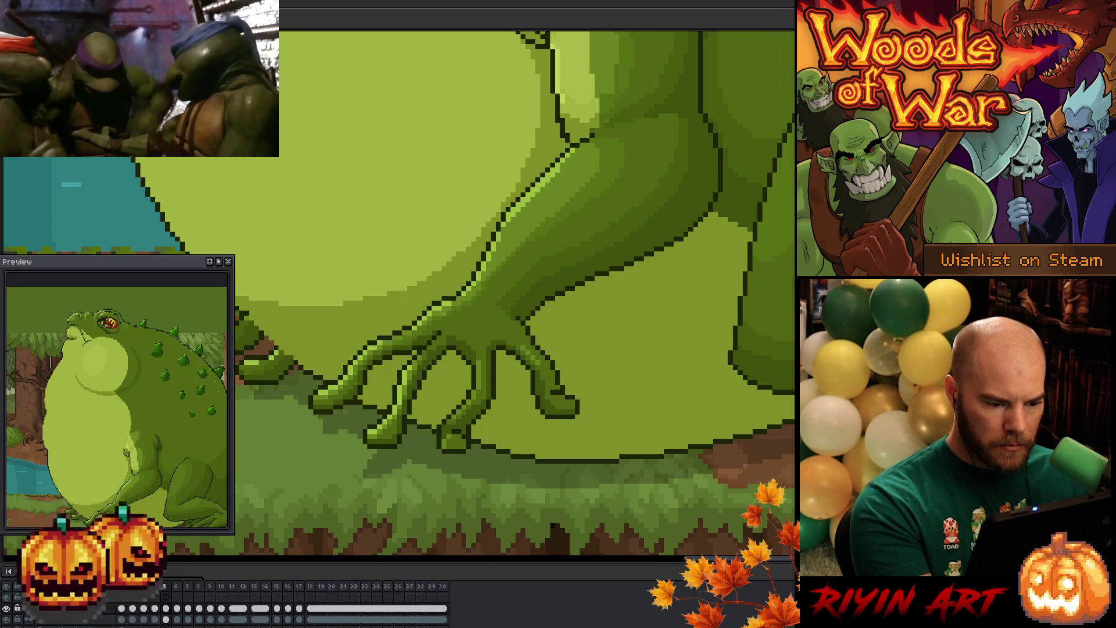
key(period)
key(comma)
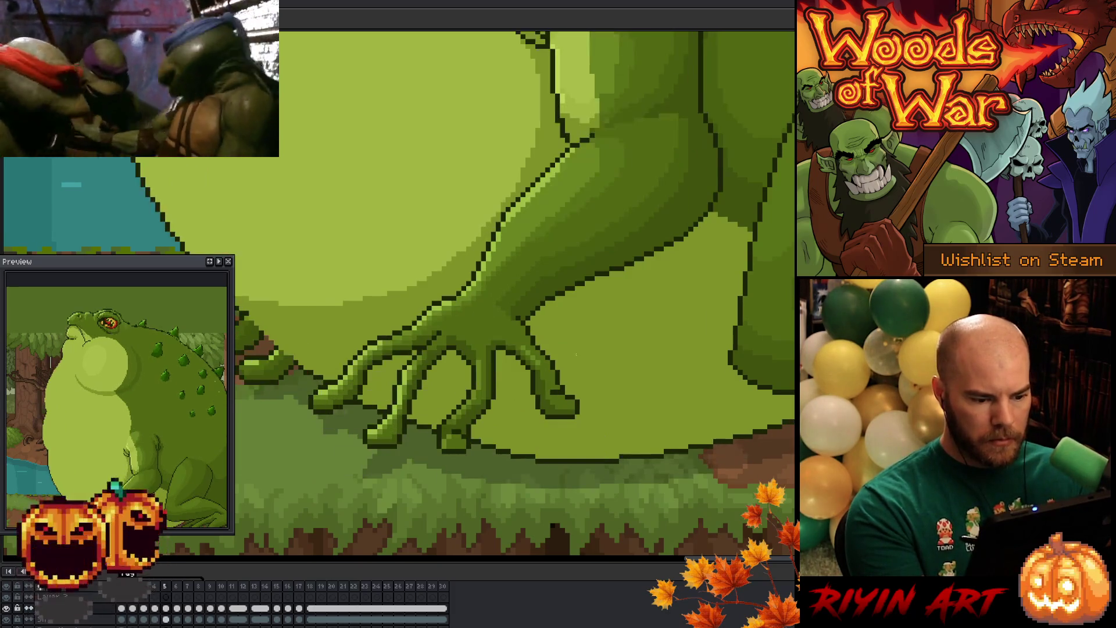
key(period)
key(period)
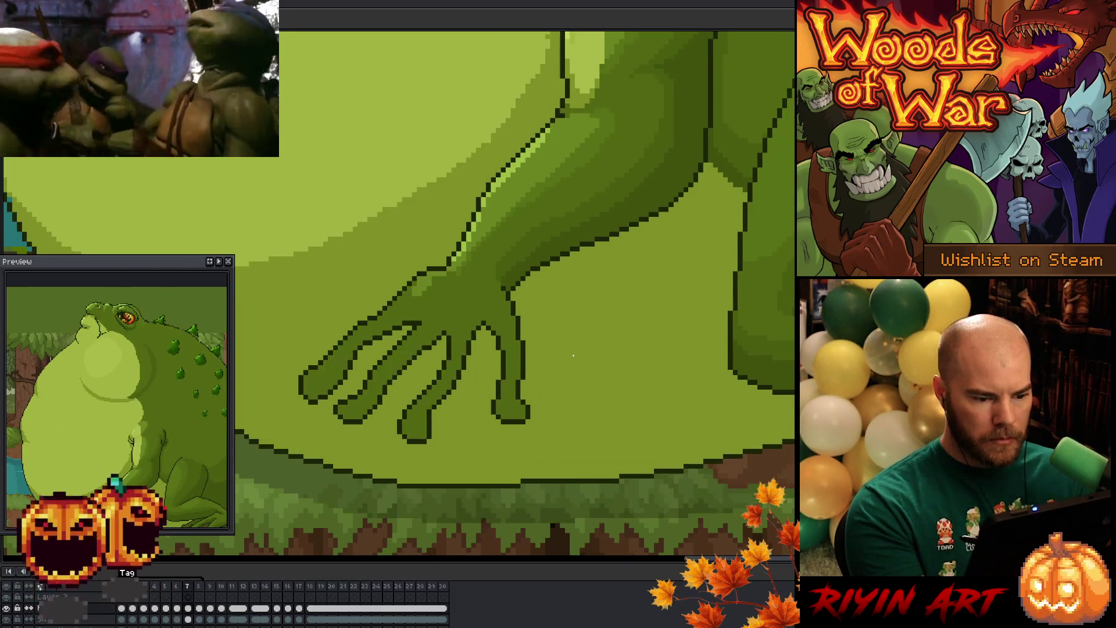
key(period)
key(comma)
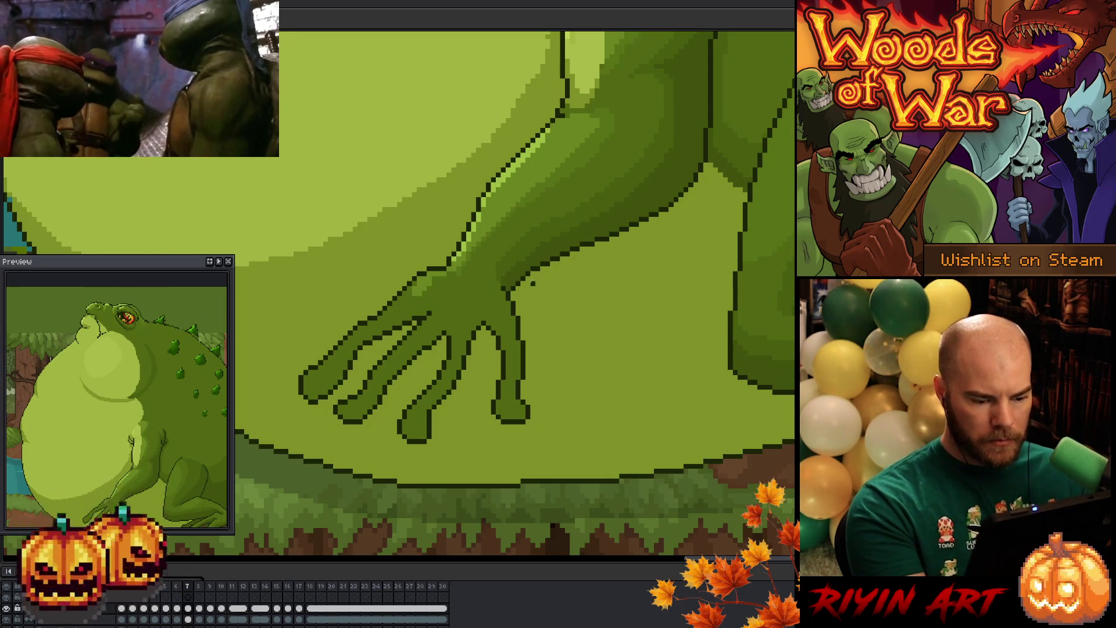
key(period)
key(comma)
key(comma)
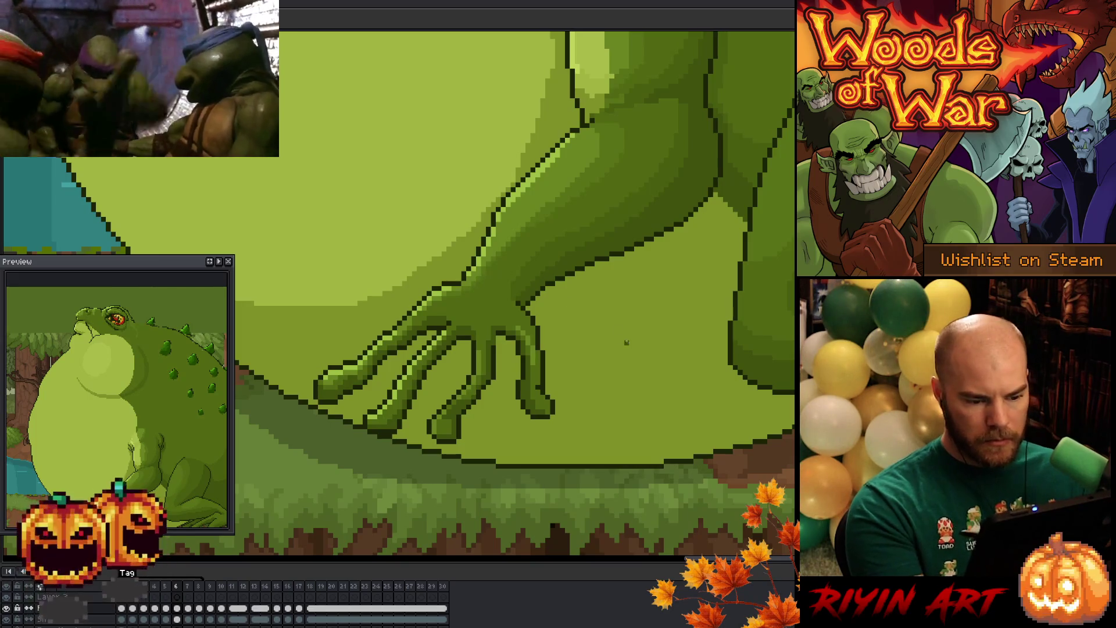
Step: Compare frames 5–7 once more, save the sprite with Ctrl+S, and land on frame 7
key(comma)
key(period)
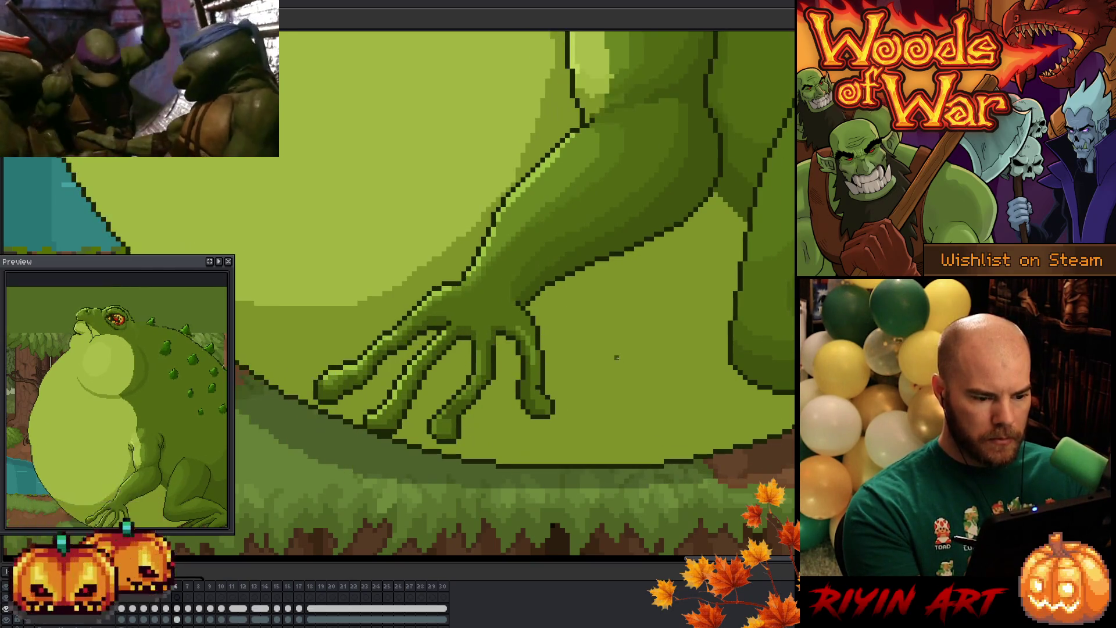
key(comma)
key(period)
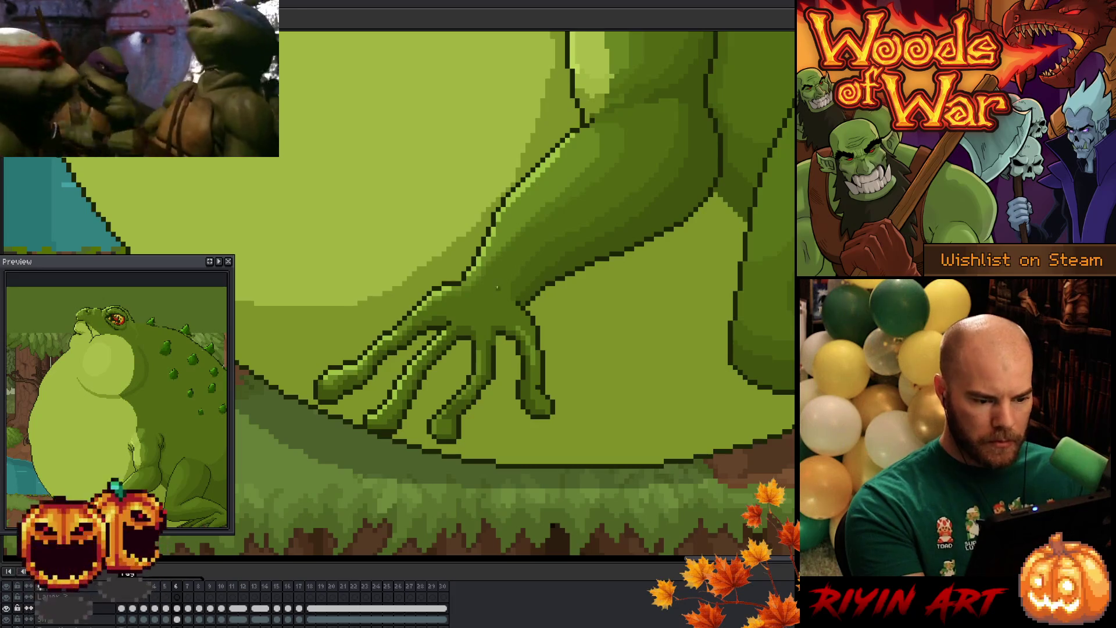
key(period)
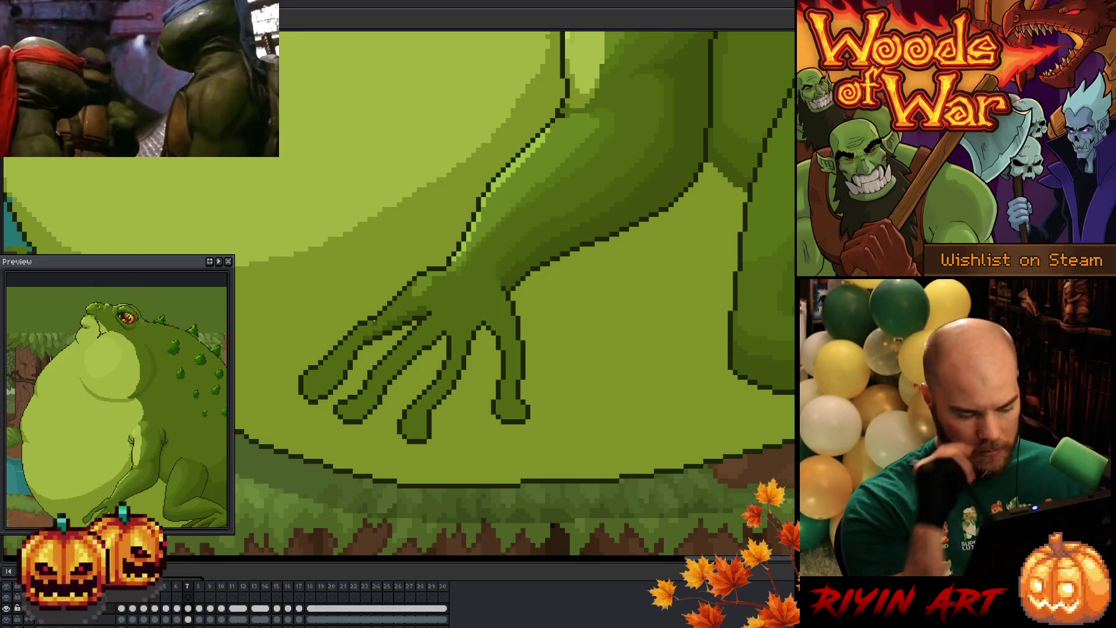
key(comma)
key(period)
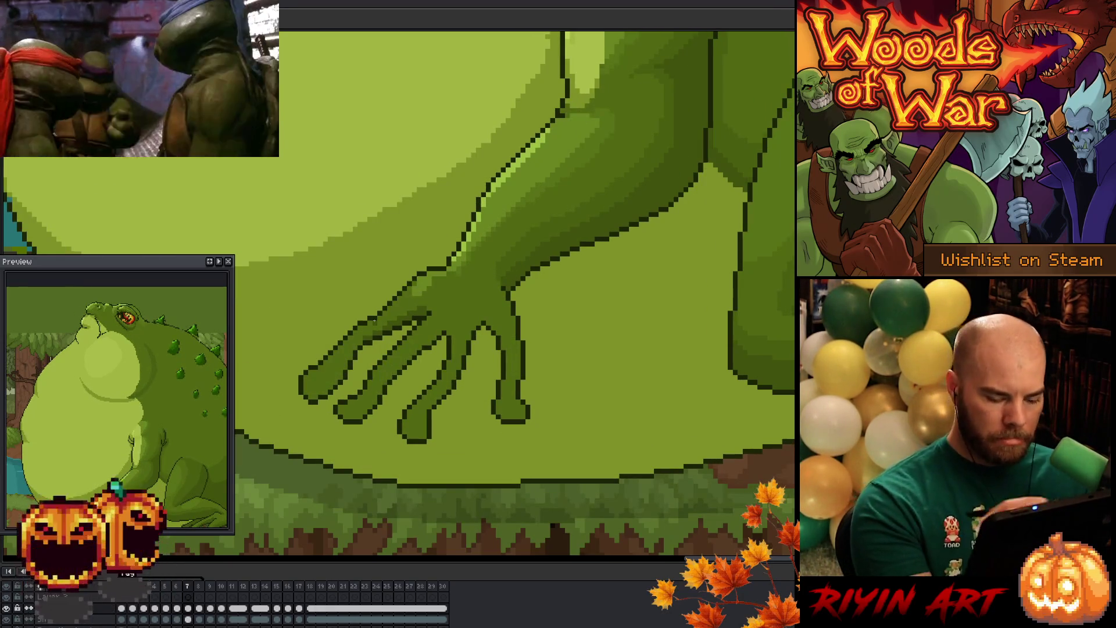
key(comma)
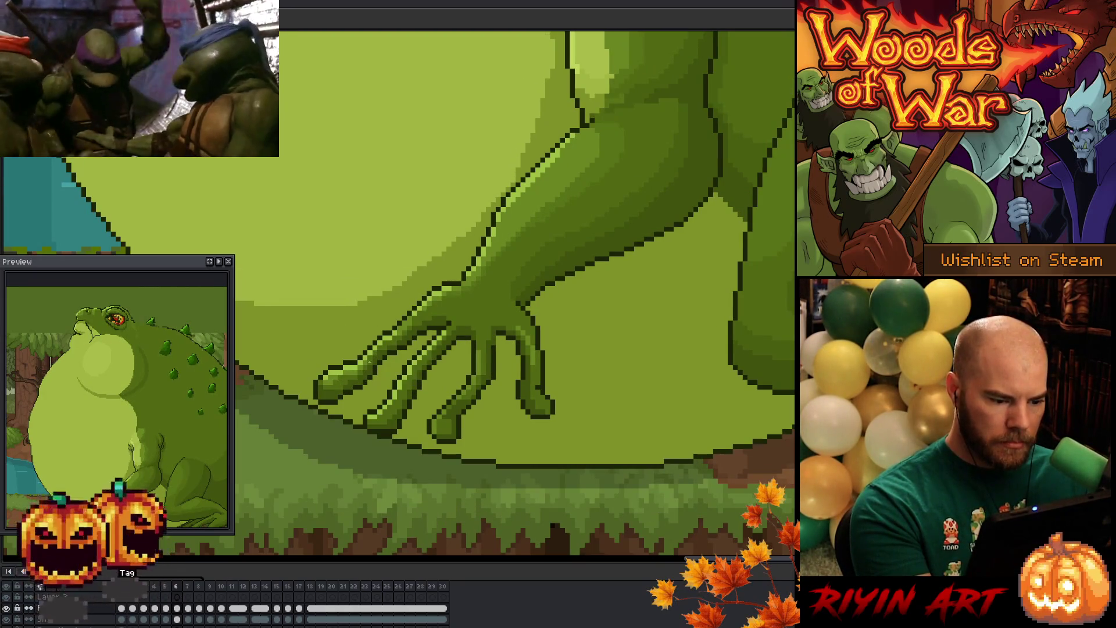
key(ctrl+s)
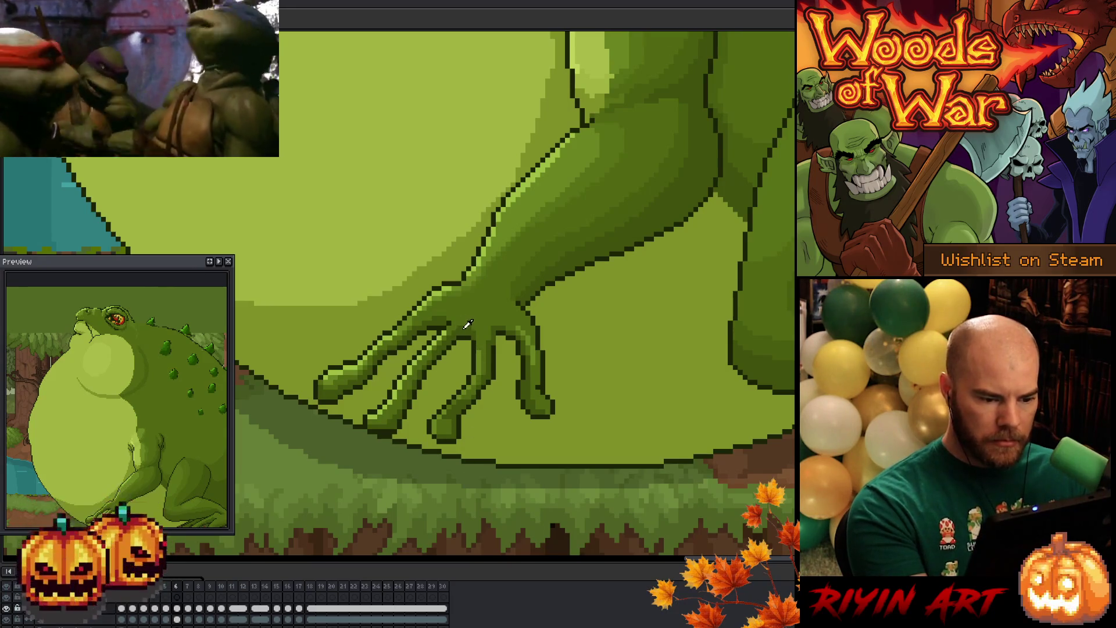
key(period)
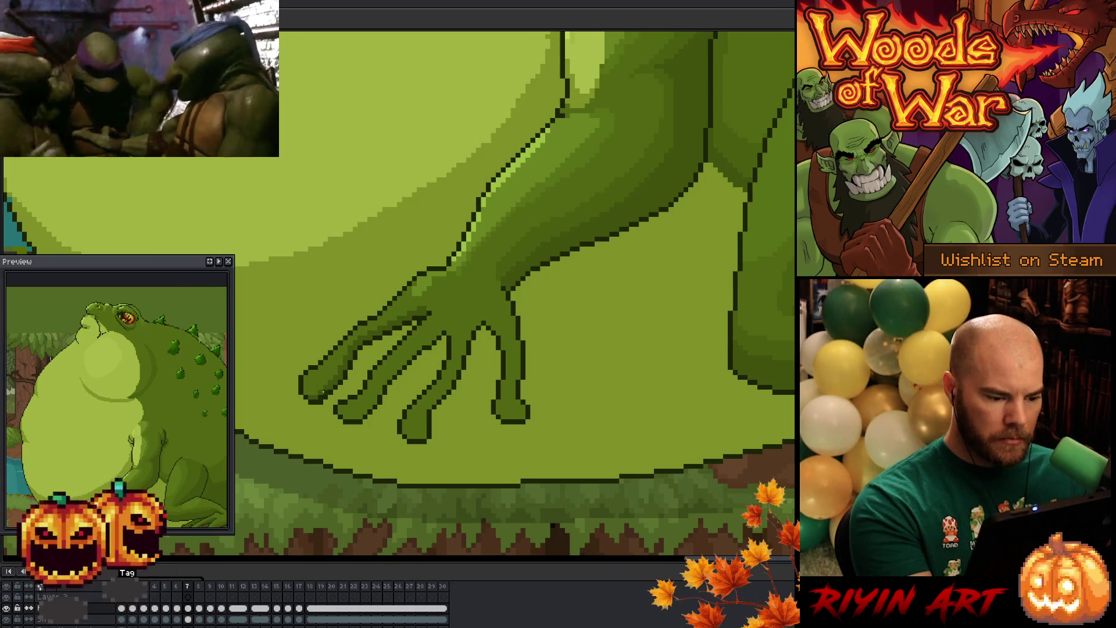
Step: Save the sprite again and flip between frames 6 and 7, ending on frame 6
right_click(478, 410)
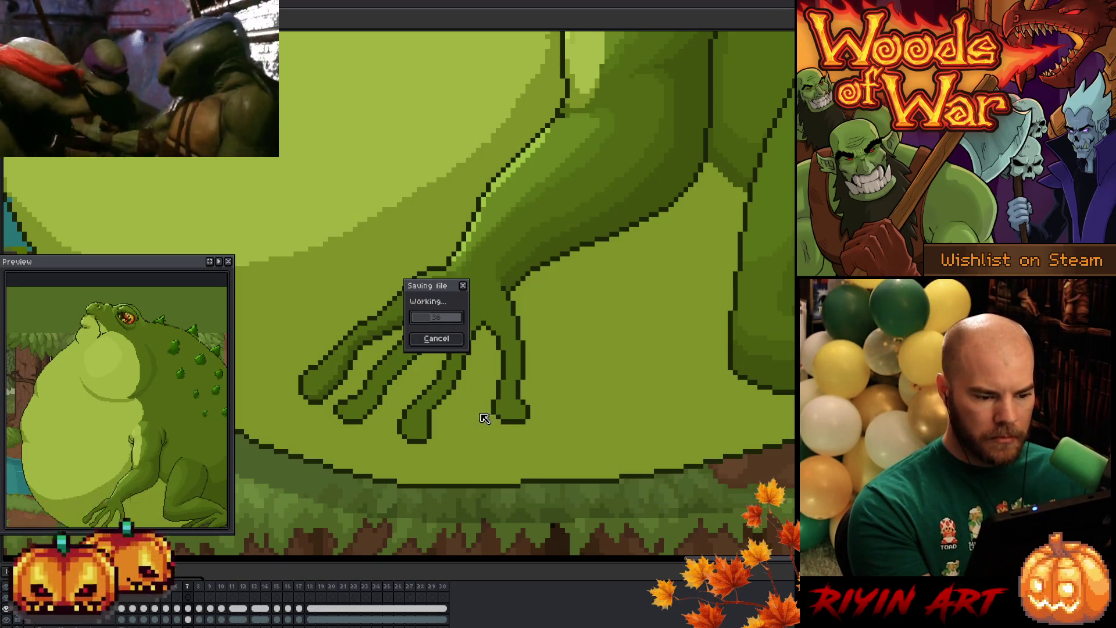
key(Escape)
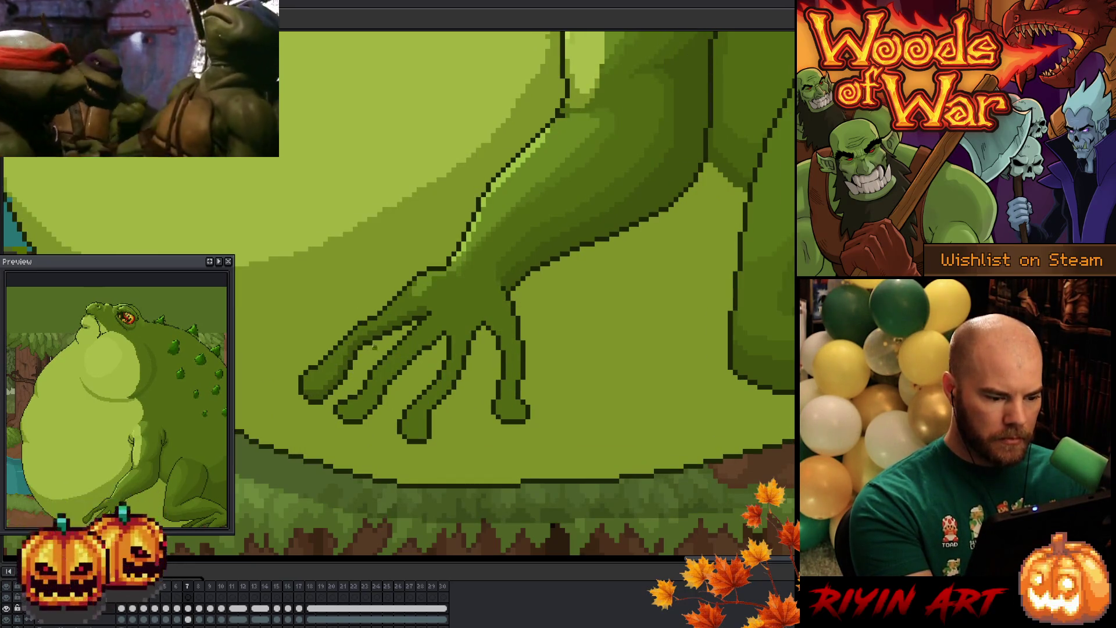
key(Left)
key(Right)
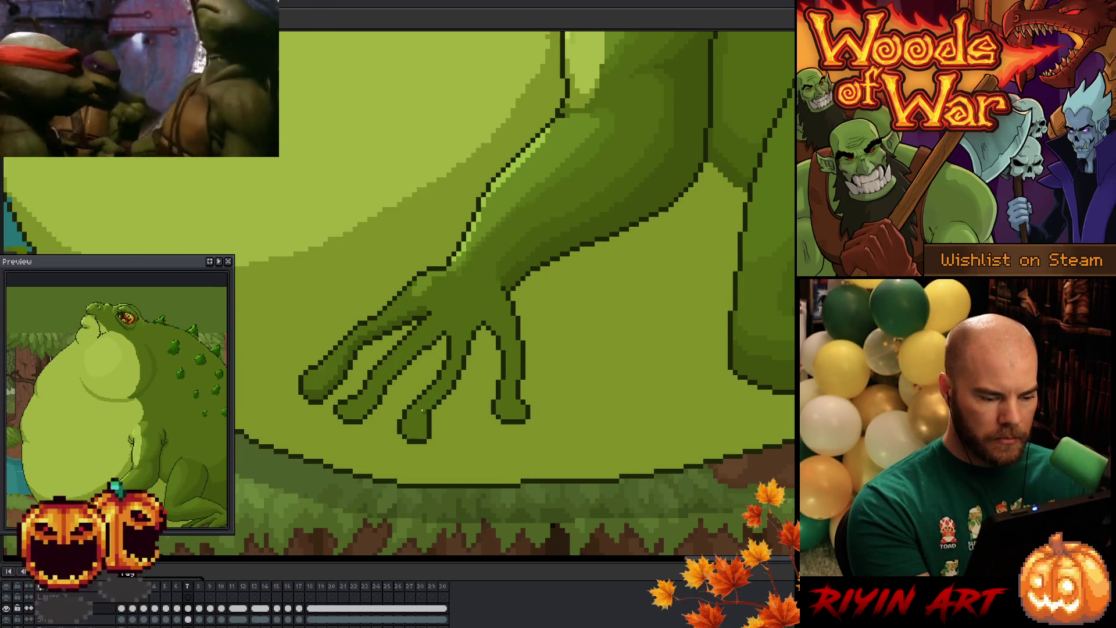
key(Left)
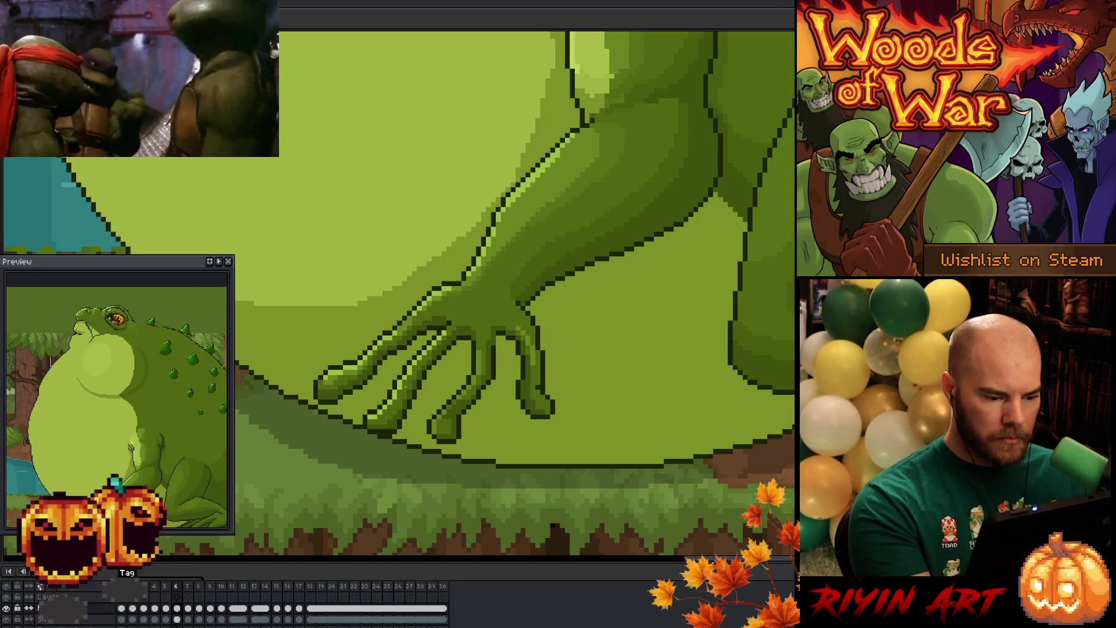
key(Right)
key(Left)
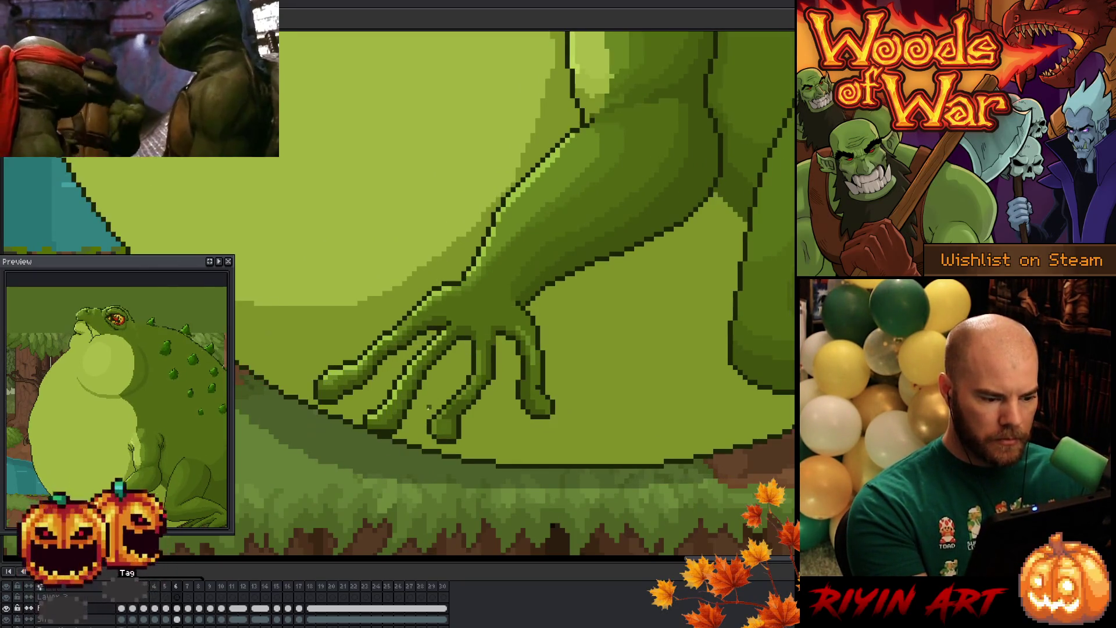
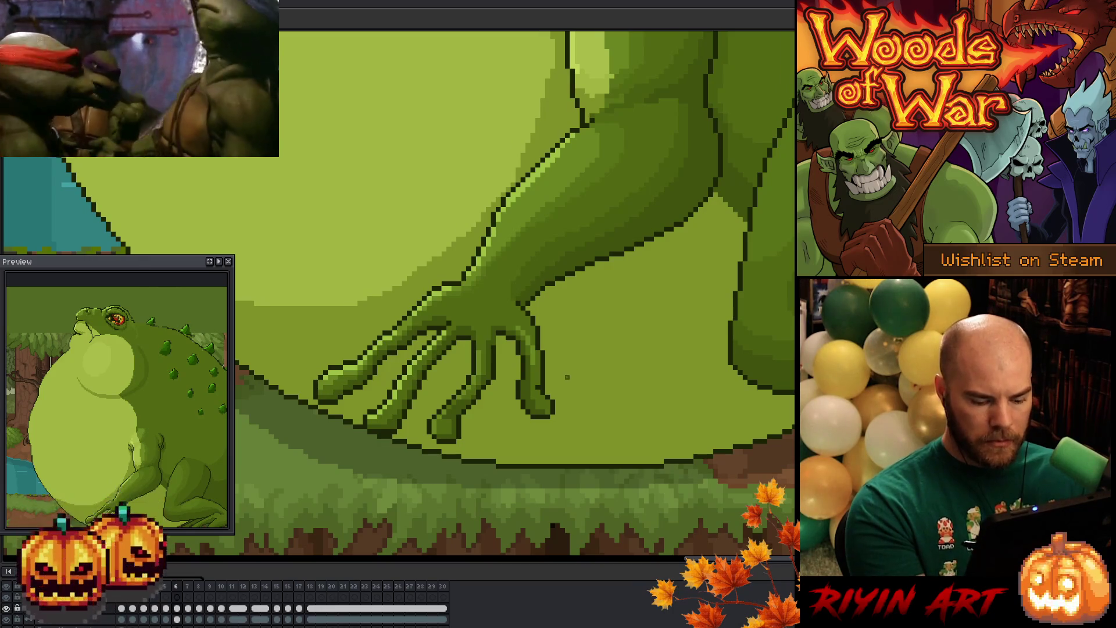
Step: On frame 7, darken the edges of the lower fingertip and the middle finger
key(Right)
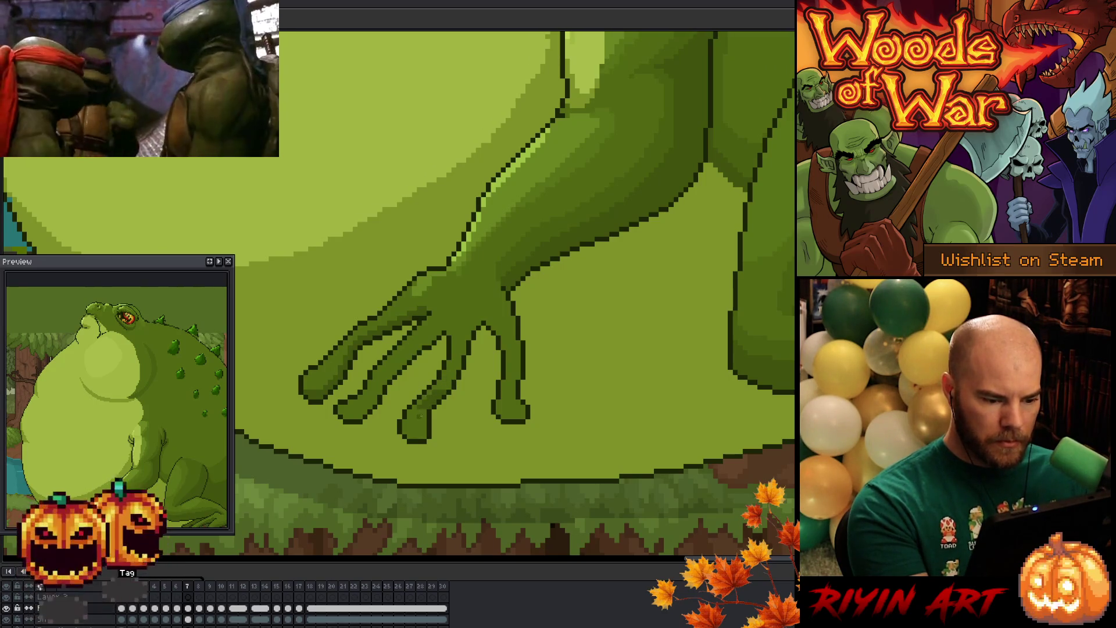
mouse_move(424, 418)
mouse_down()
mouse_move(425, 433)
mouse_move(408, 437)
mouse_up()
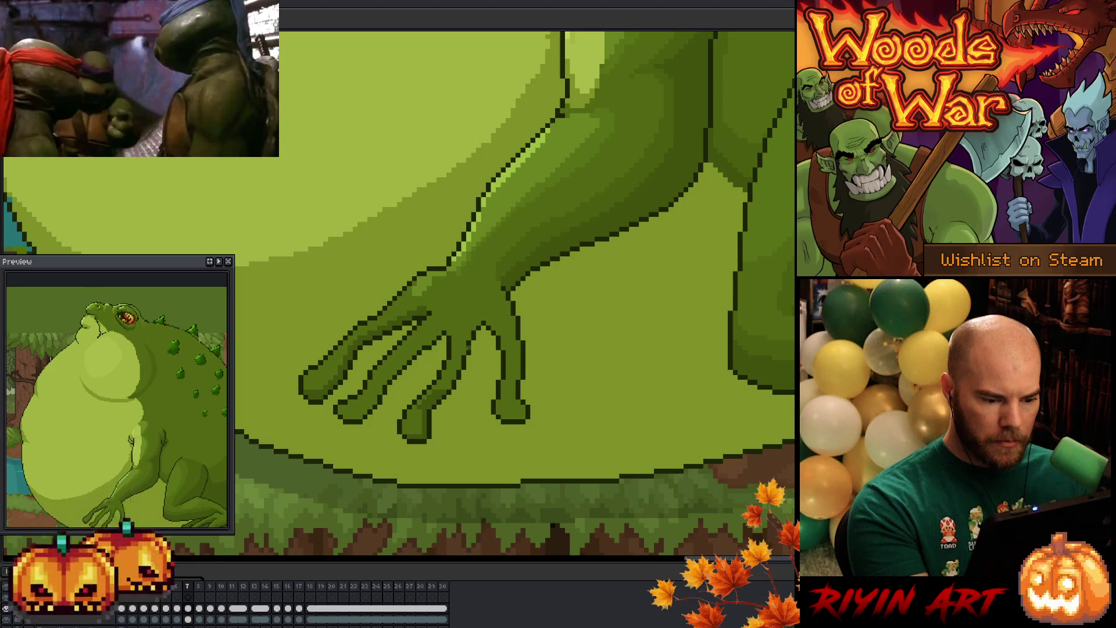
drag(450, 388, 449, 375)
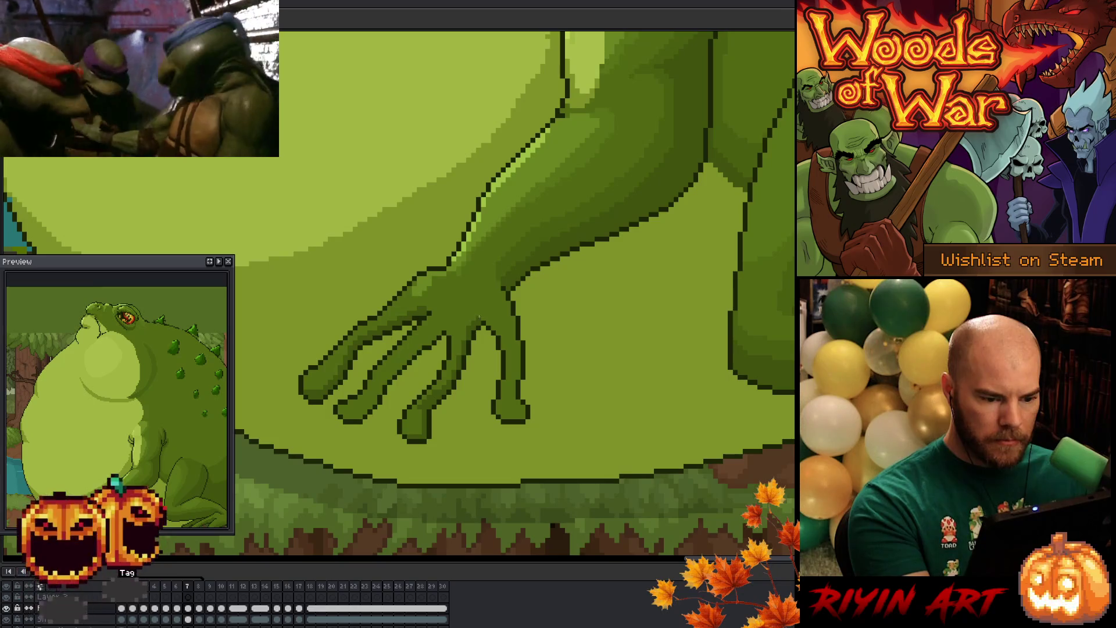
Step: Shade the right finger with darker pixels down to its tip, checking against frame 6
key(Left)
key(Right)
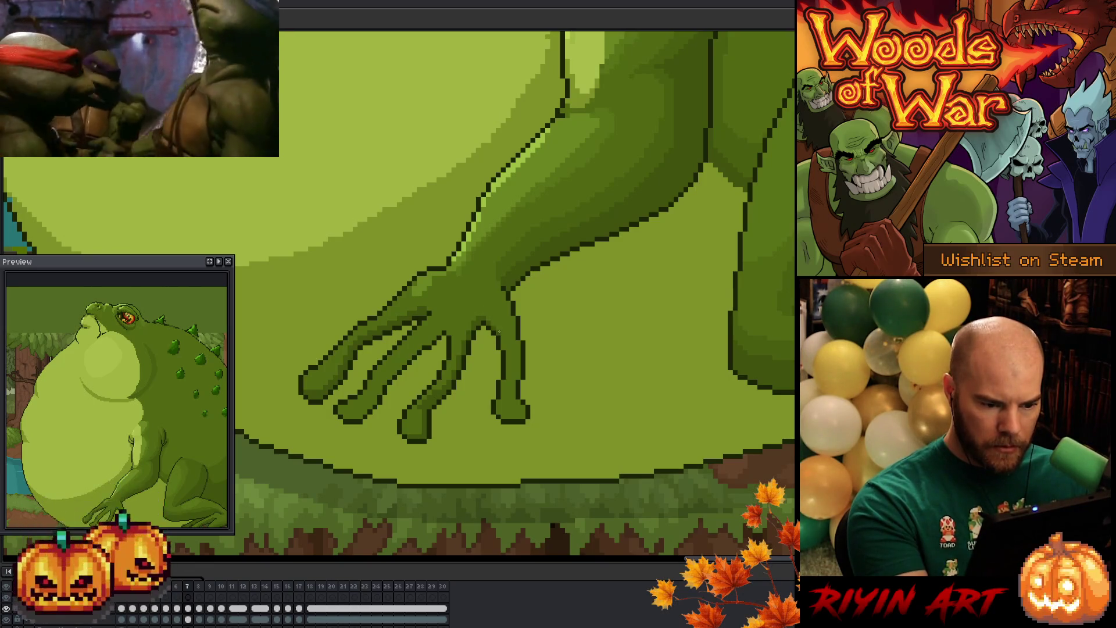
key(Left)
key(Right)
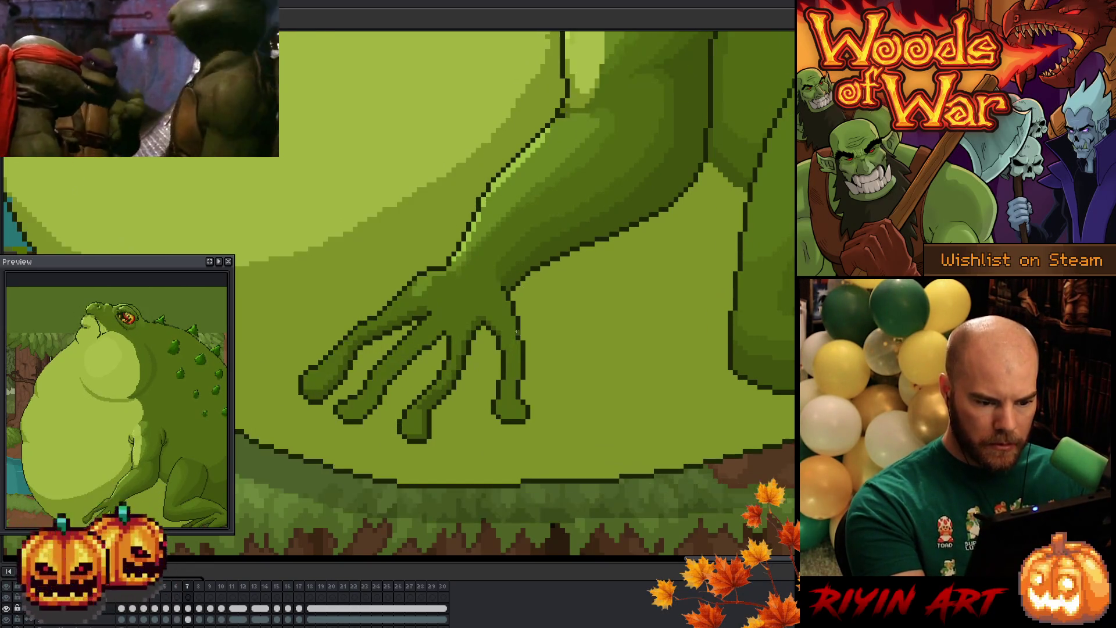
drag(509, 353, 498, 412)
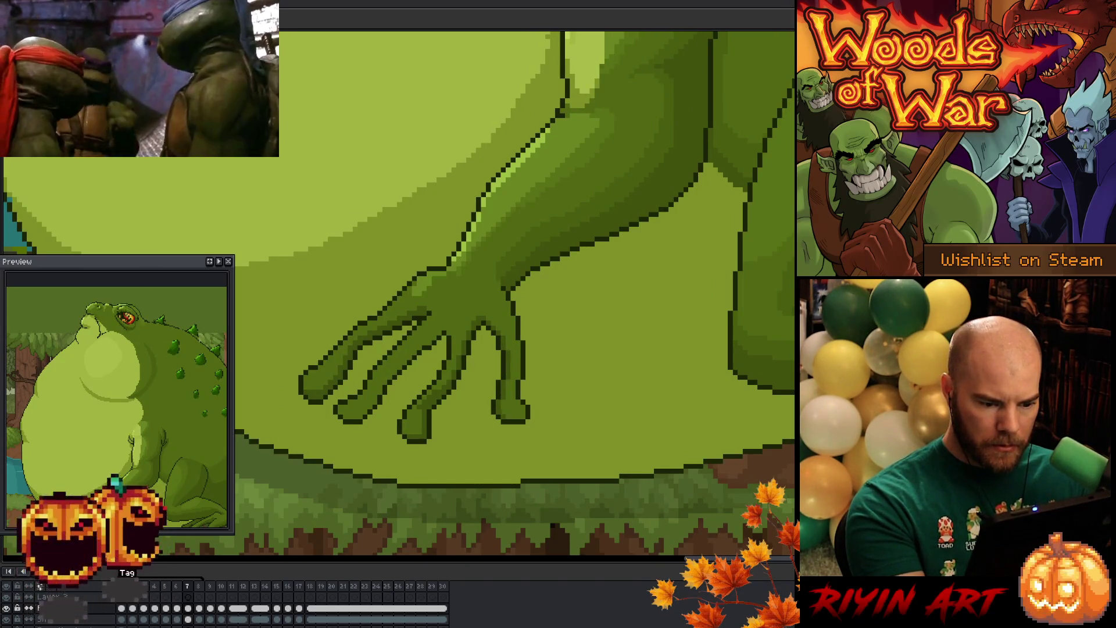
key(Left)
key(Right)
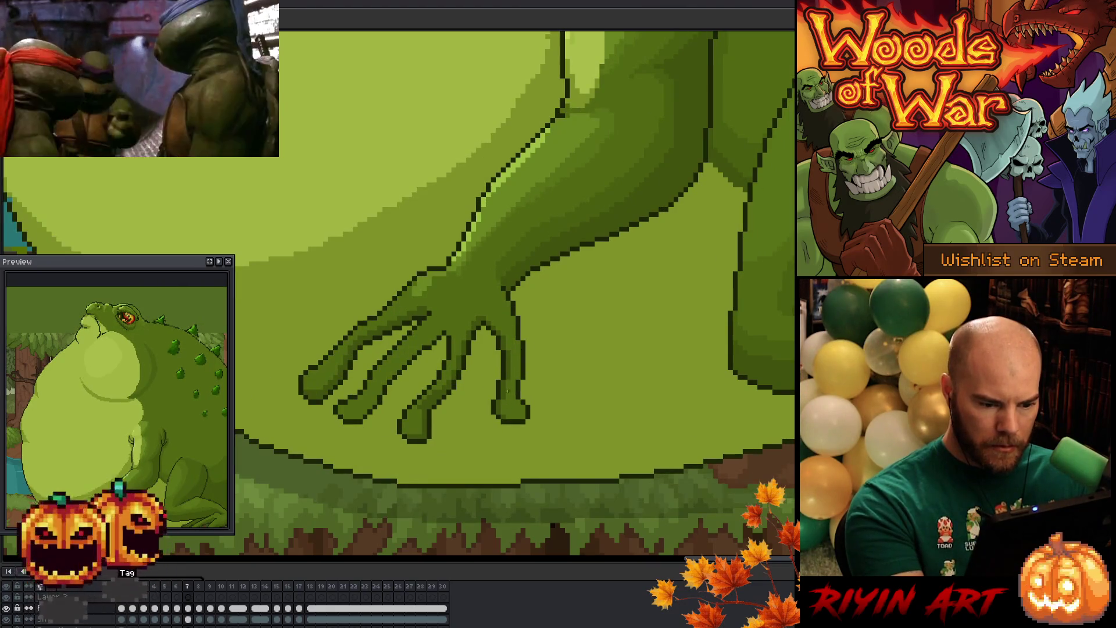
drag(503, 400, 507, 416)
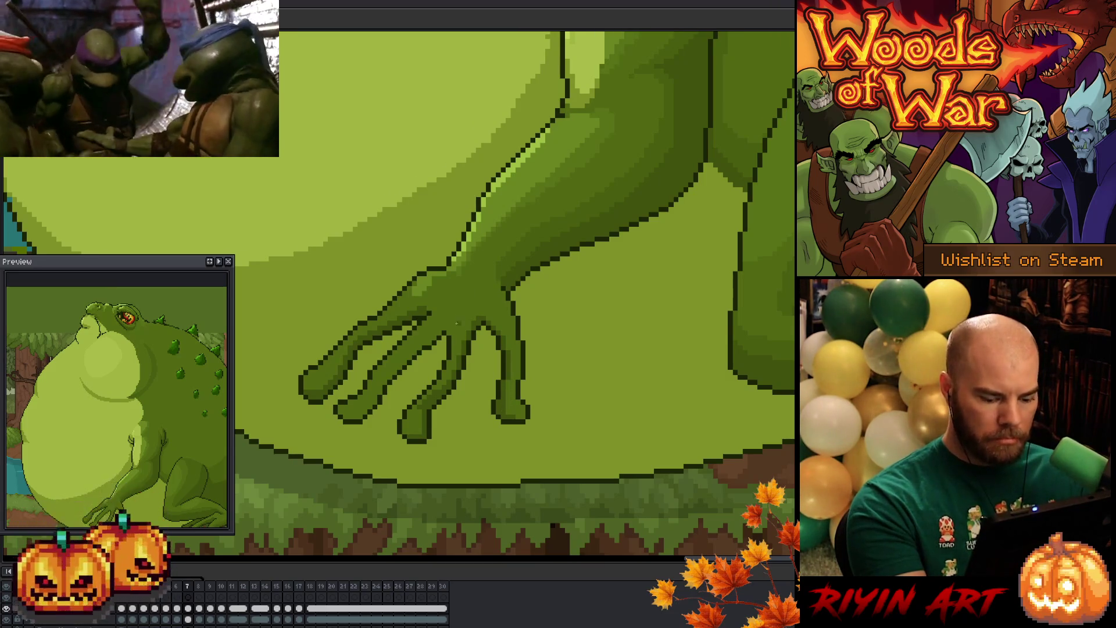
Step: Compare frame 7 with frame 6, then magic-wand select the arm and hand region
key(comma)
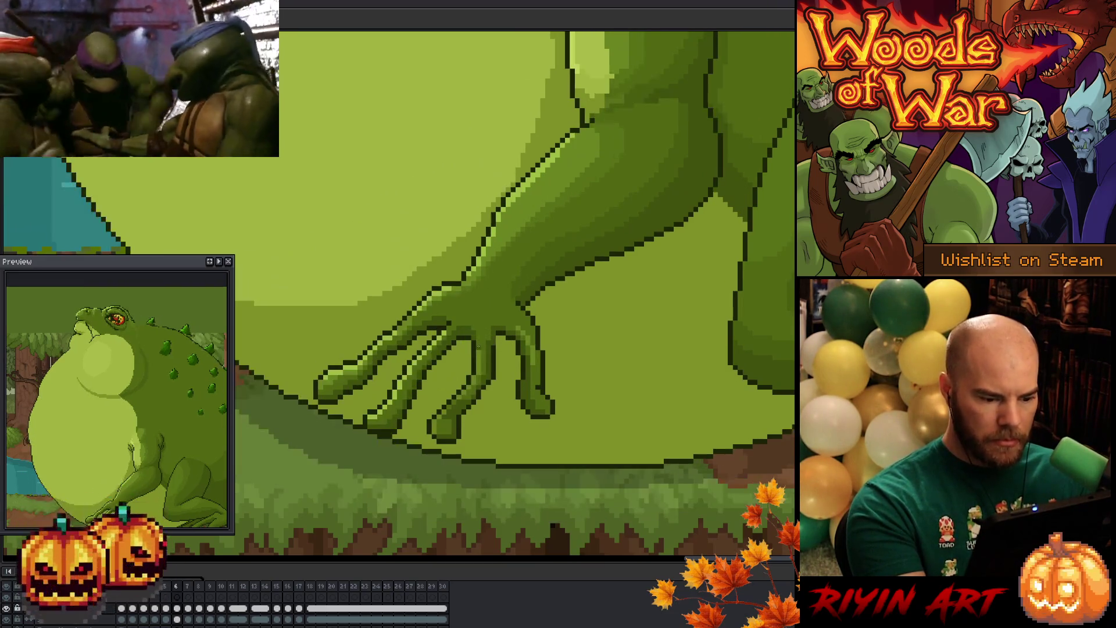
key(period)
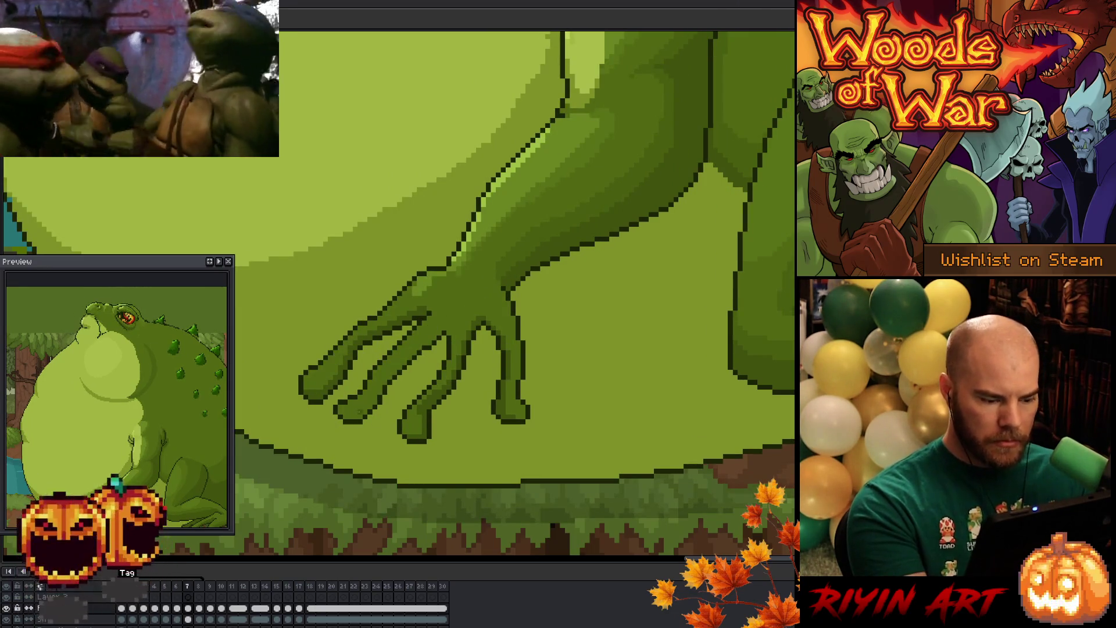
key(w)
click(368, 412)
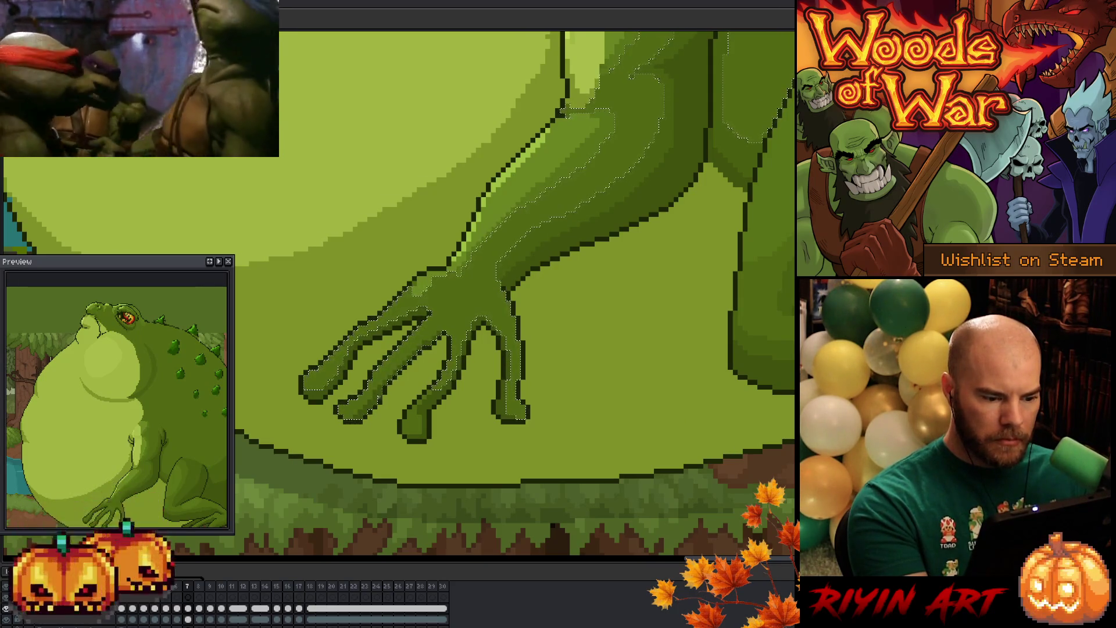
Step: Flip between frames 6 and 7 comparing hands, then deselect the arm on frame 6
key(comma)
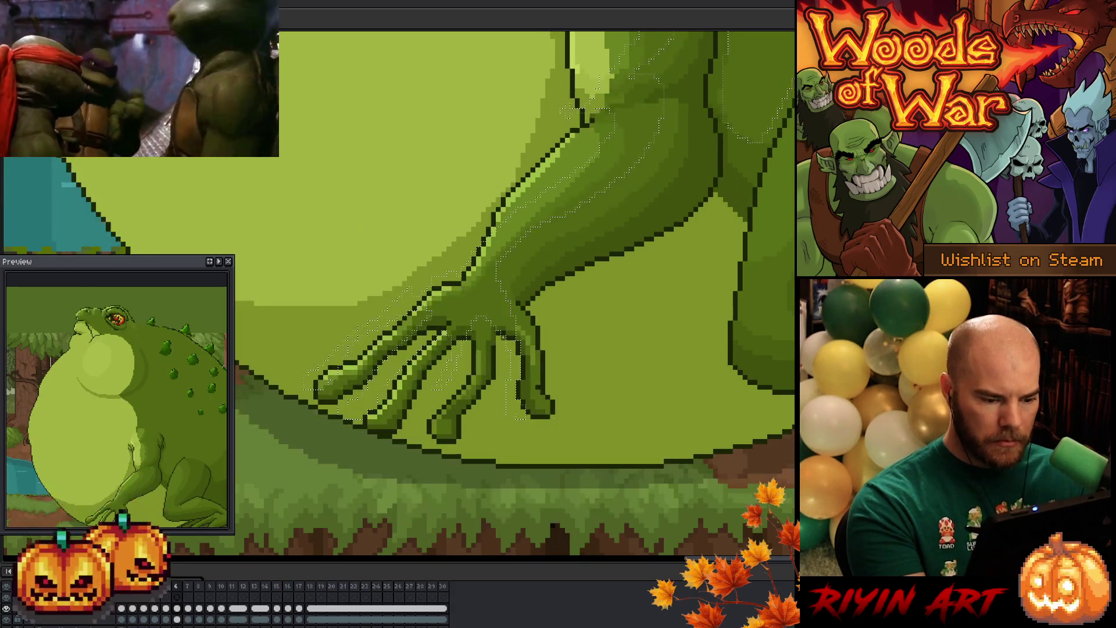
key(period)
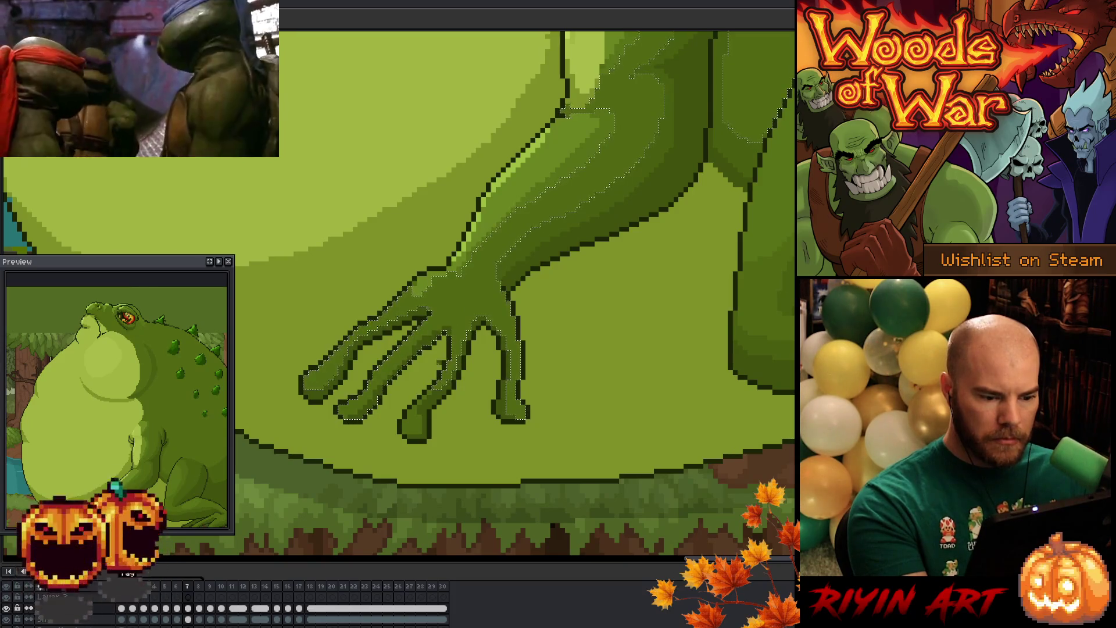
key(comma)
key(period)
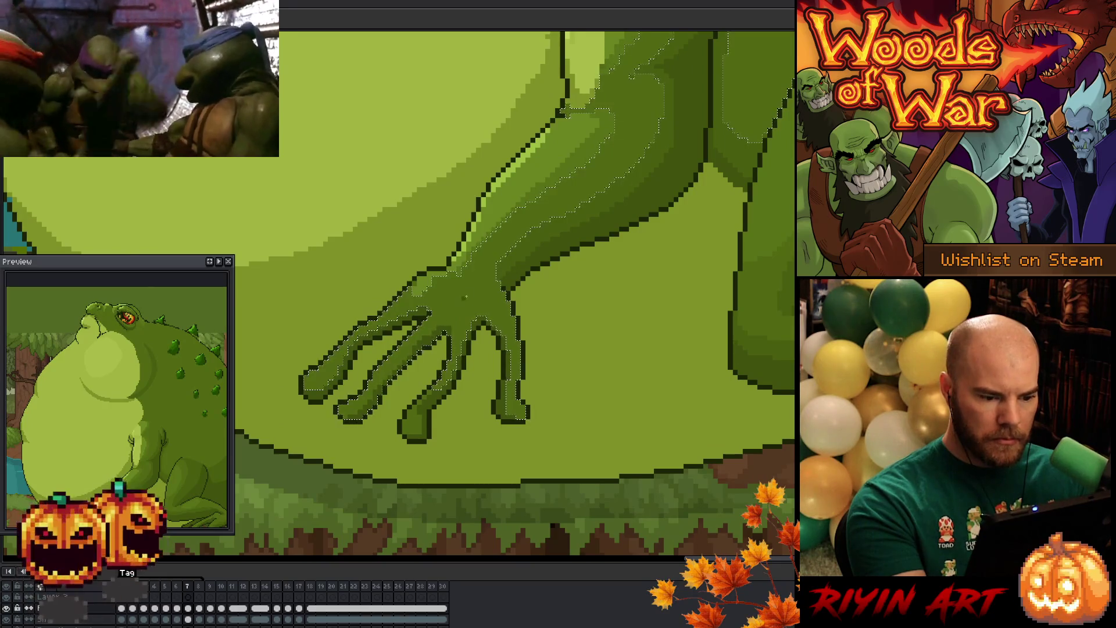
key(comma)
key(period)
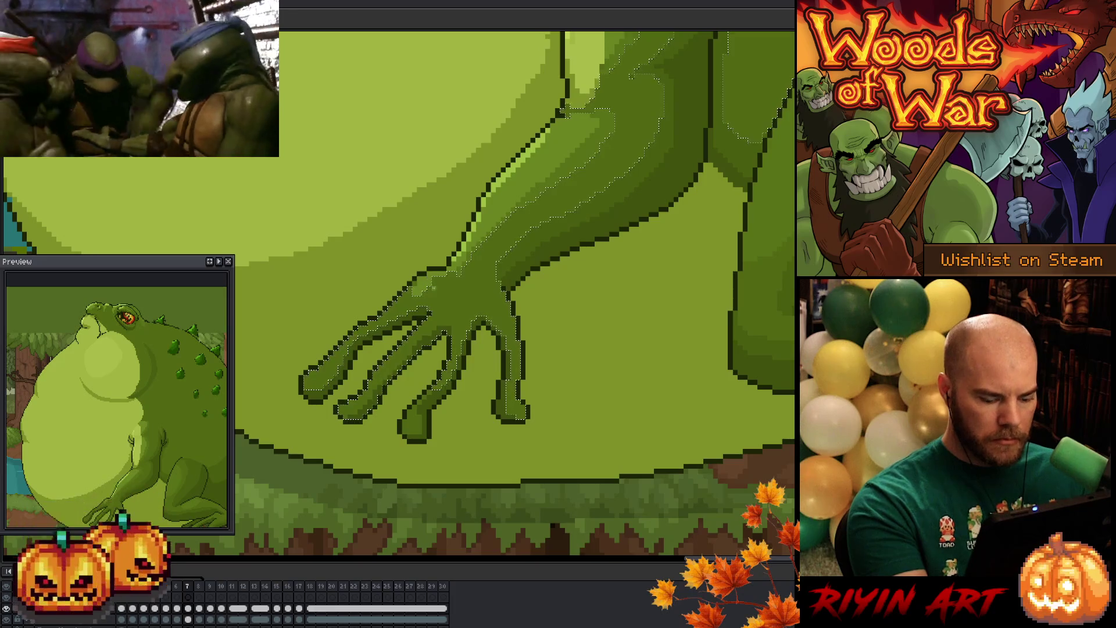
key(comma)
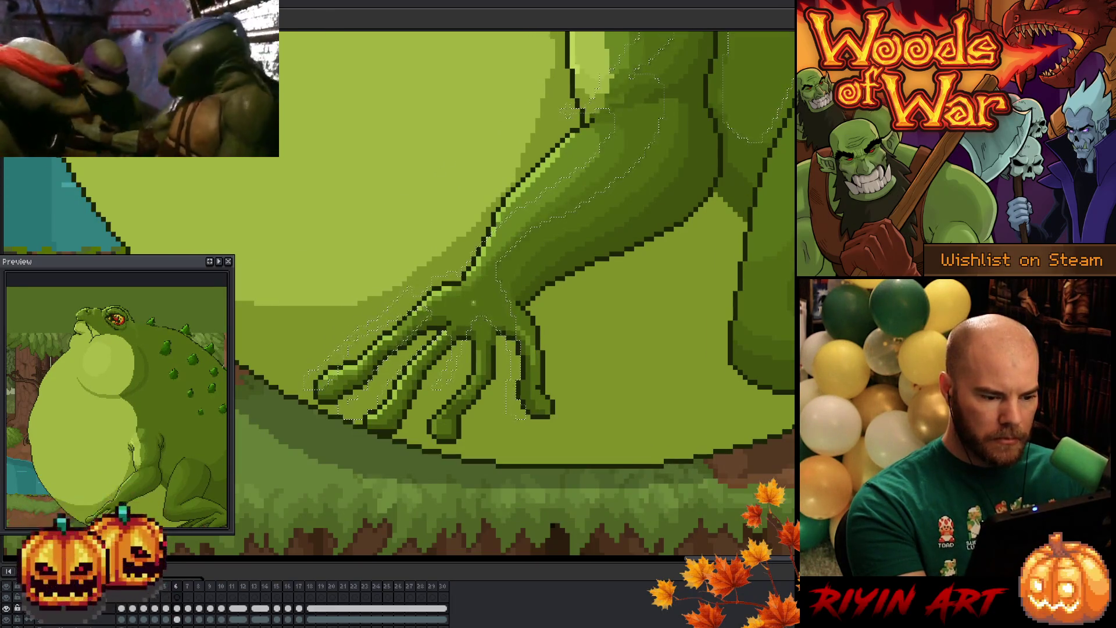
key(period)
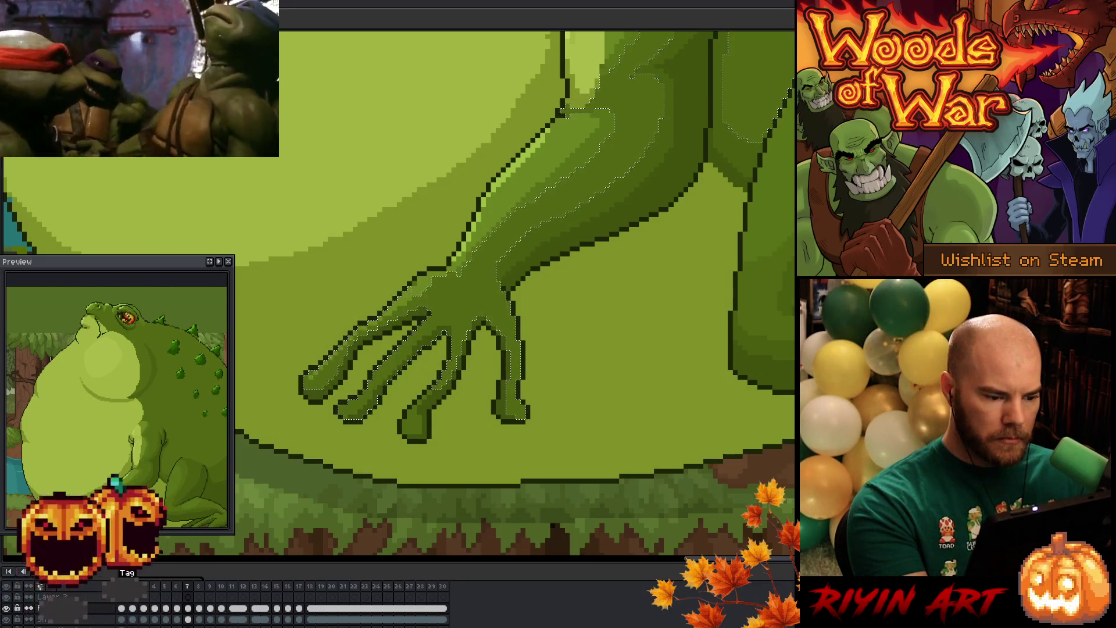
key(comma)
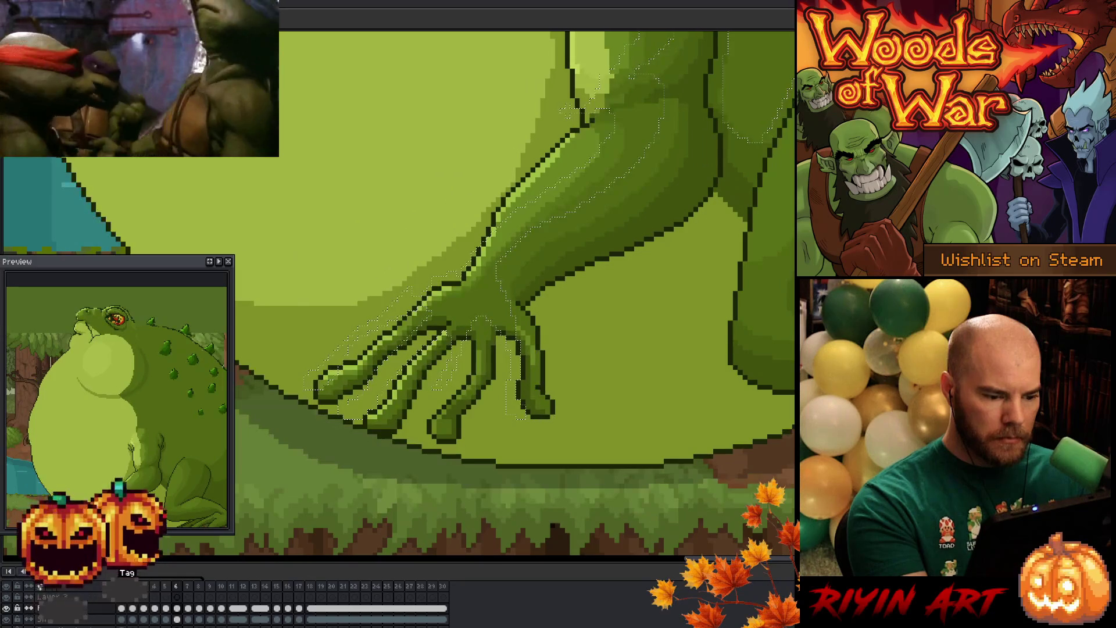
key(period)
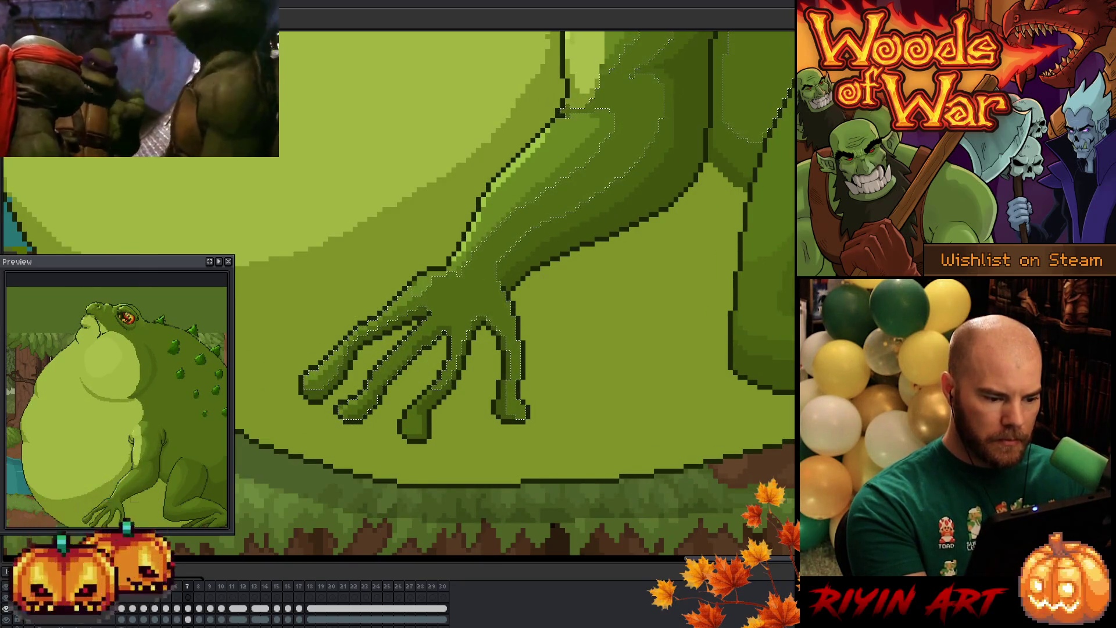
key(comma)
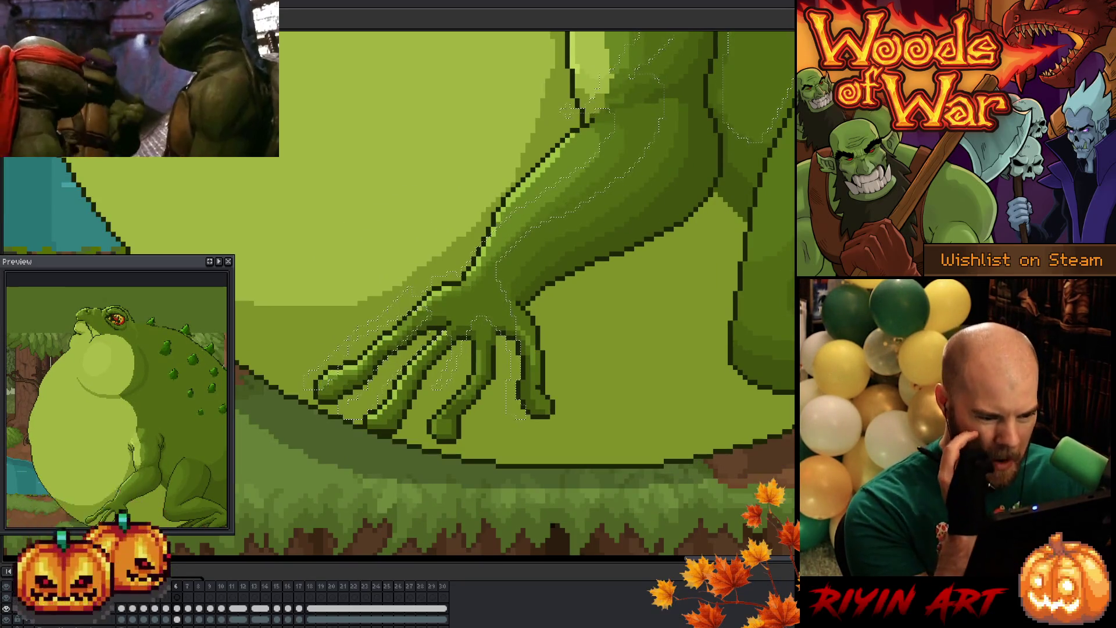
key(ctrl+d)
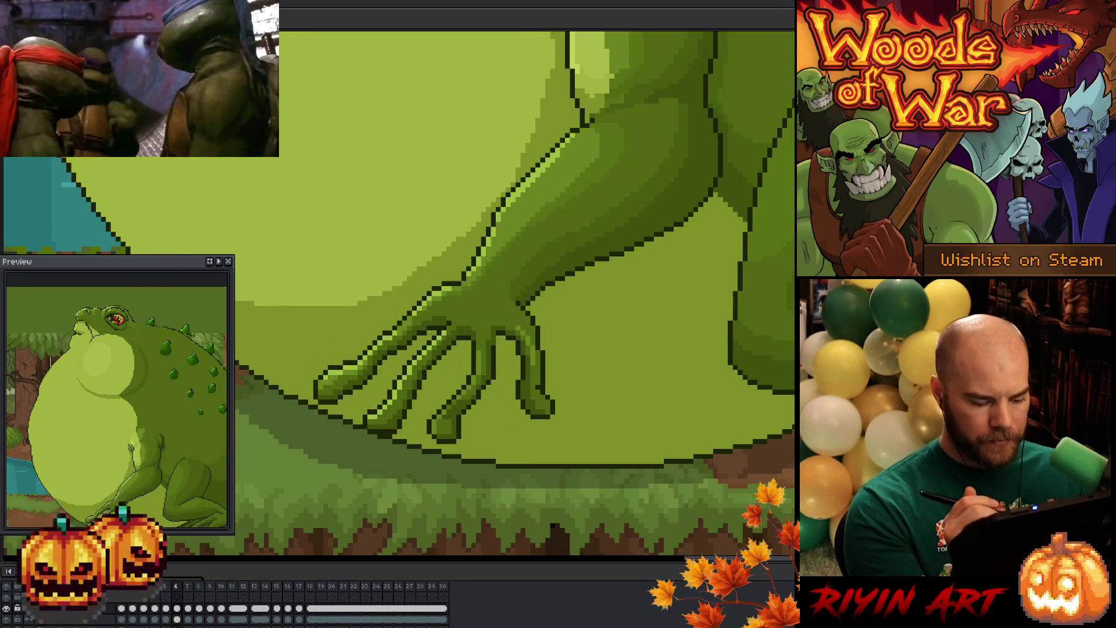
Step: Flip repeatedly between frames 6 and 7 to check the hand's motion
key(period)
key(comma)
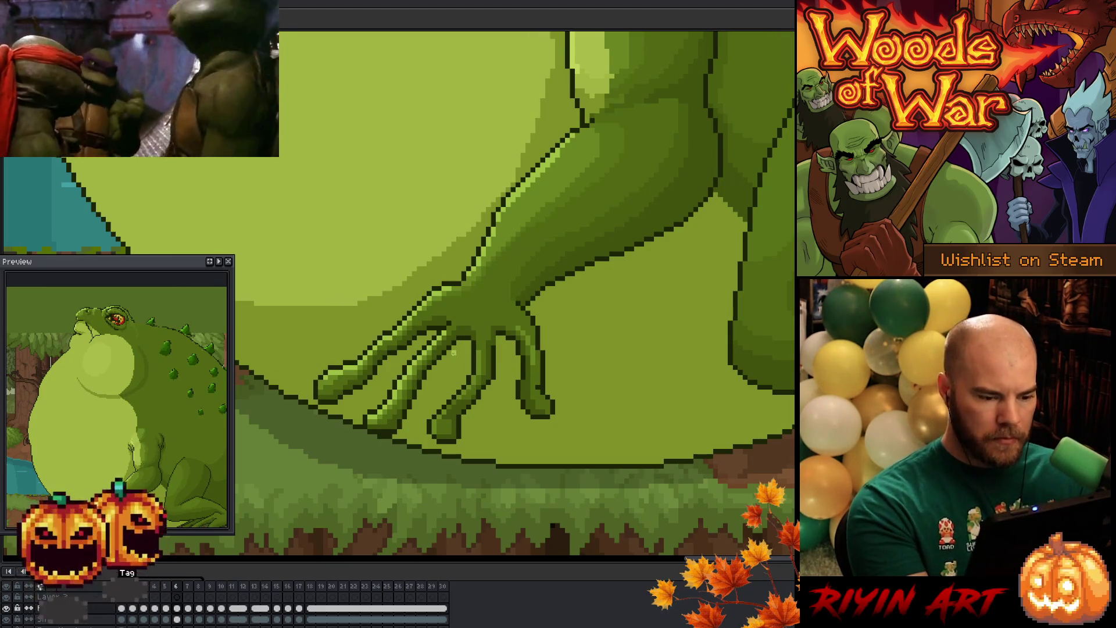
key(Right)
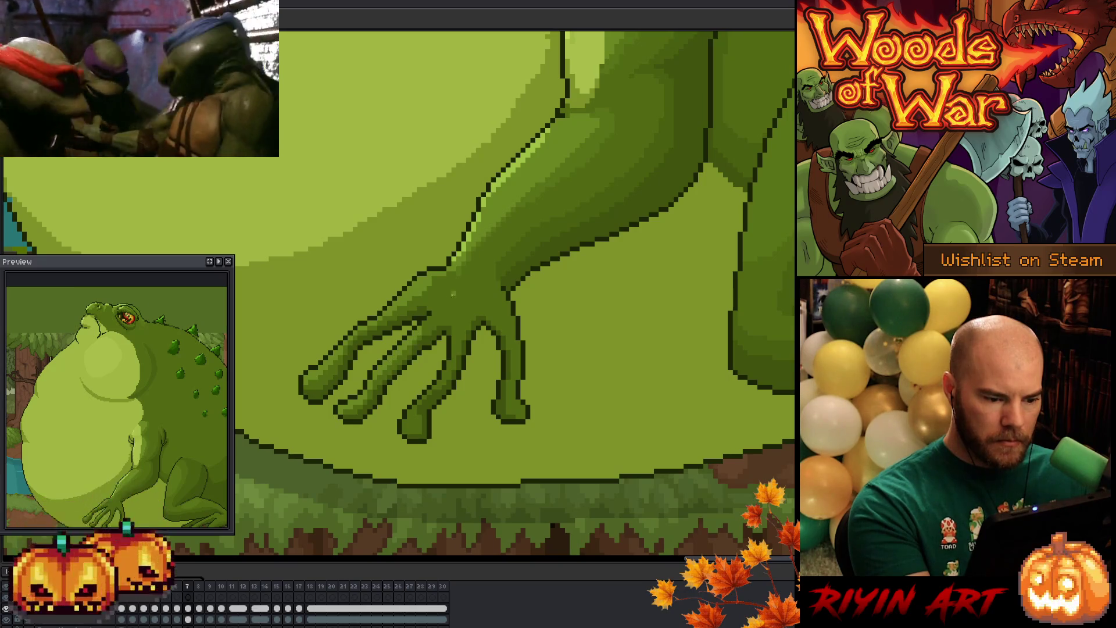
key(comma)
key(period)
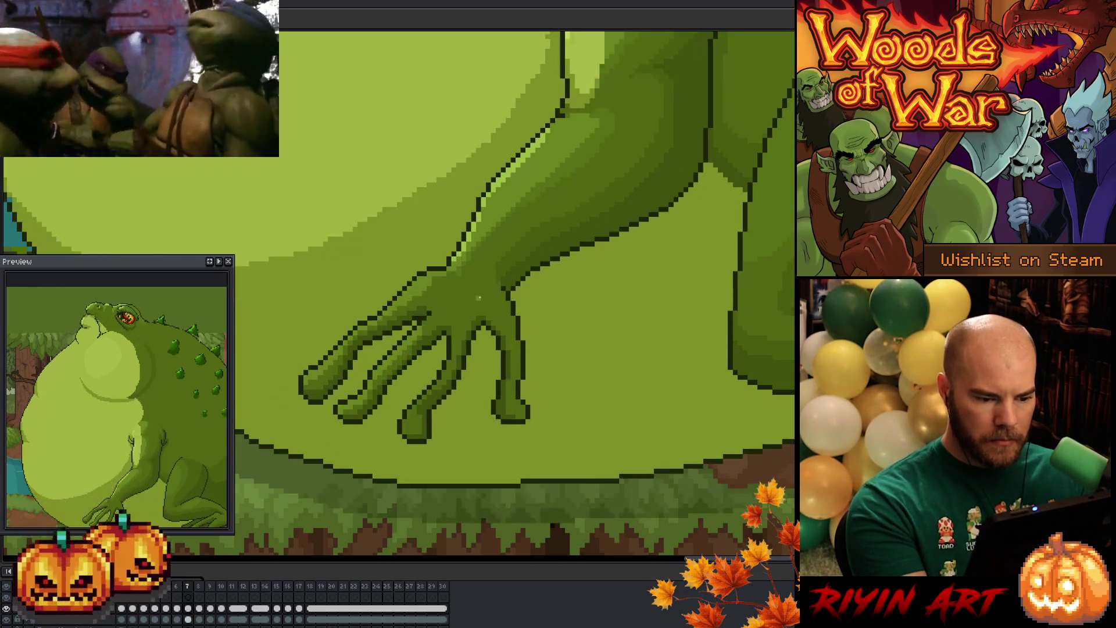
key(comma)
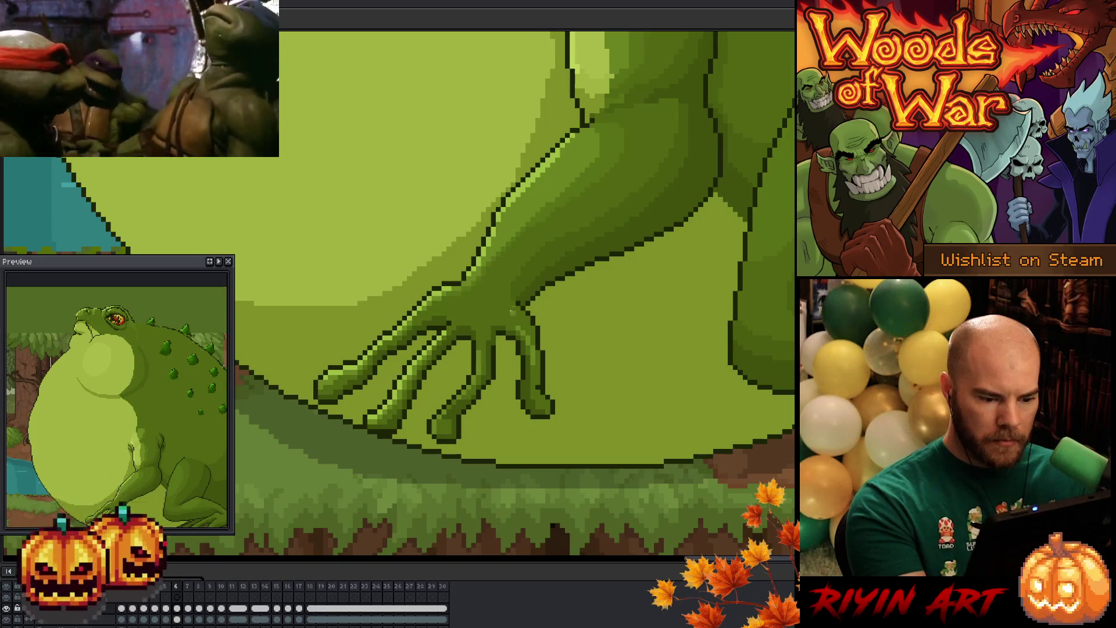
key(period)
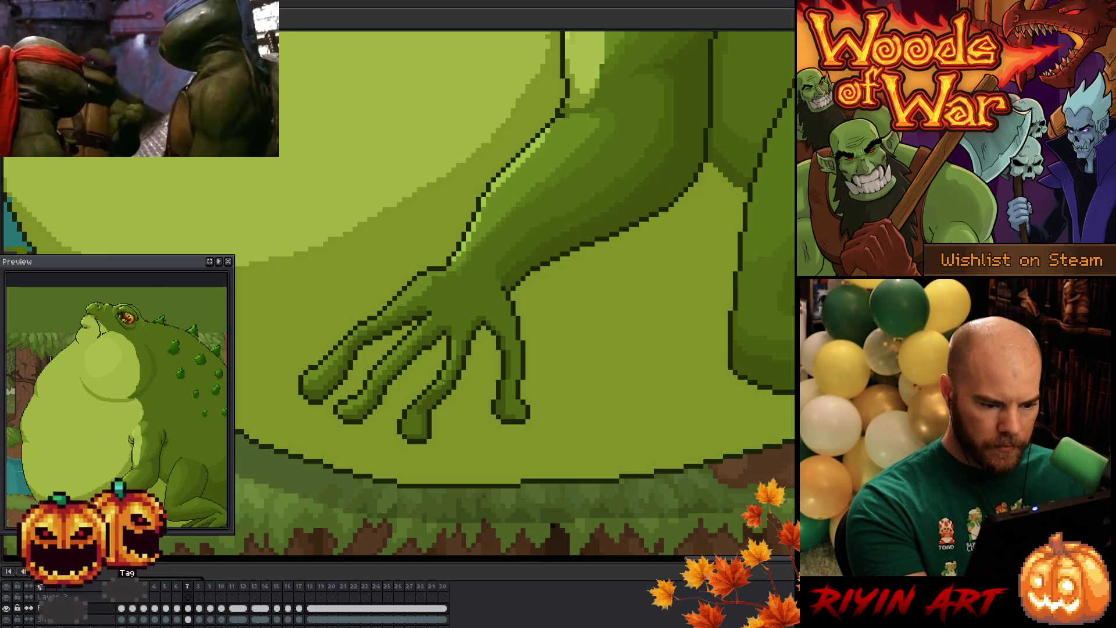
key(Left)
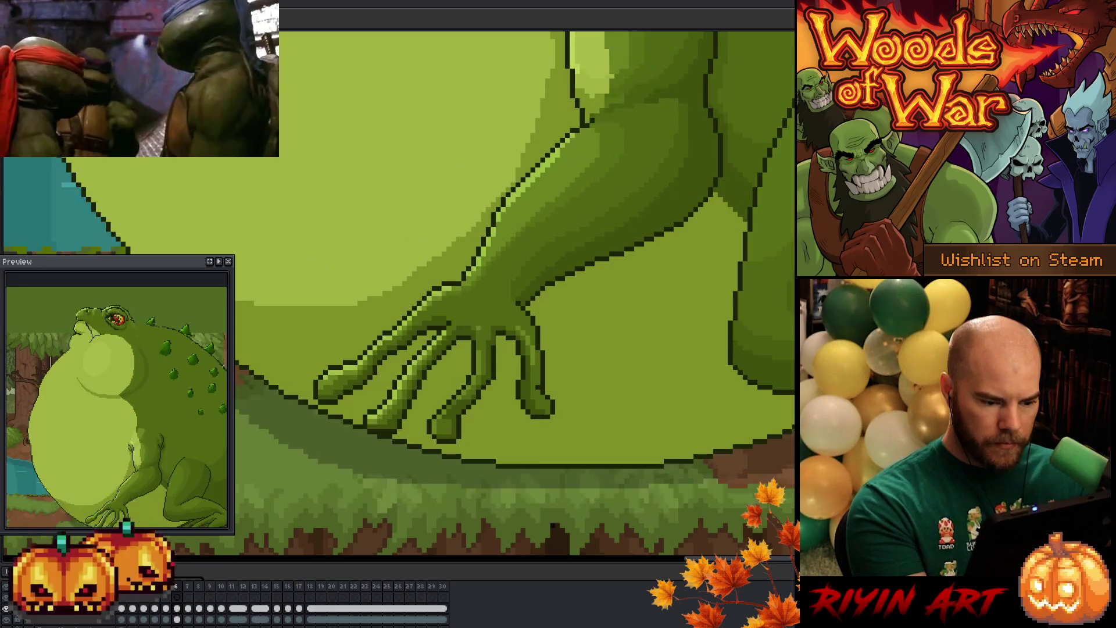
key(Right)
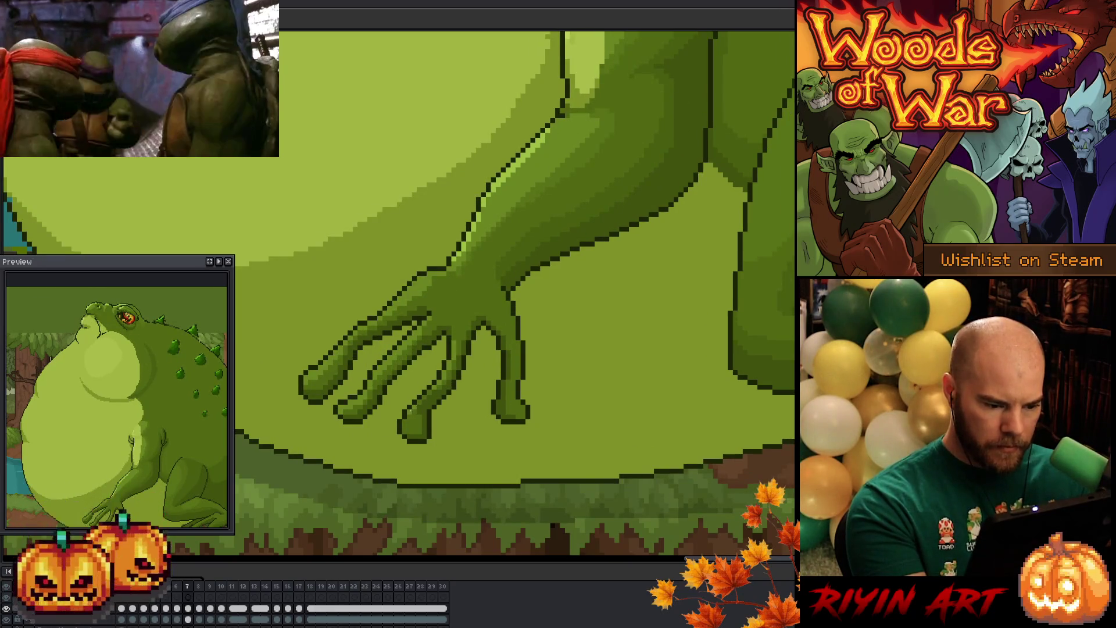
key(Left)
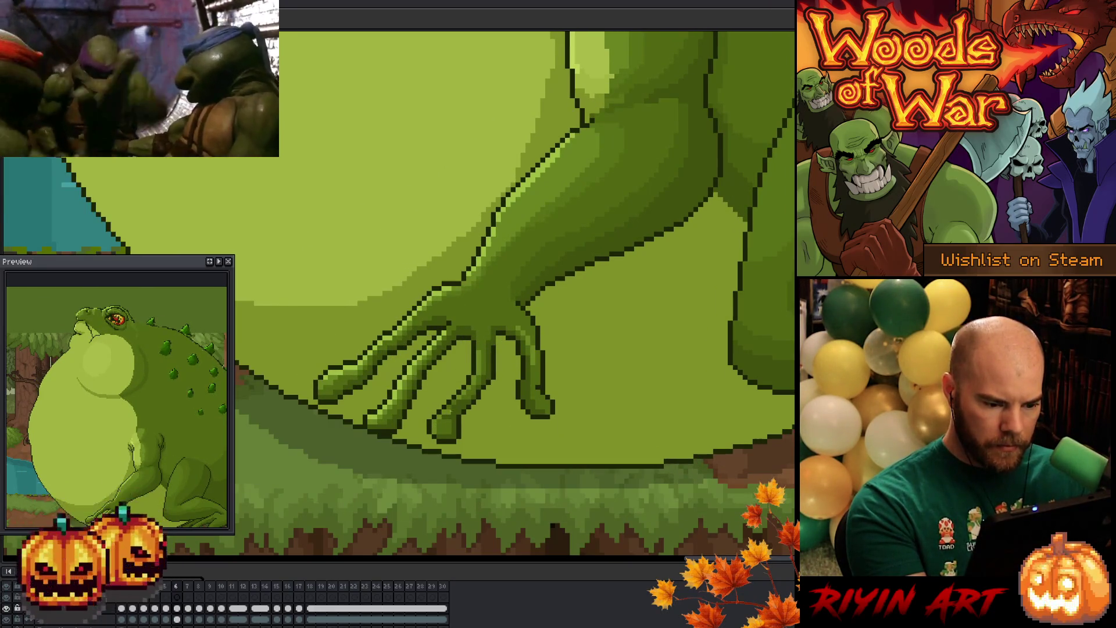
key(Right)
key(Left)
key(Right)
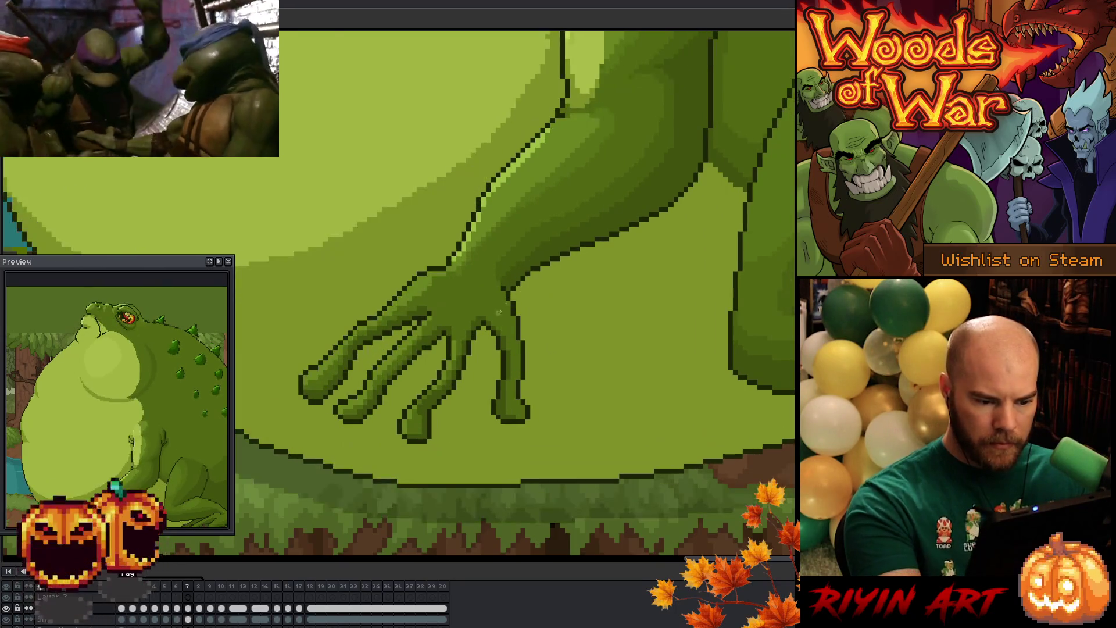
key(Left)
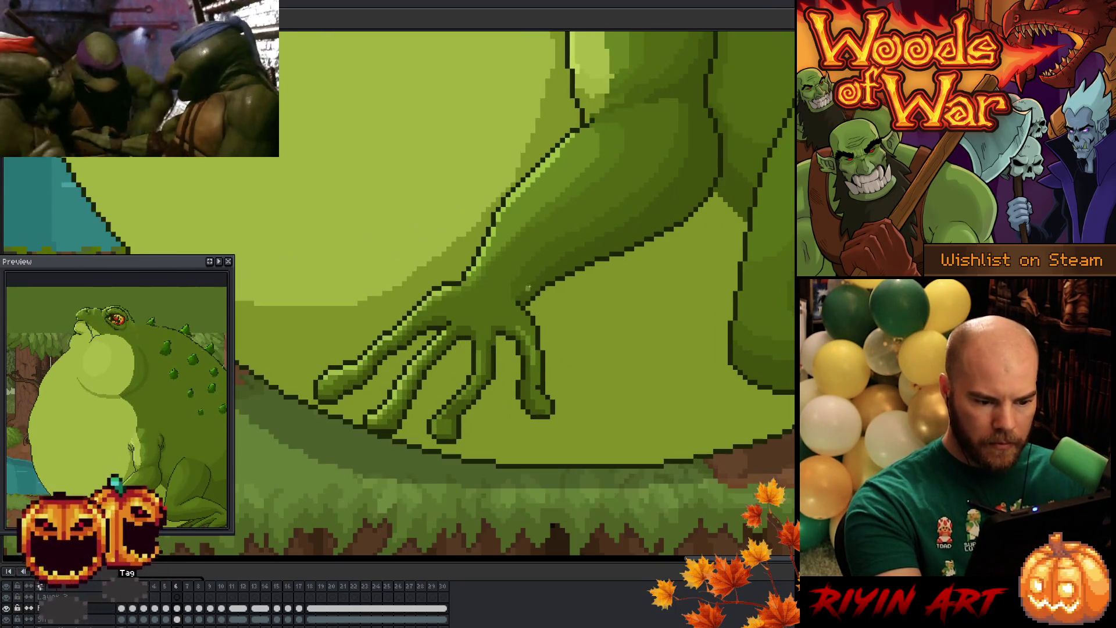
key(Right)
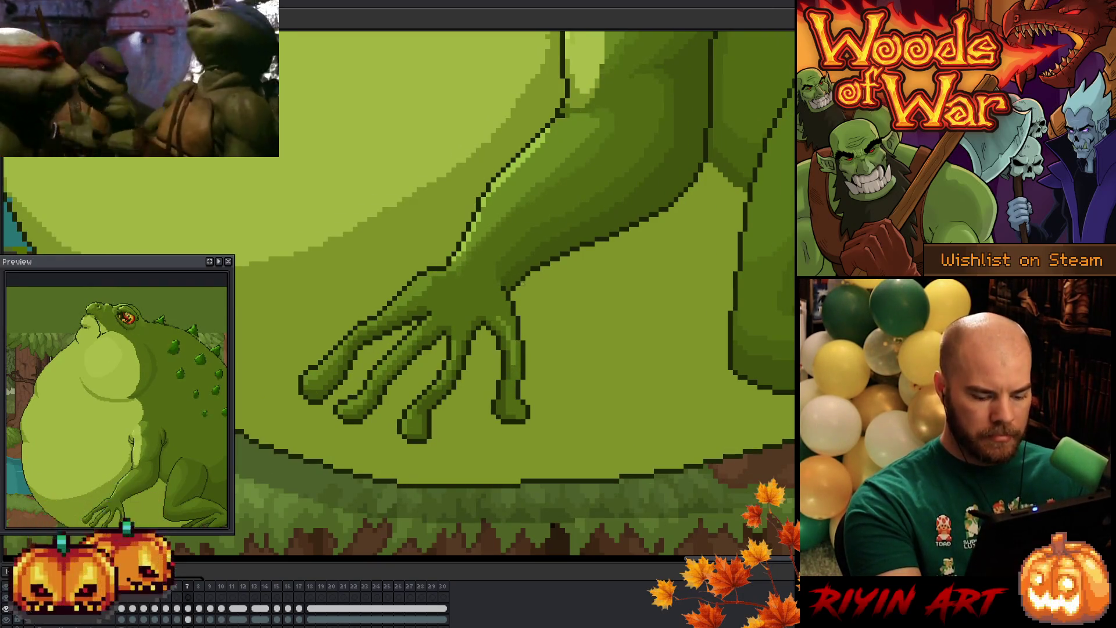
Step: On frame 7, darken a patch on the index finger and add finger highlights
key(Right)
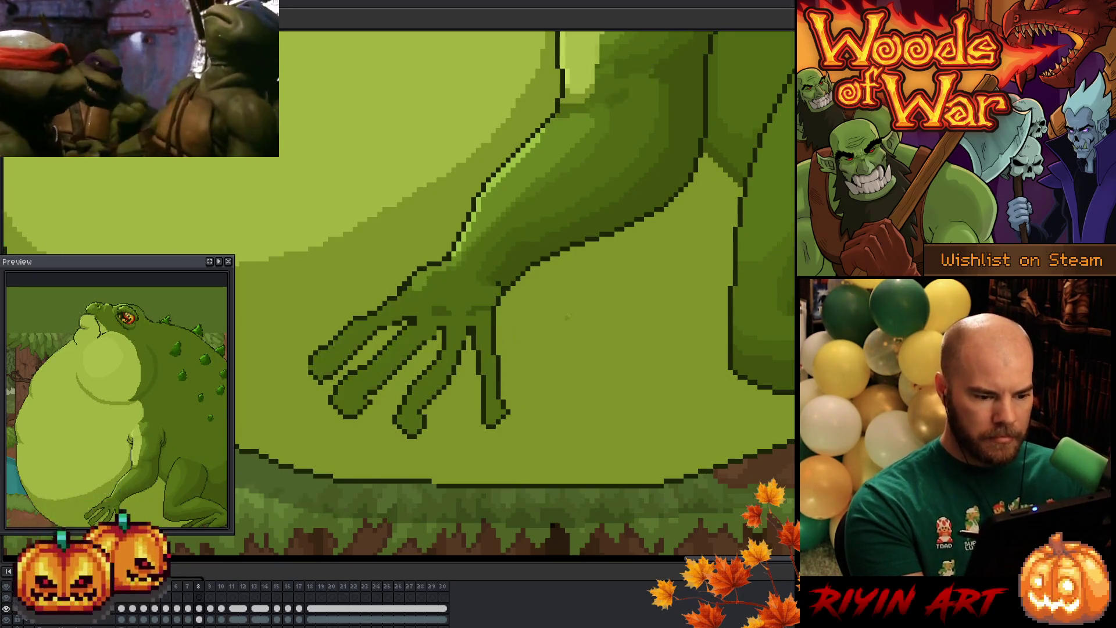
key(Left)
key(Left)
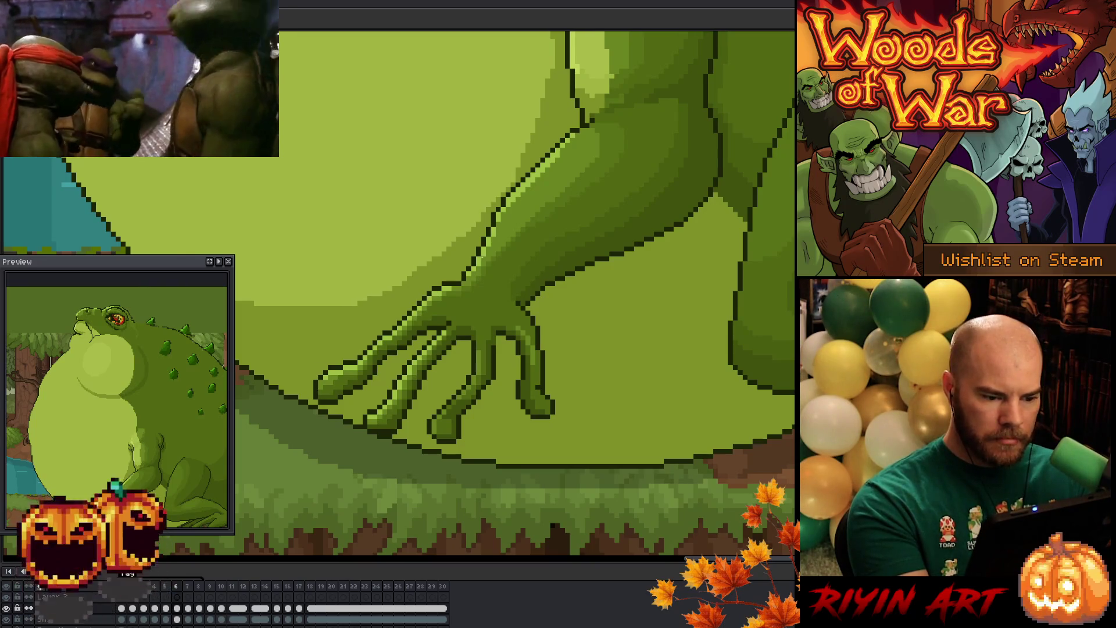
key(Left)
key(Right)
key(Right)
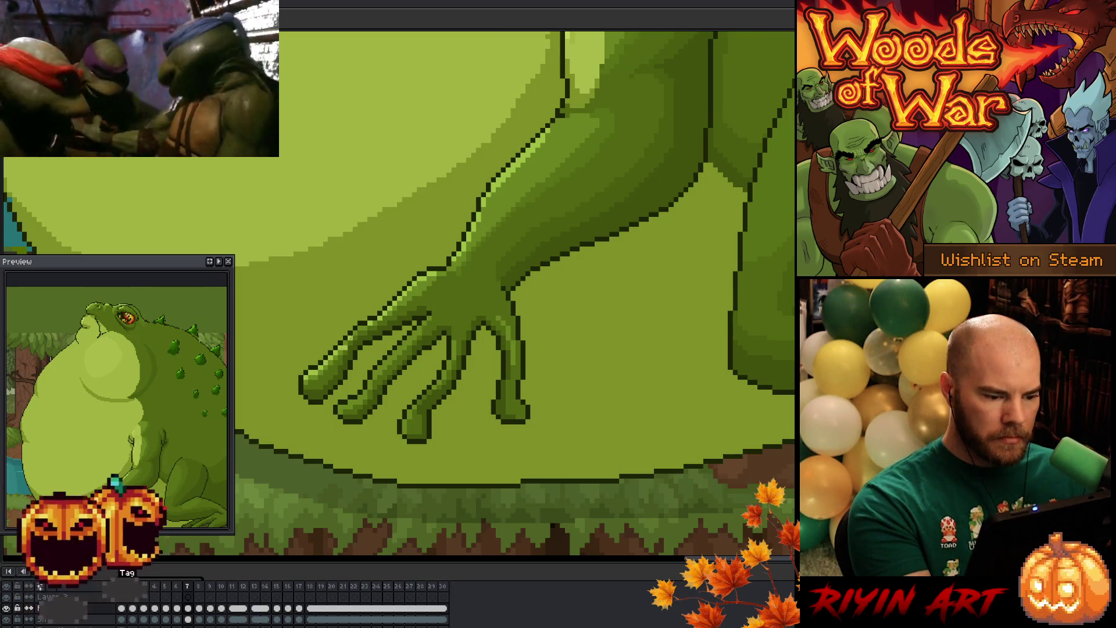
drag(340, 356, 344, 352)
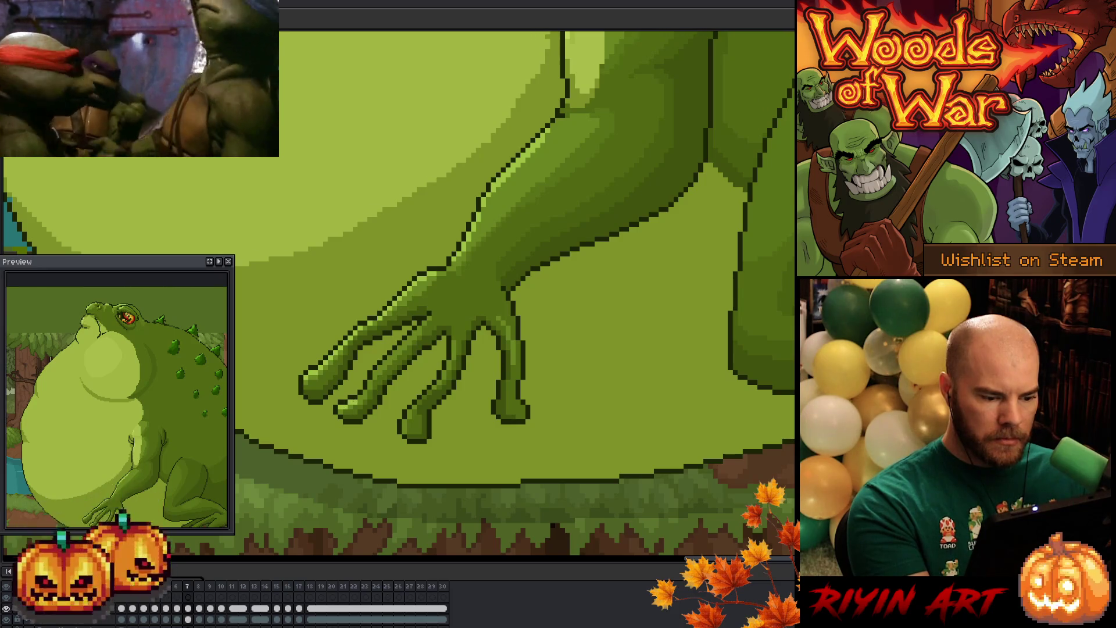
drag(377, 377, 368, 389)
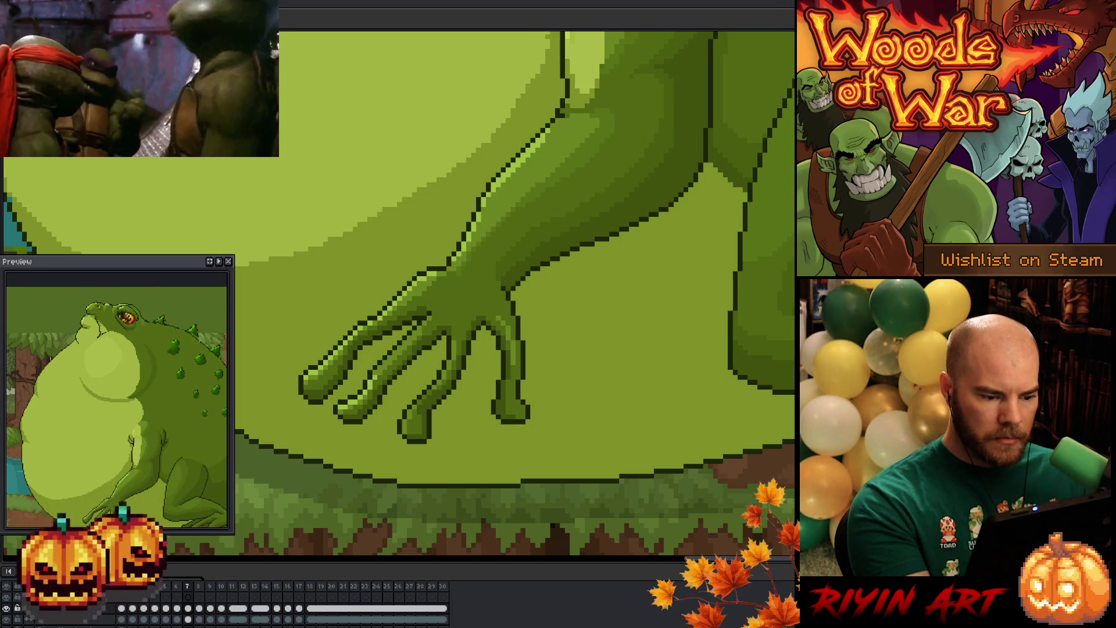
drag(416, 332, 379, 369)
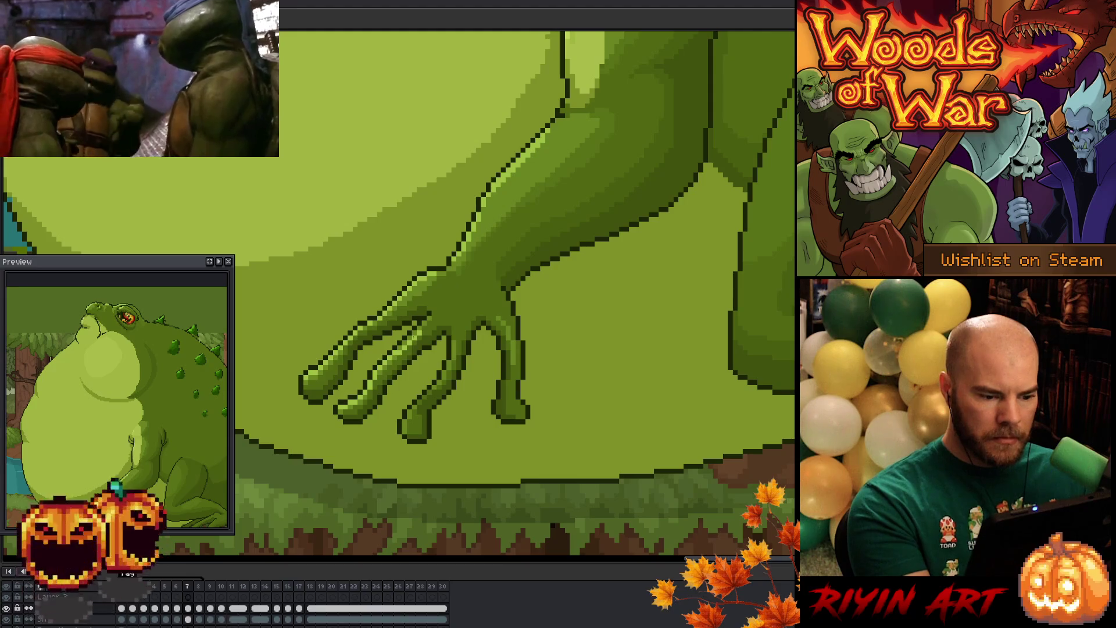
key(ctrl+z)
key(ctrl+y)
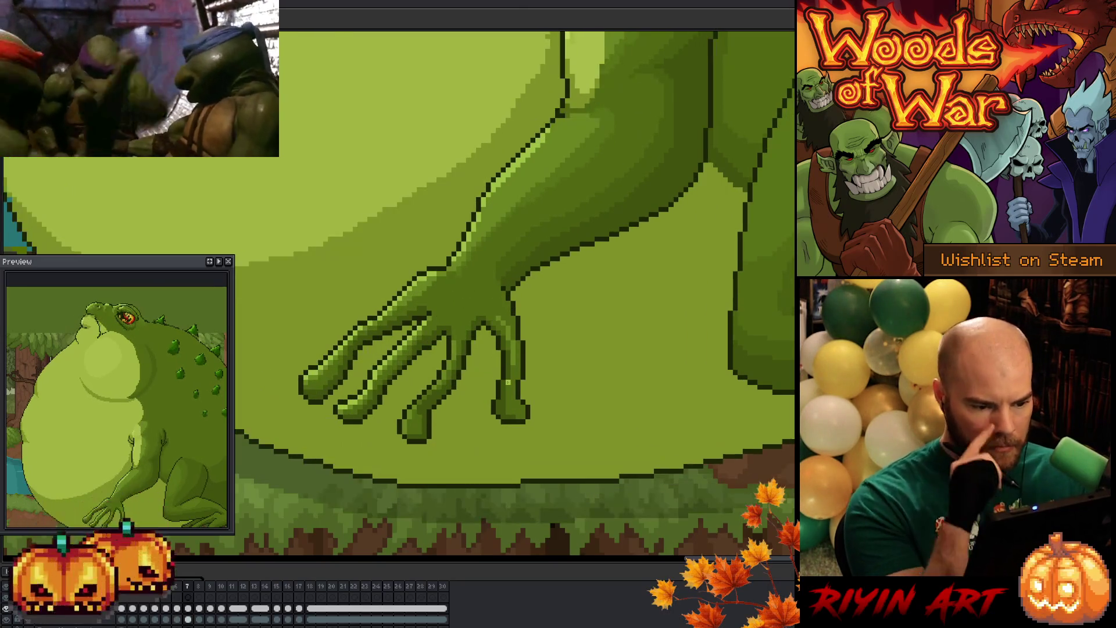
Step: Flip through frames 5 to 7 to compare the hand poses
key(Left)
key(Right)
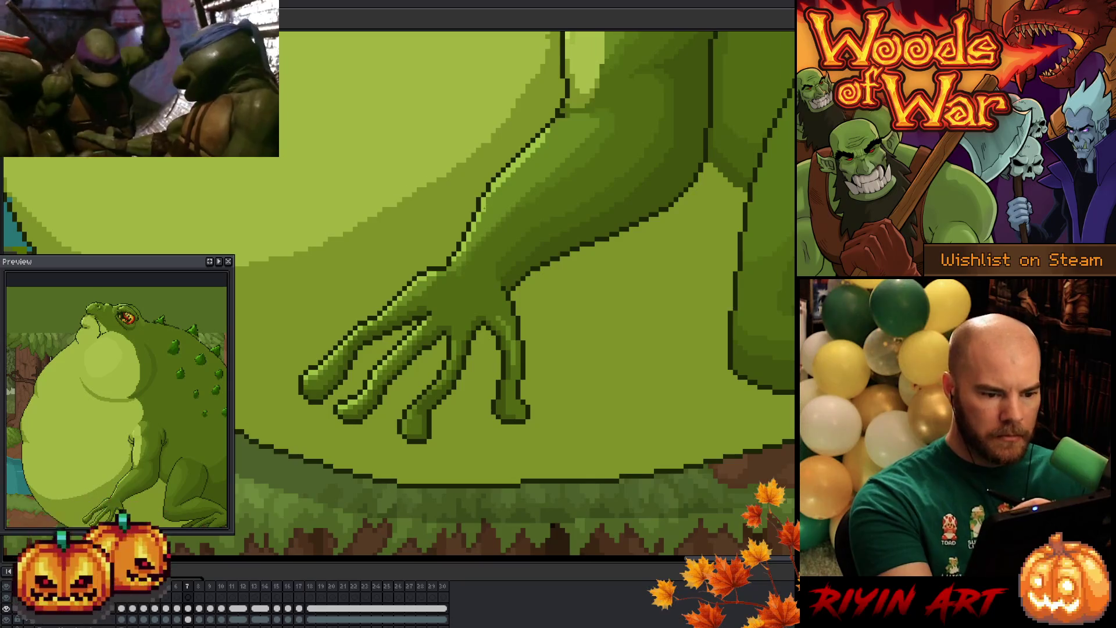
key(Left)
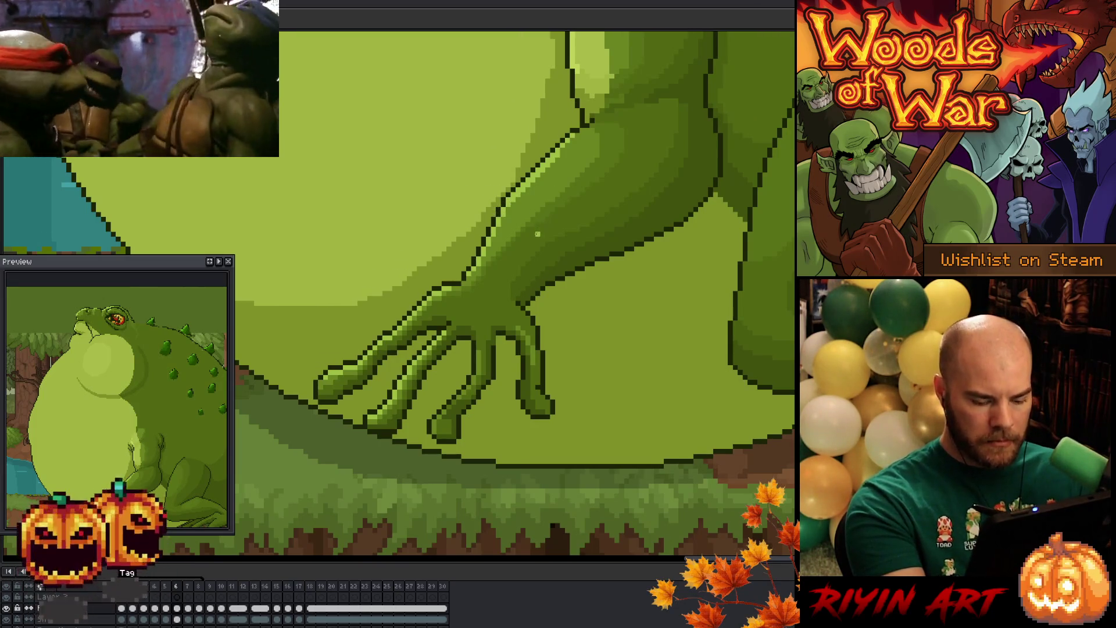
key(Left)
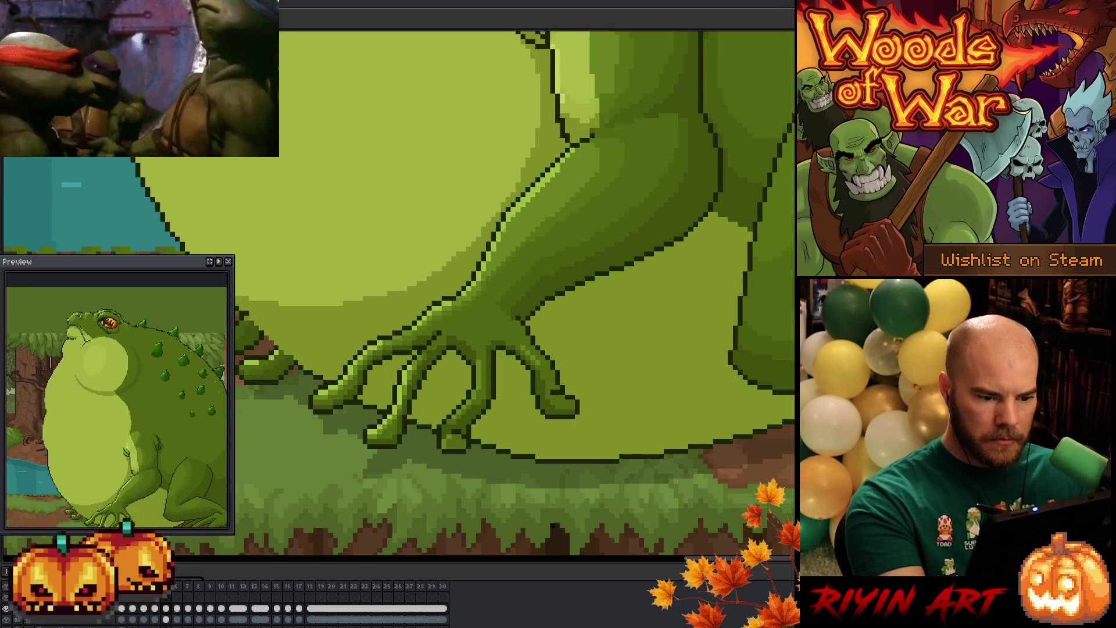
key(Left)
key(Left)
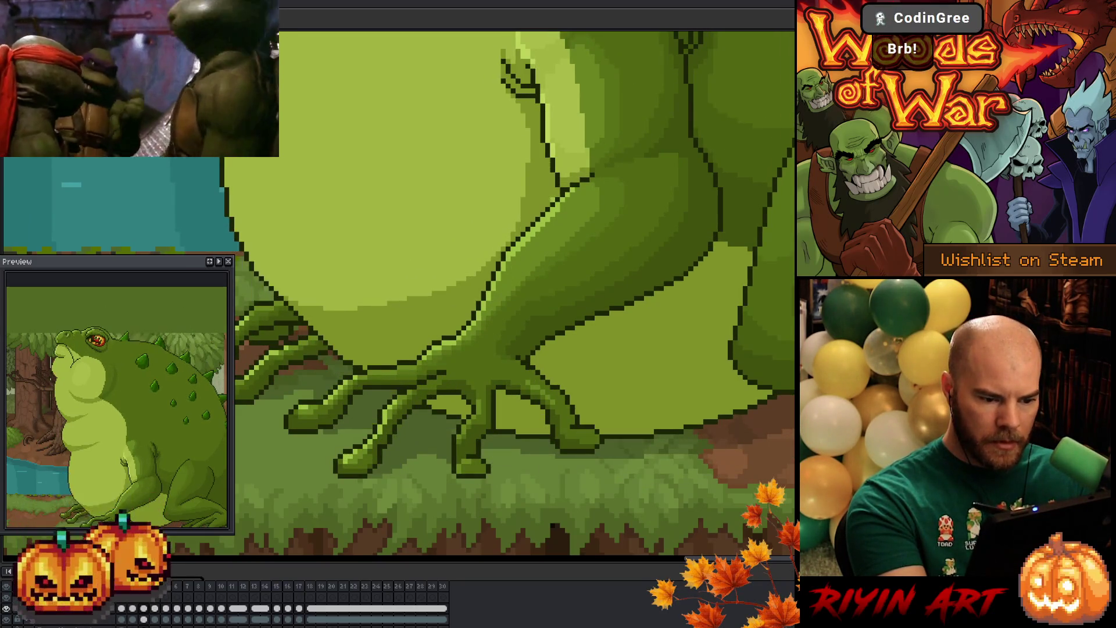
key(Right)
key(Right)
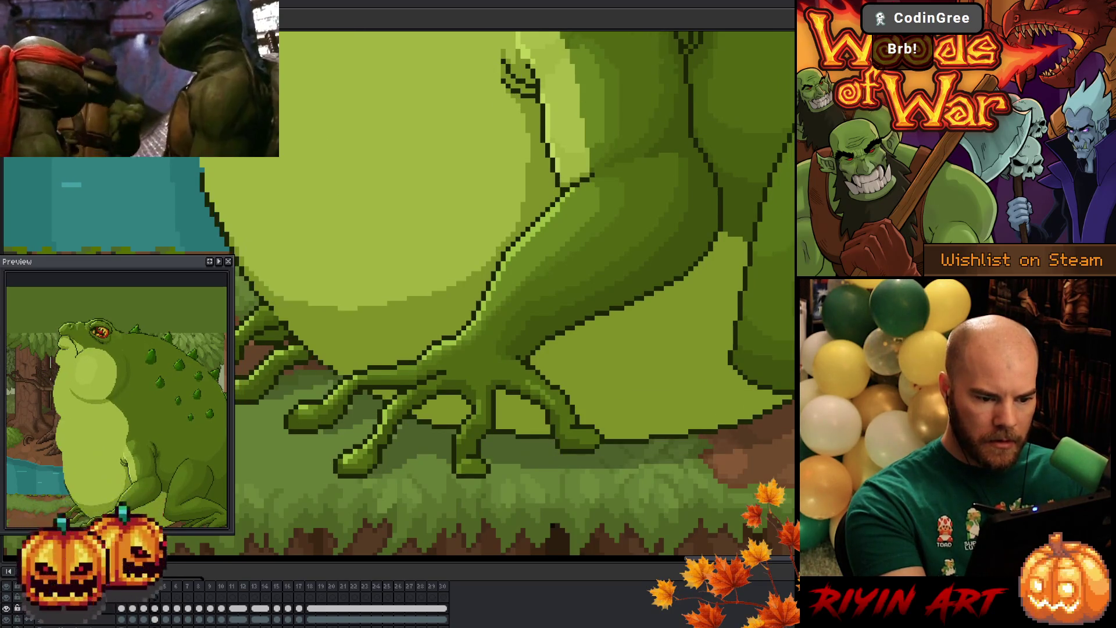
key(Right)
key(Right)
key(Left)
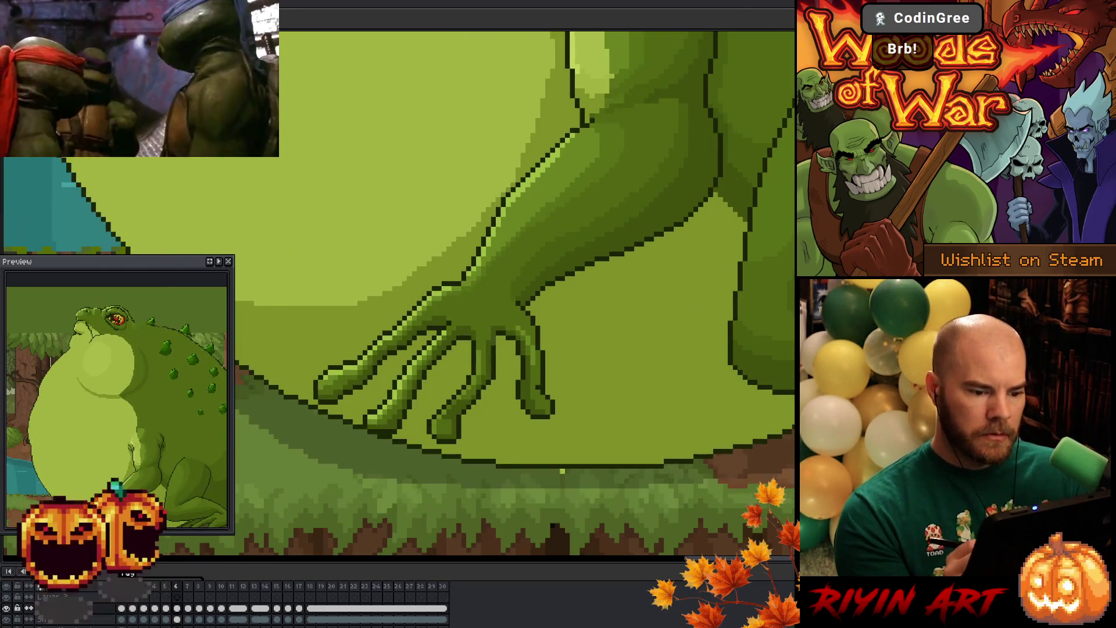
key(Left)
key(Right)
key(Left)
key(Right)
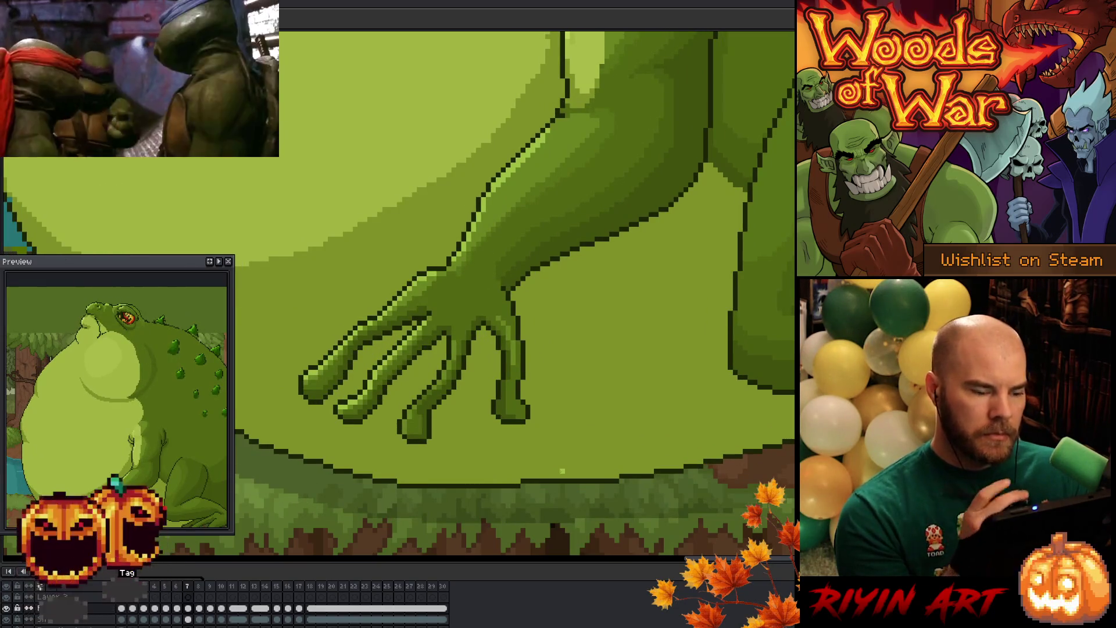
key(Left)
key(Right)
key(Left)
key(Left)
key(Right)
key(Left)
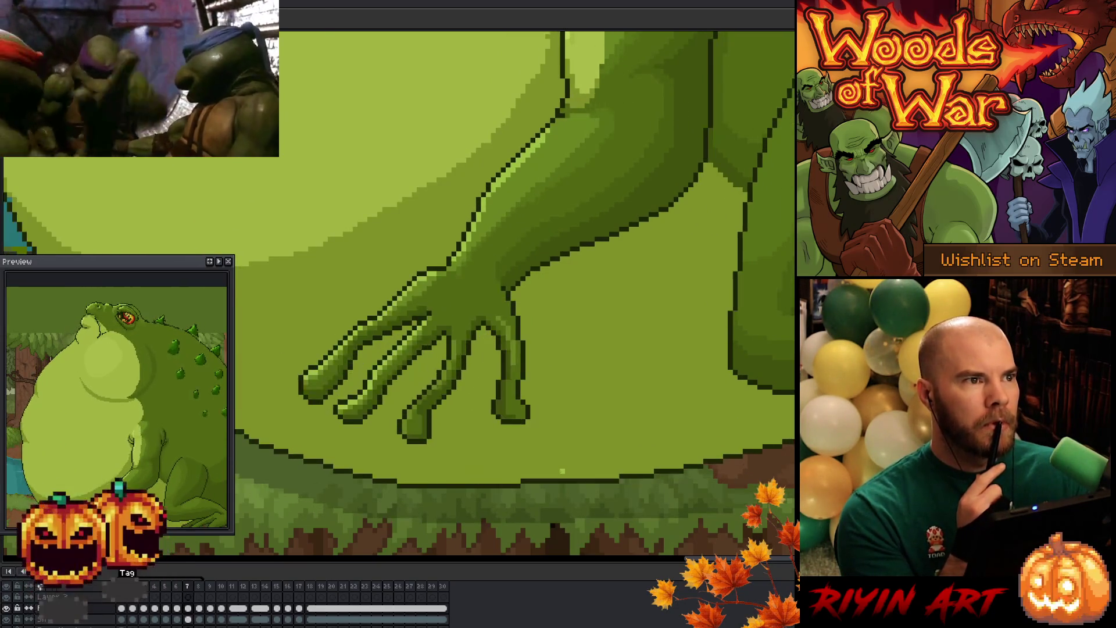
key(Right)
key(Right)
key(Right)
key(Left)
key(Left)
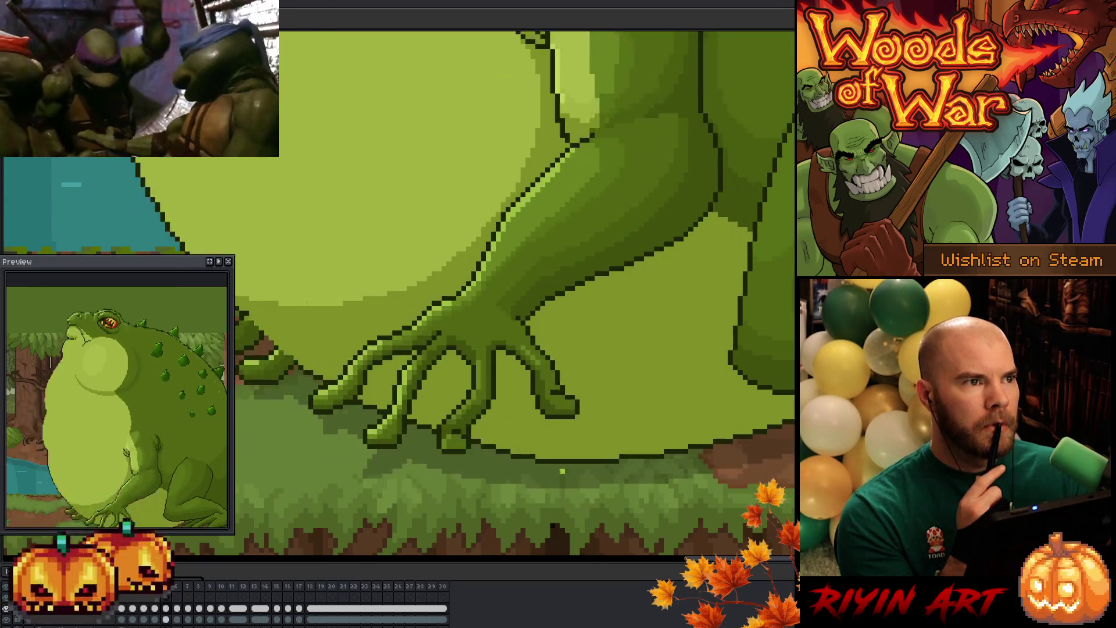
key(Right)
key(Right)
key(Left)
key(Left)
key(Left)
key(Right)
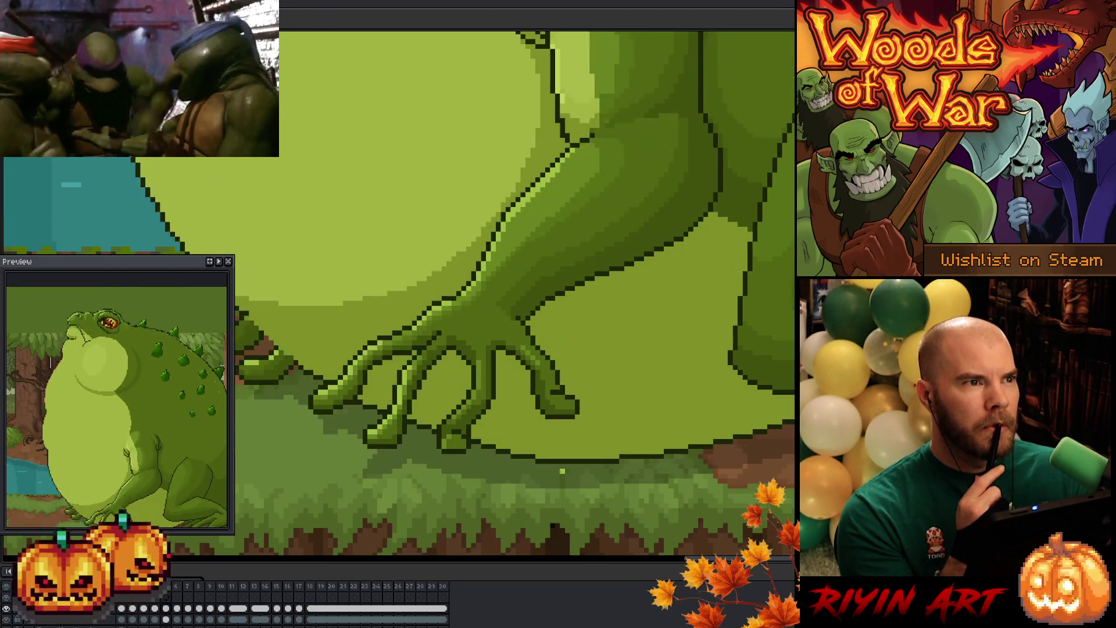
key(Right)
key(Right)
key(Left)
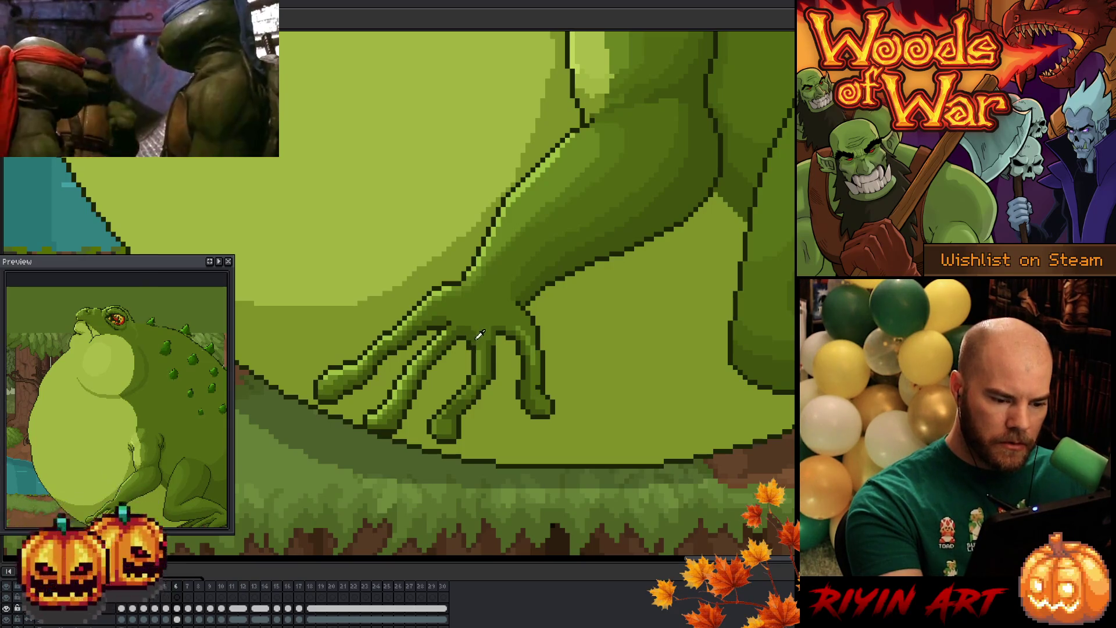
key(Left)
key(Right)
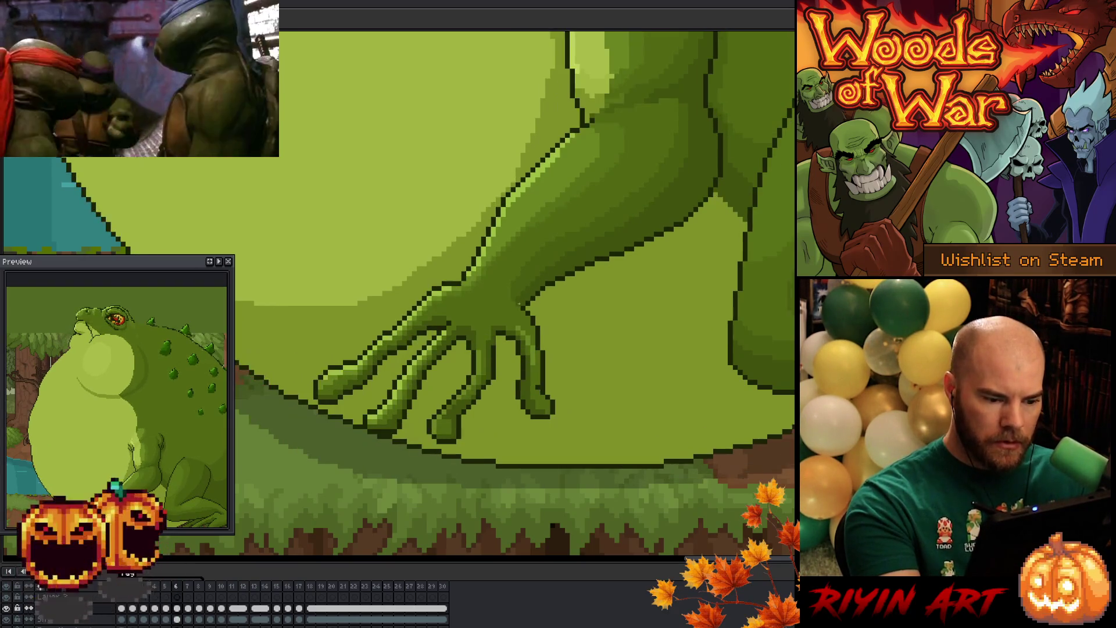
key(Right)
key(Left)
key(Right)
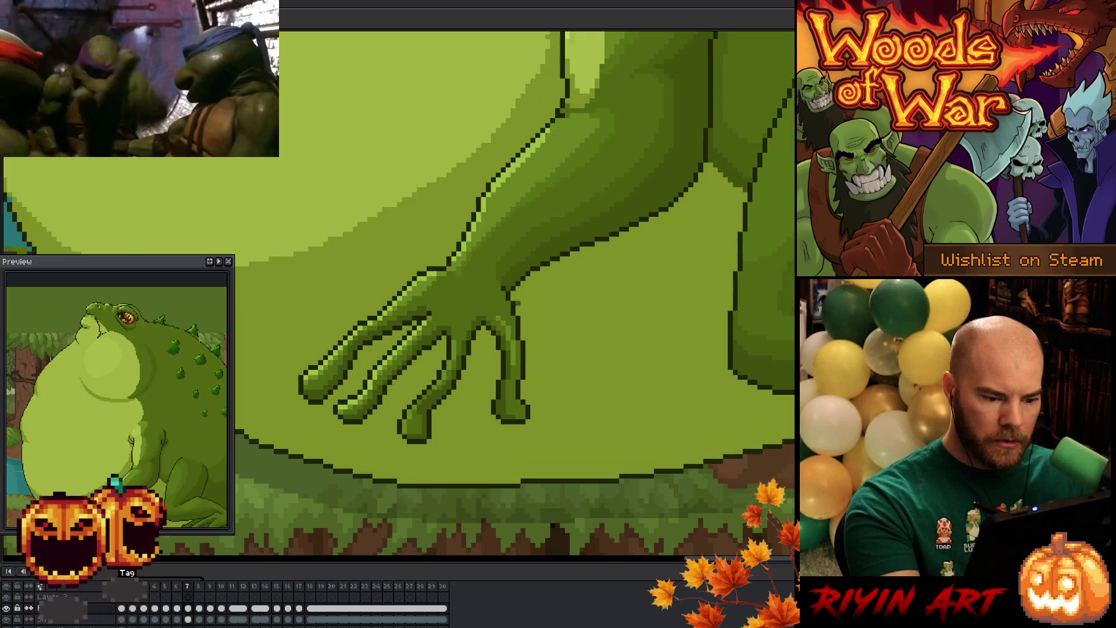
key(Left)
key(Right)
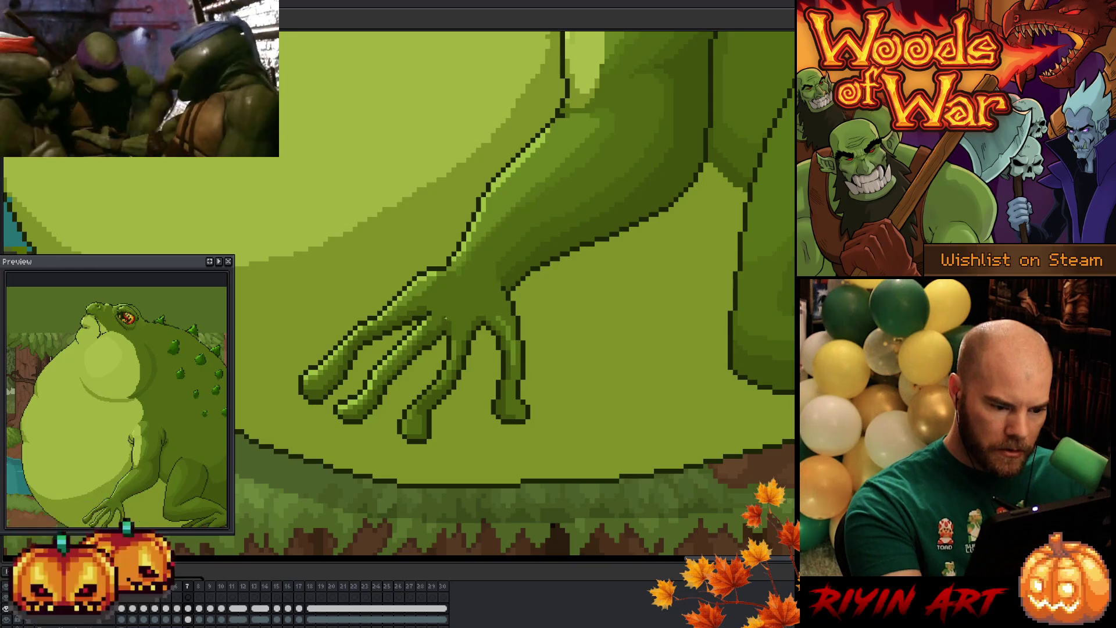
key(Left)
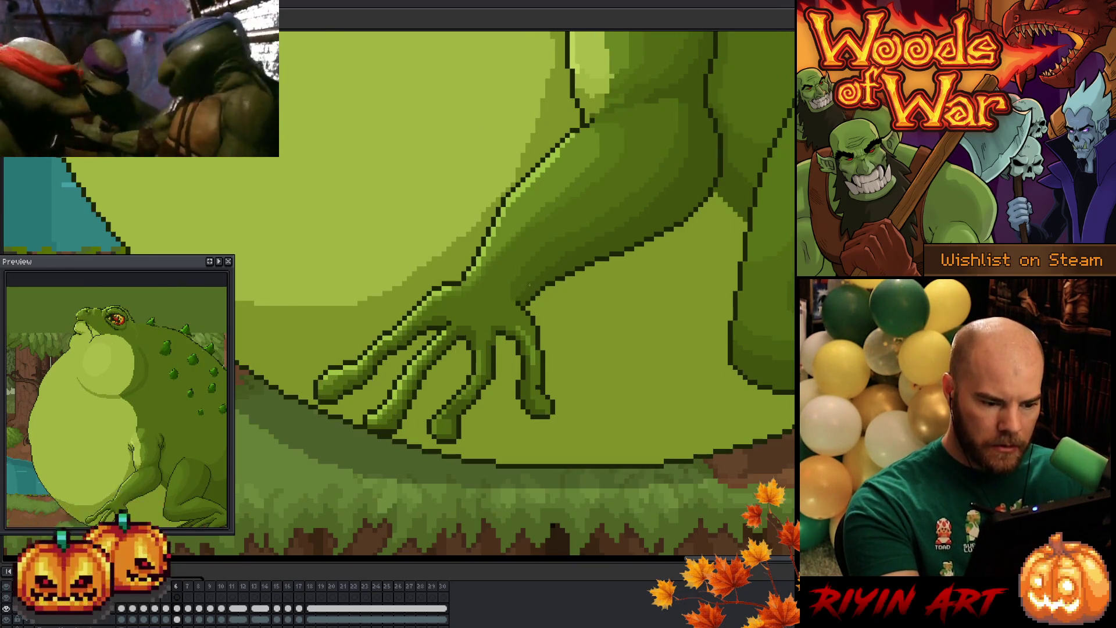
key(Right)
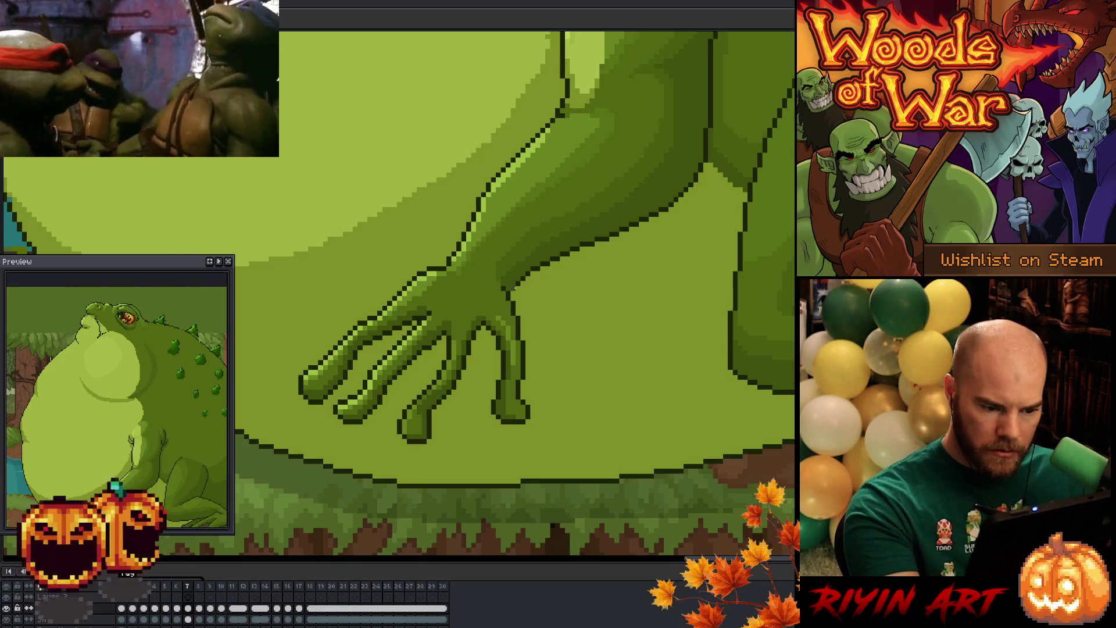
key(Left)
key(Right)
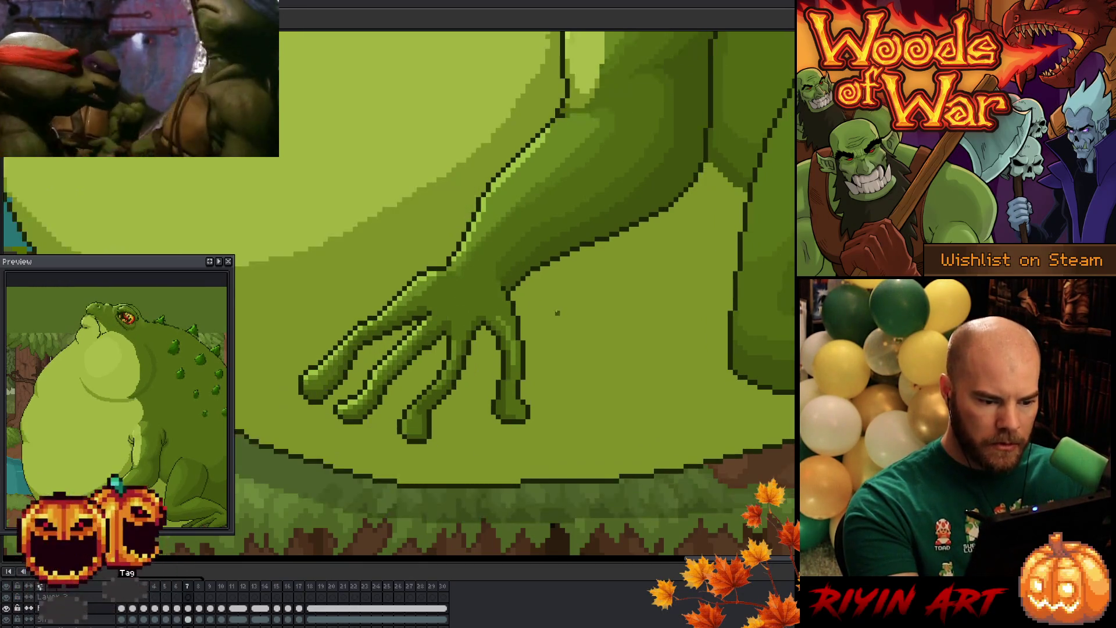
key(Left)
key(Left)
key(Right)
key(Right)
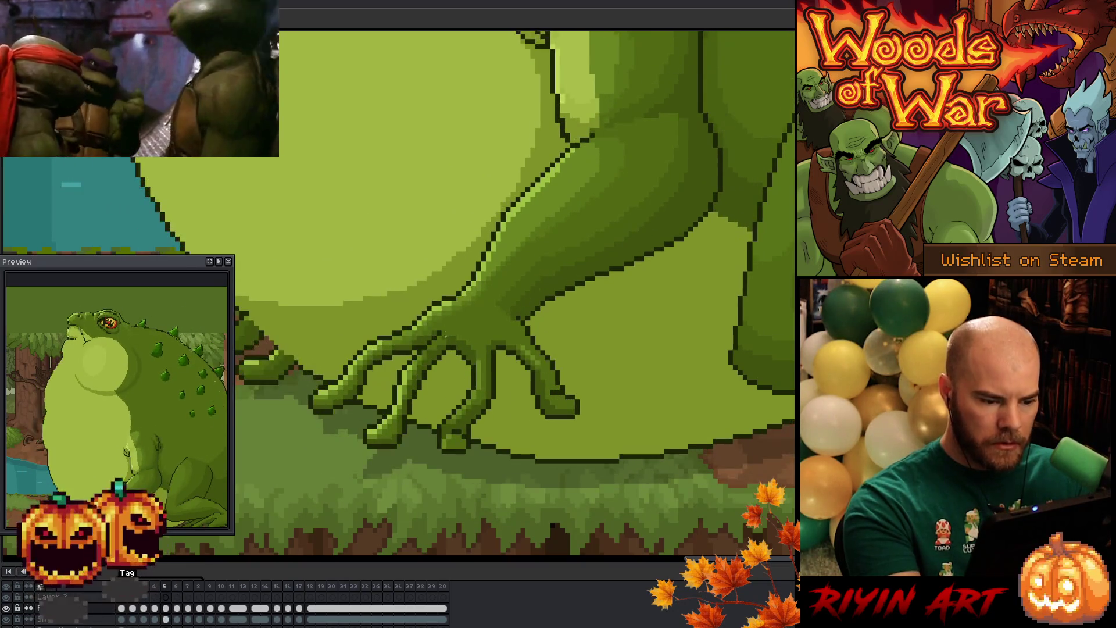
key(Left)
key(Right)
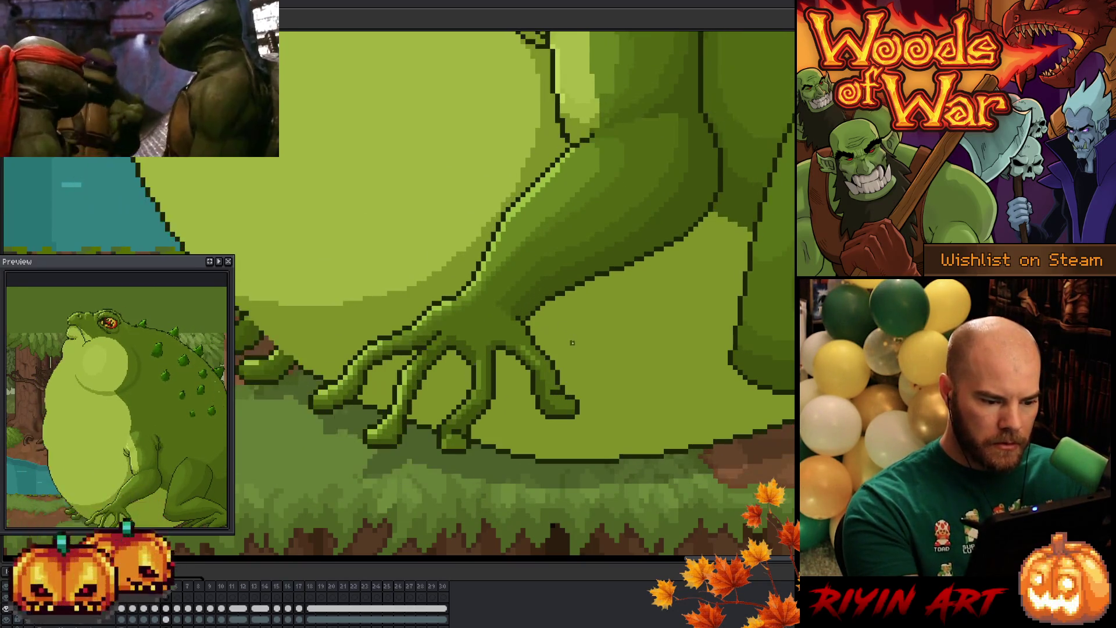
key(Left)
key(Right)
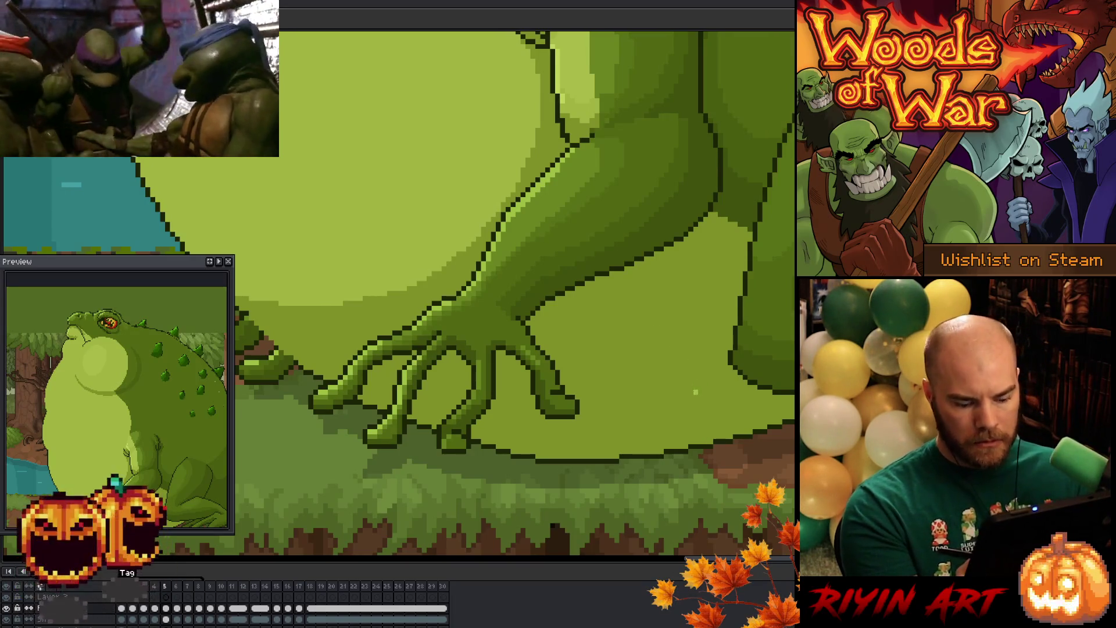
Step: Step from frame 4 through frame 7 to compare the arm
key(comma)
key(period)
key(comma)
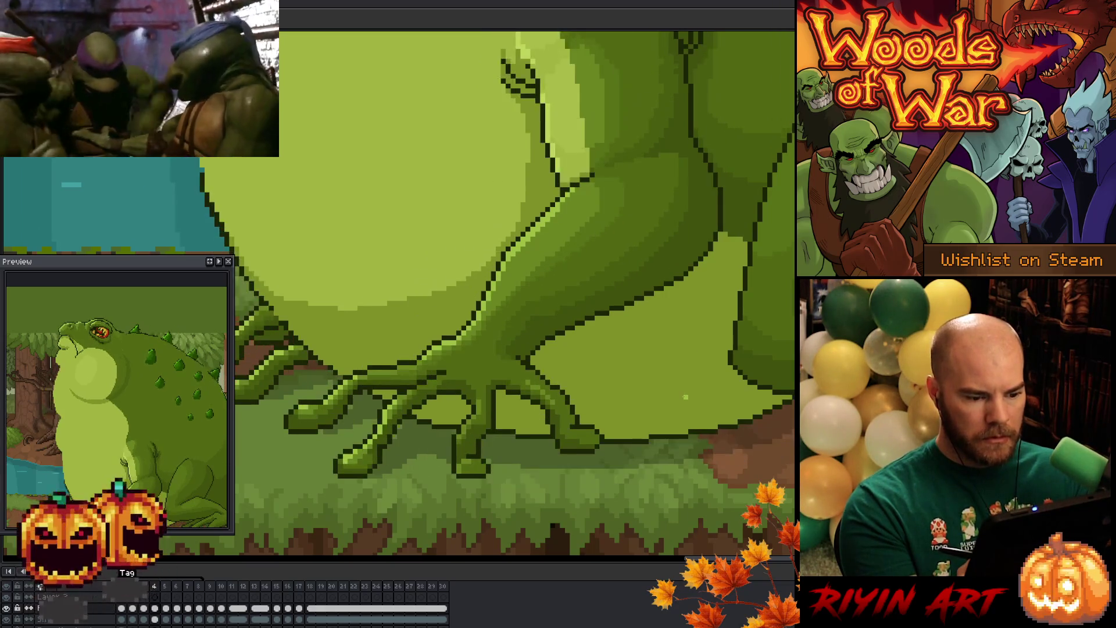
key(period)
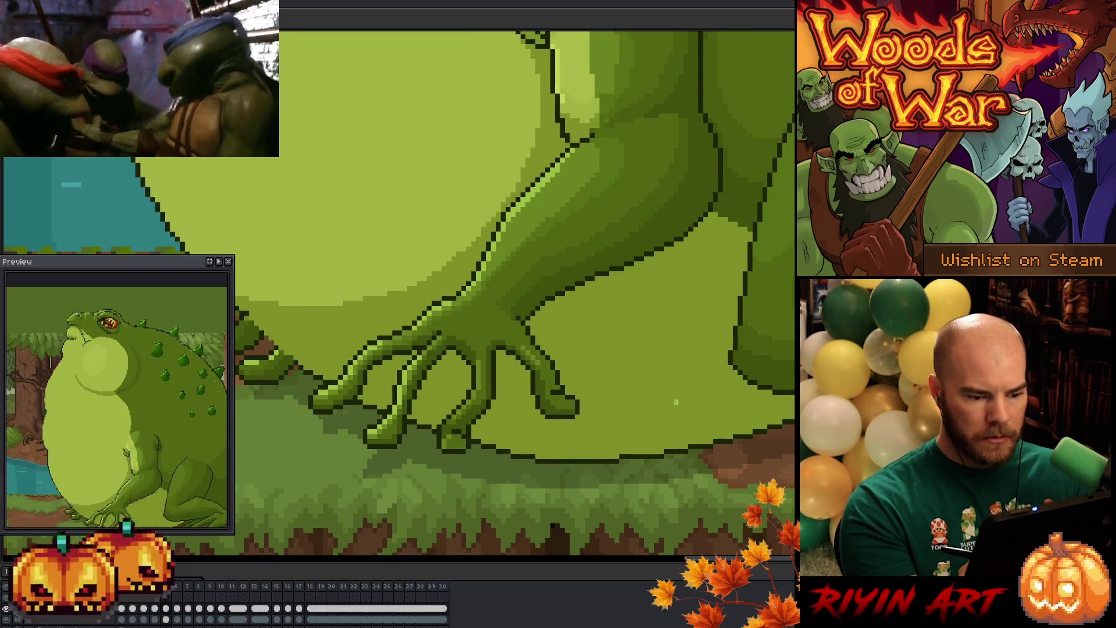
key(period)
key(comma)
key(period)
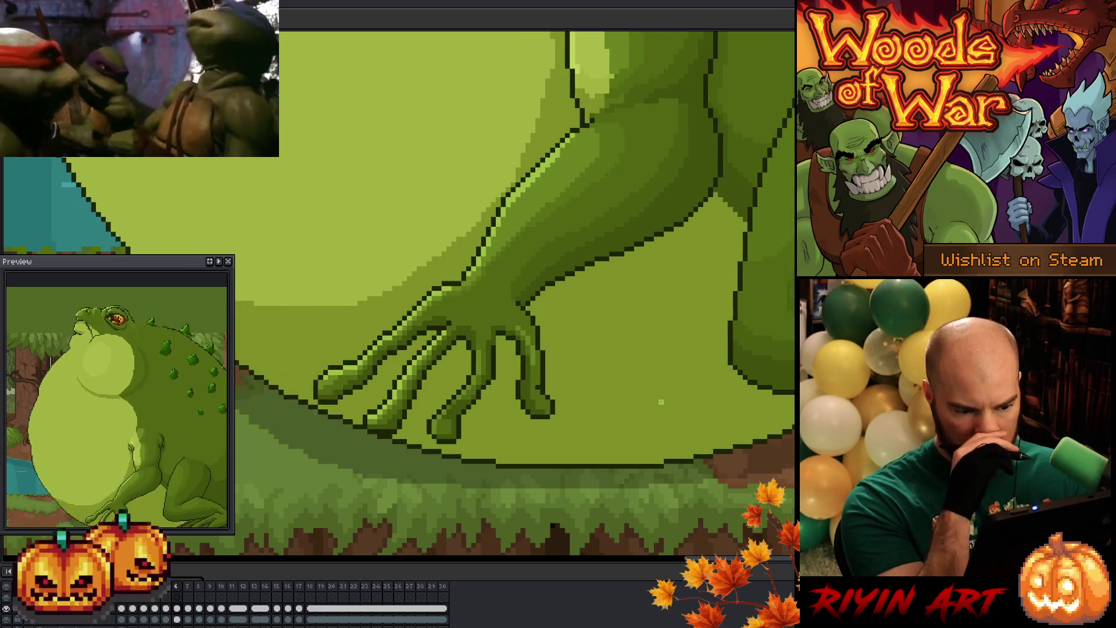
key(comma)
key(period)
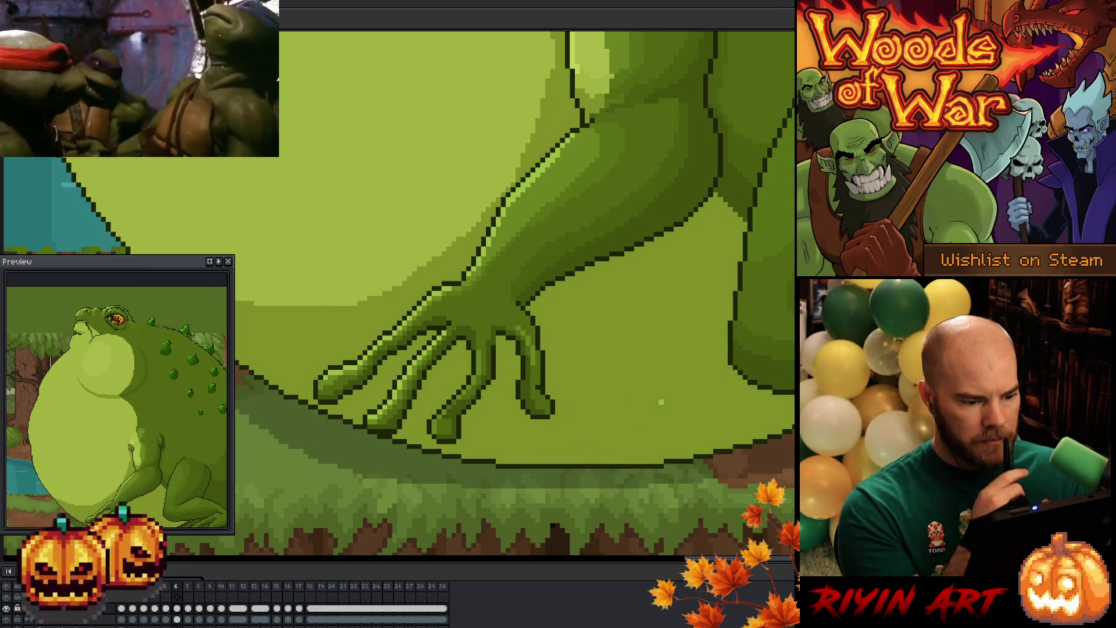
key(period)
key(comma)
key(period)
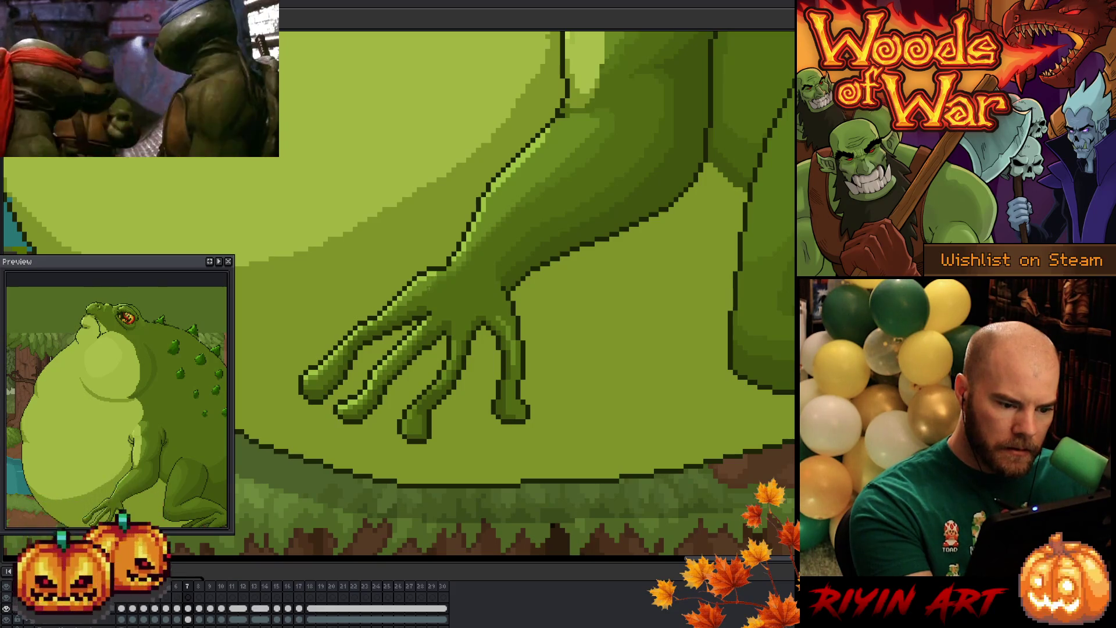
key(comma)
key(period)
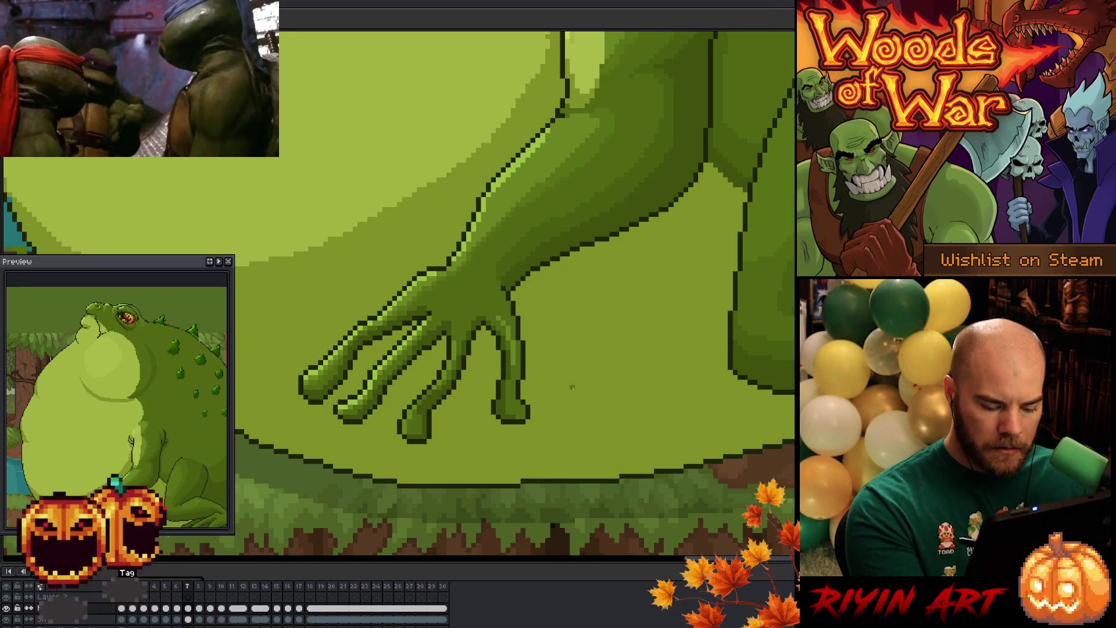
Step: Compare frames 6, 7 and 8, ending on frame 7
key(Left)
key(Right)
key(Left)
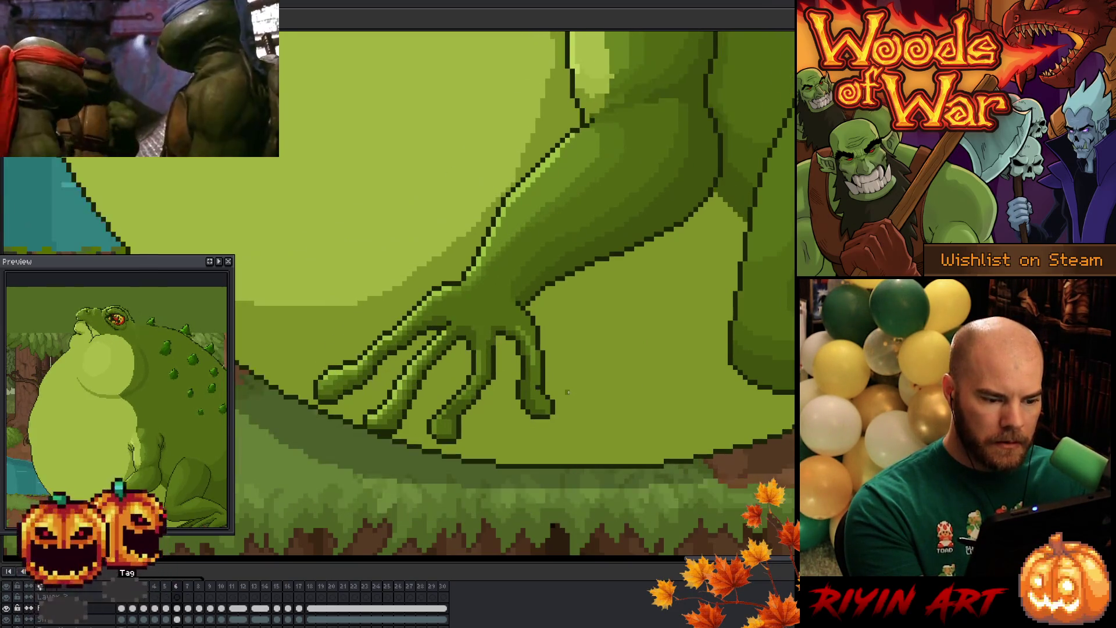
key(Right)
key(Left)
key(Right)
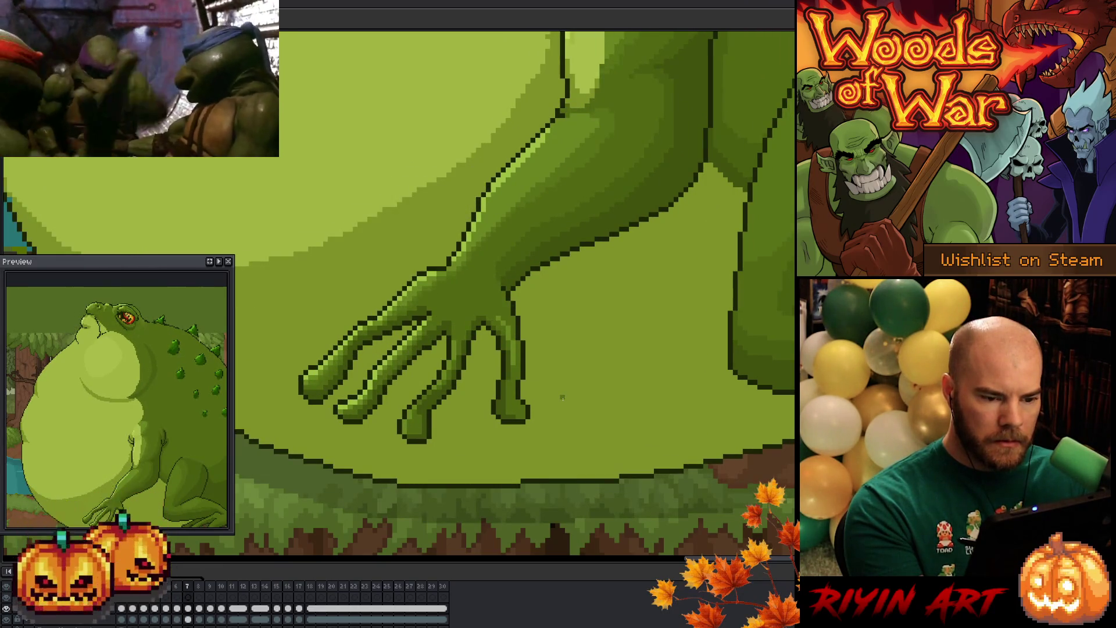
key(Right)
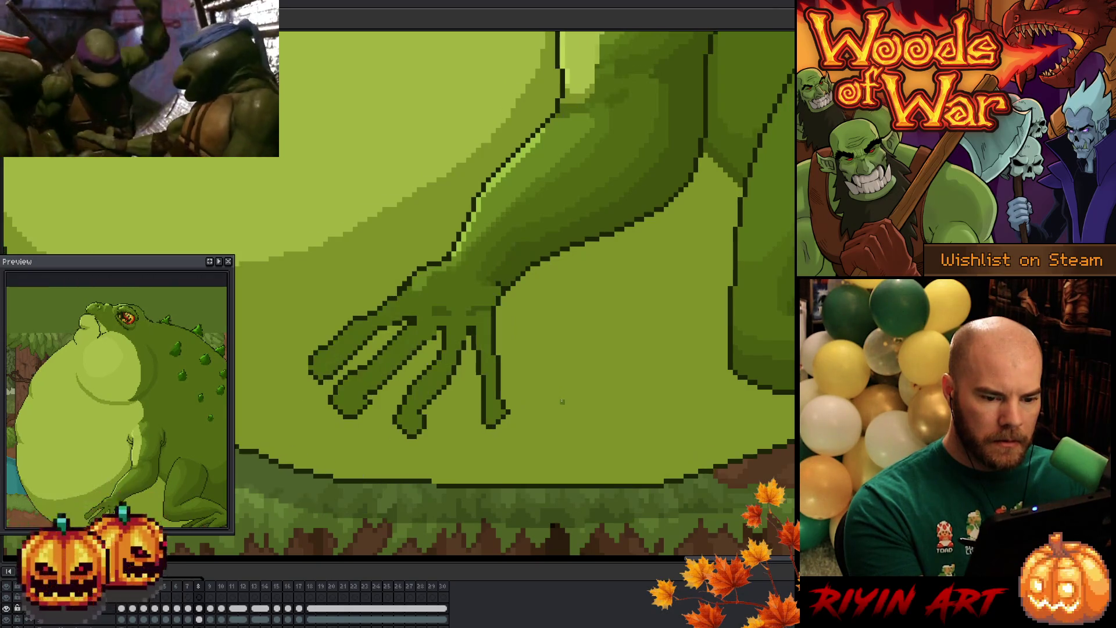
key(Left)
key(Right)
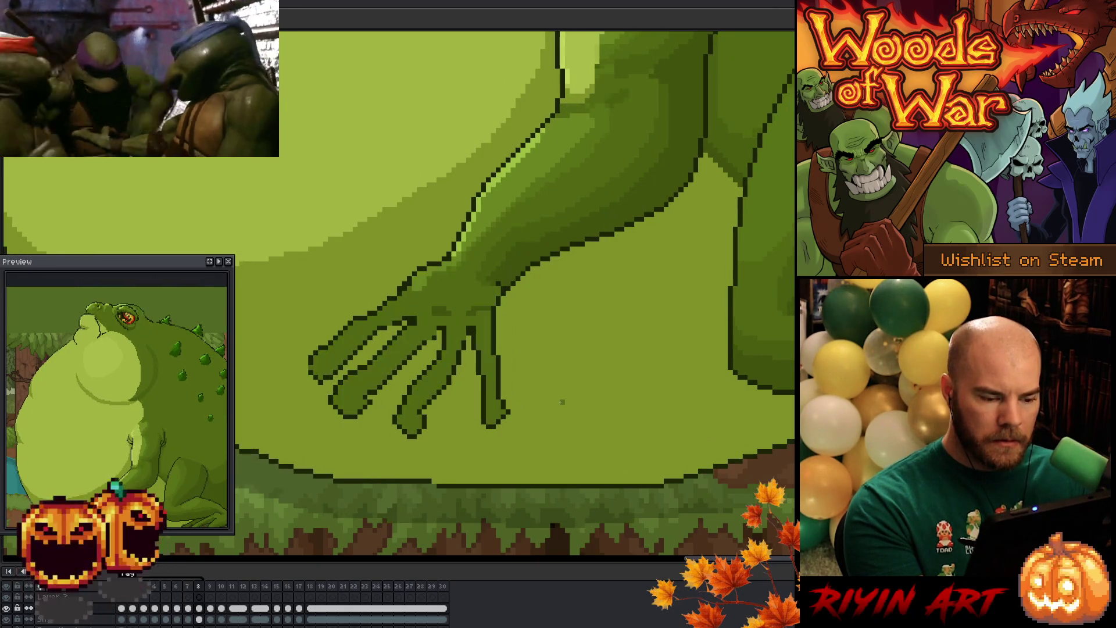
key(Left)
key(Right)
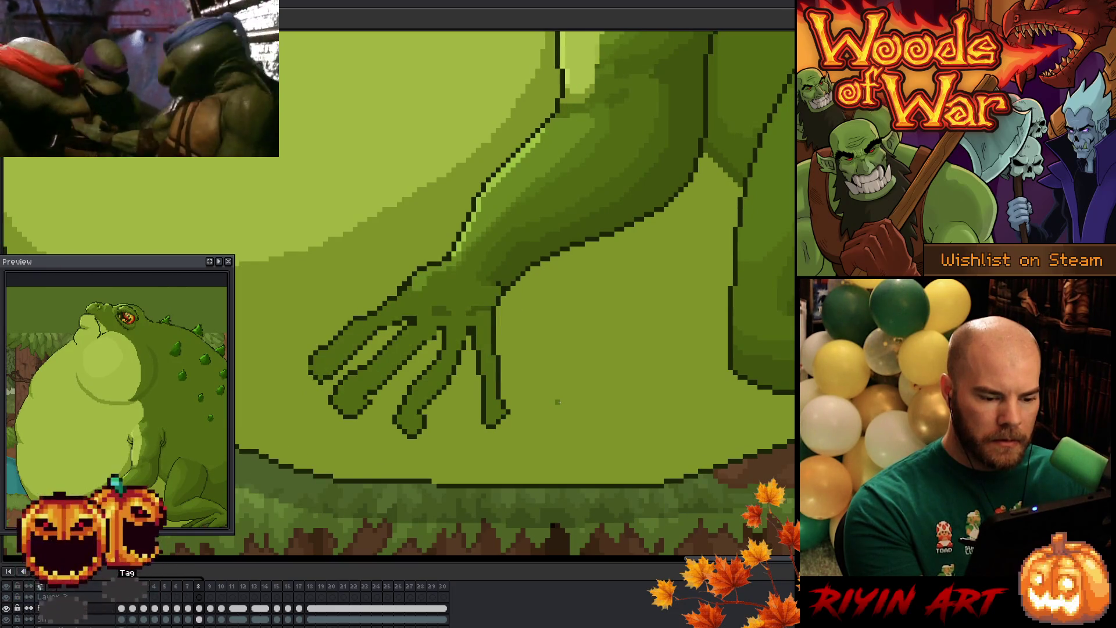
key(Left)
key(Right)
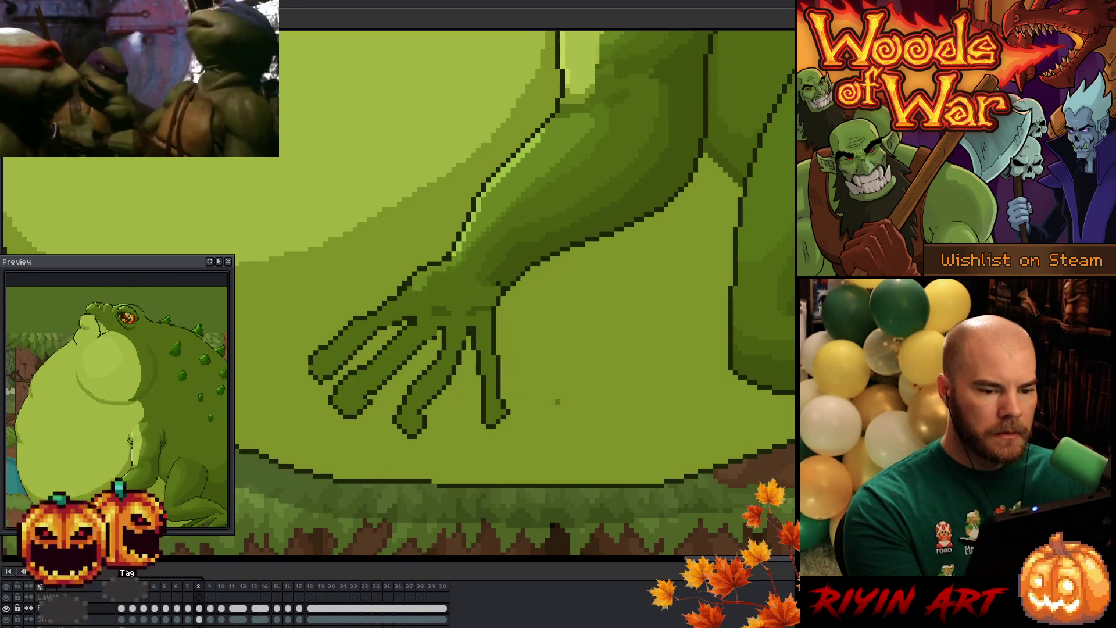
key(Left)
key(Left)
key(Right)
key(Right)
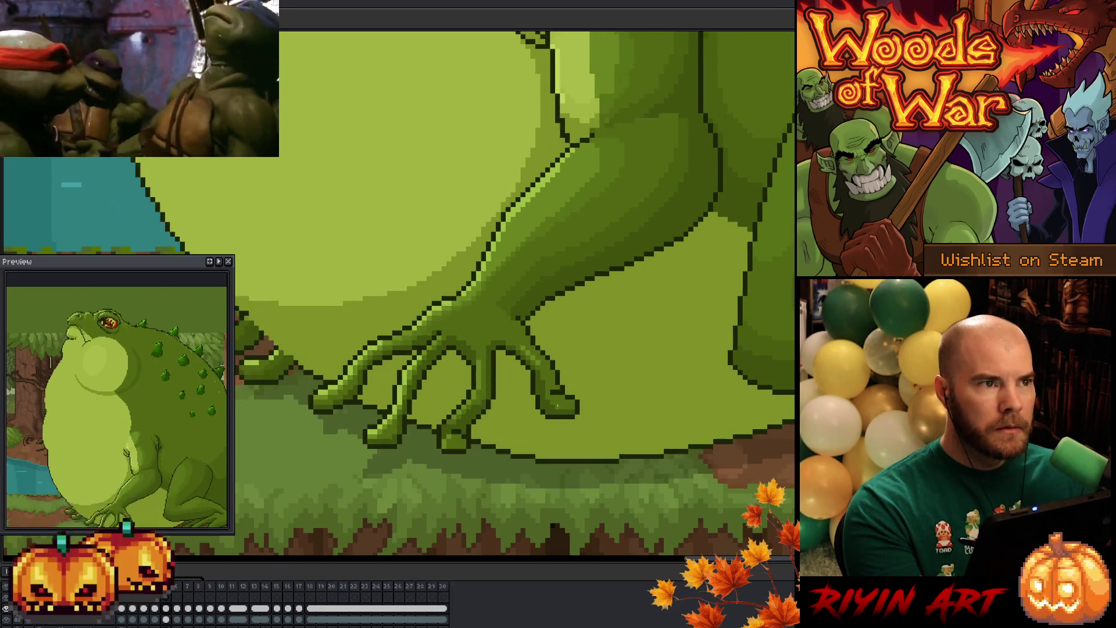
key(Left)
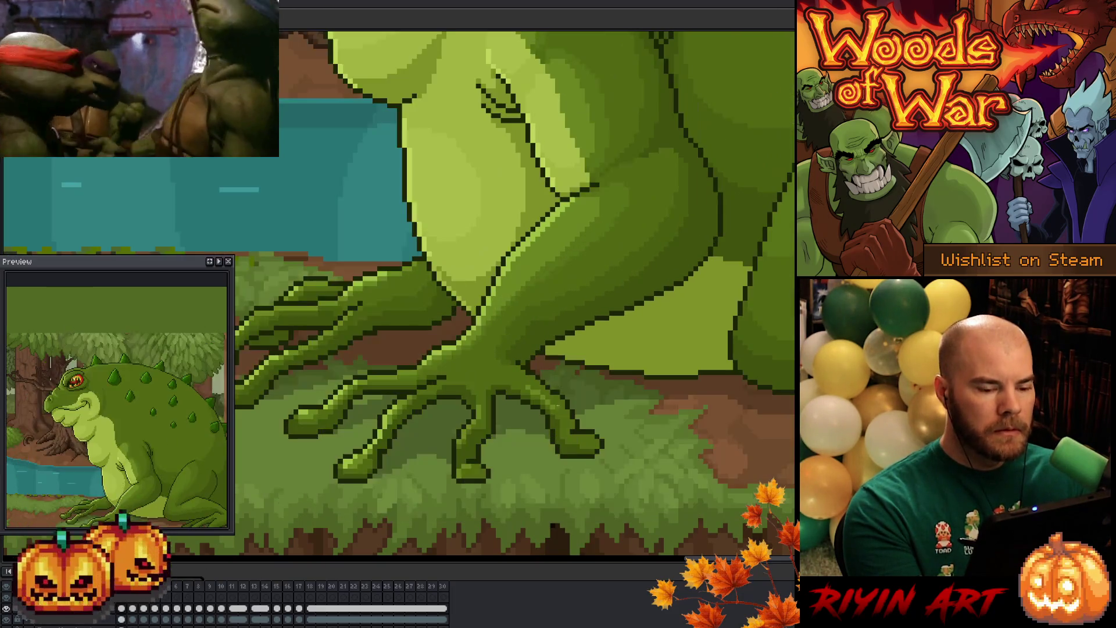
key(Right)
key(Left)
key(Left)
key(Right)
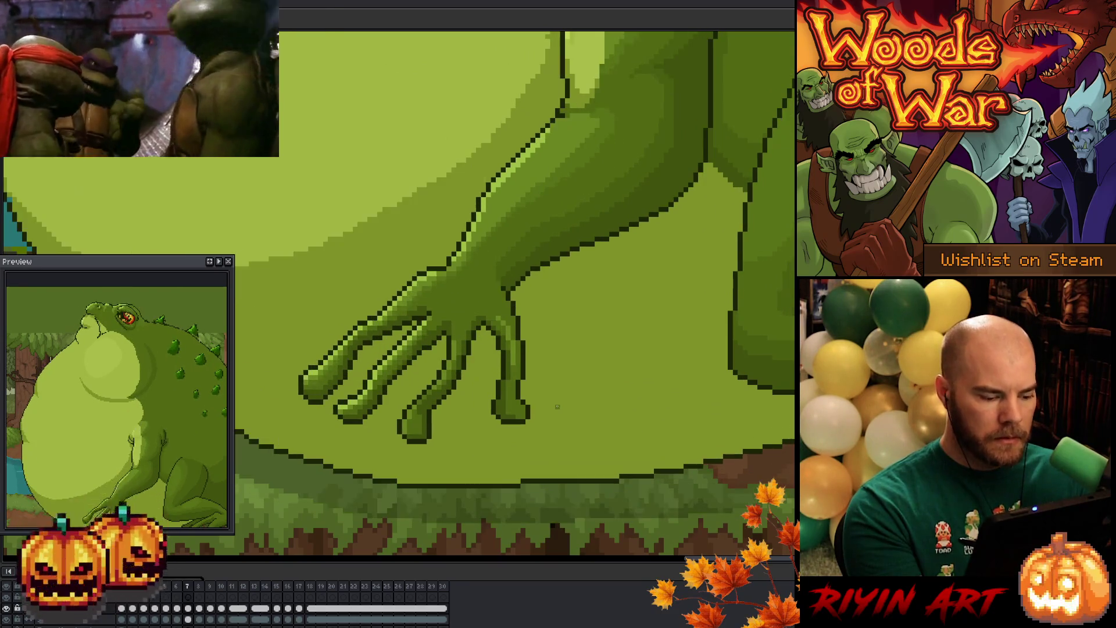
key(Right)
key(Left)
key(Right)
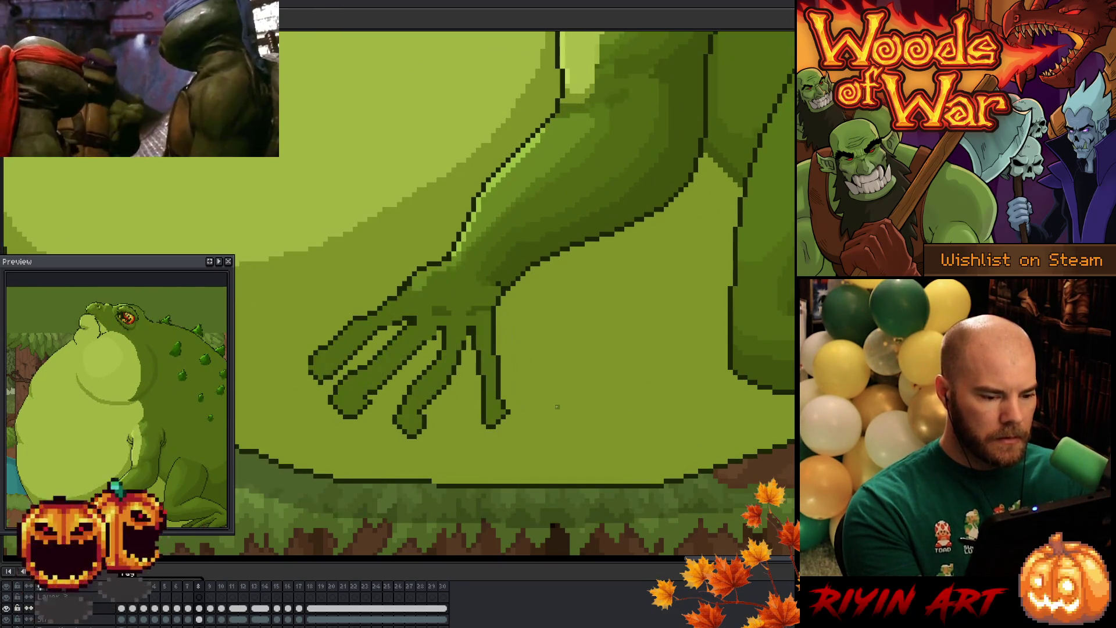
key(Left)
Step: Lasso-copy frame 7's shaded hand onto frame 8, one pixel further left, and deselect
key(q)
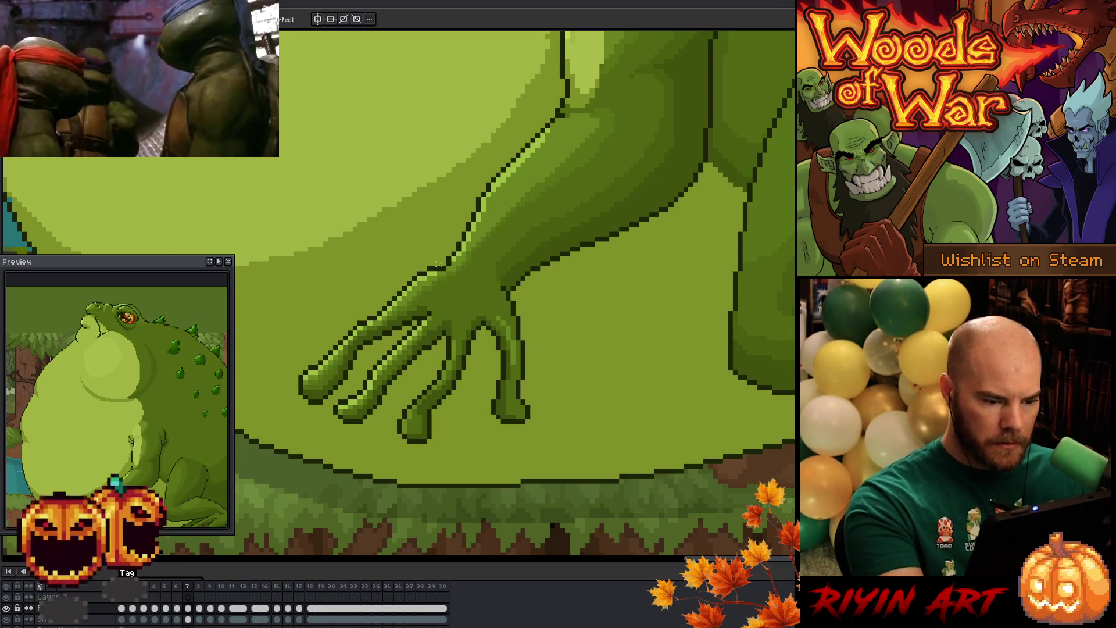
mouse_move(438, 259)
mouse_down()
mouse_move(543, 306)
mouse_move(454, 457)
mouse_move(276, 355)
mouse_move(410, 260)
mouse_up()
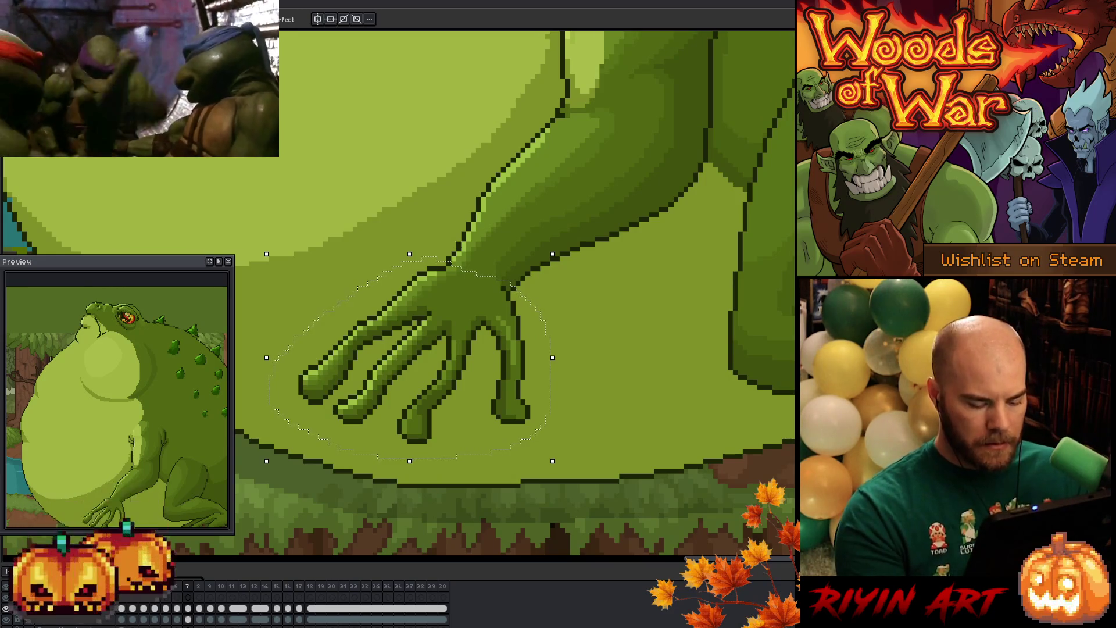
key(Right)
key(ctrl+v)
key(Left)
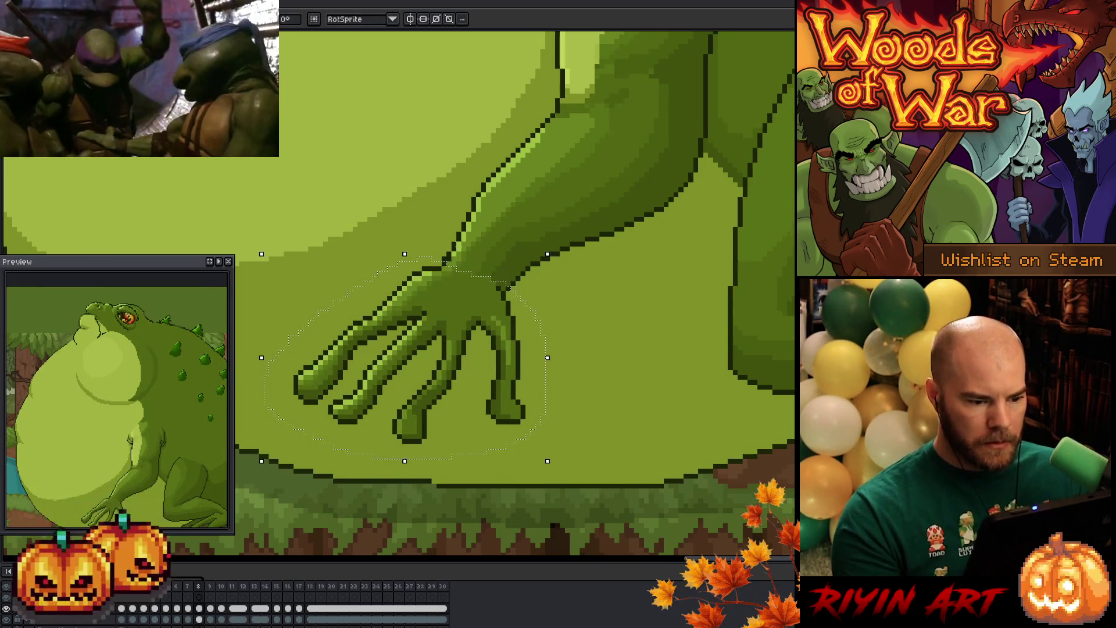
key(Return)
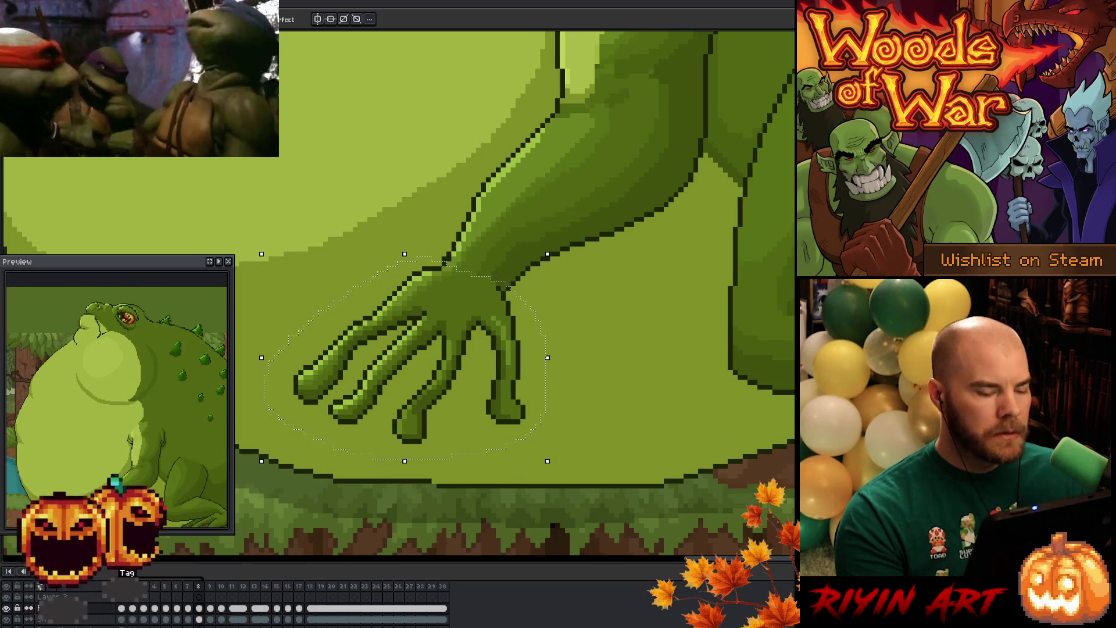
key(ctrl+d)
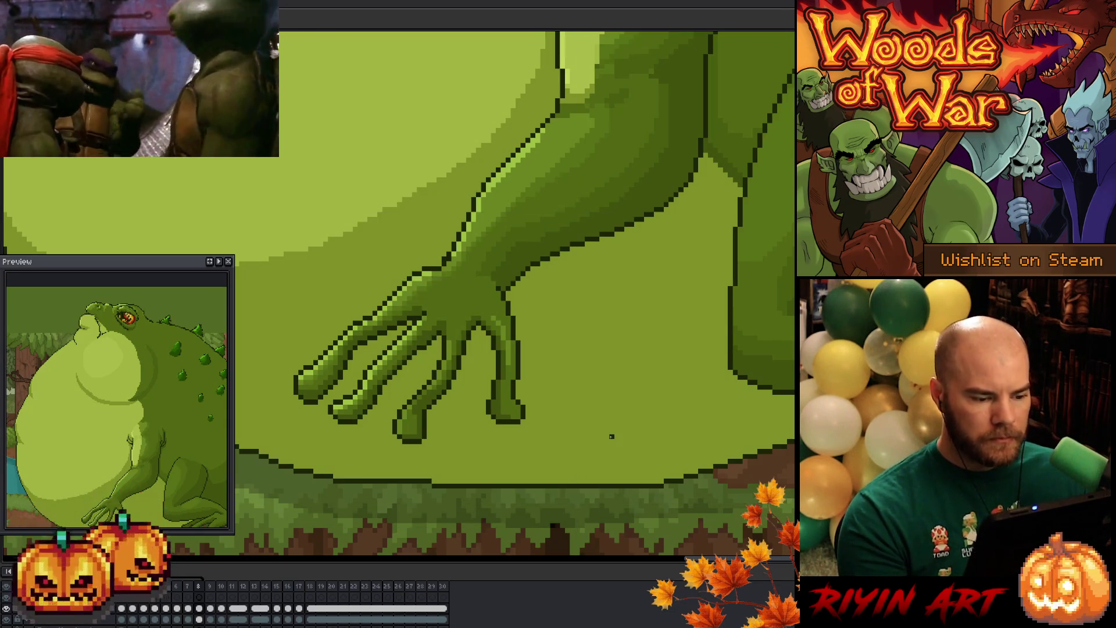
scroll(527, 354, down, 2)
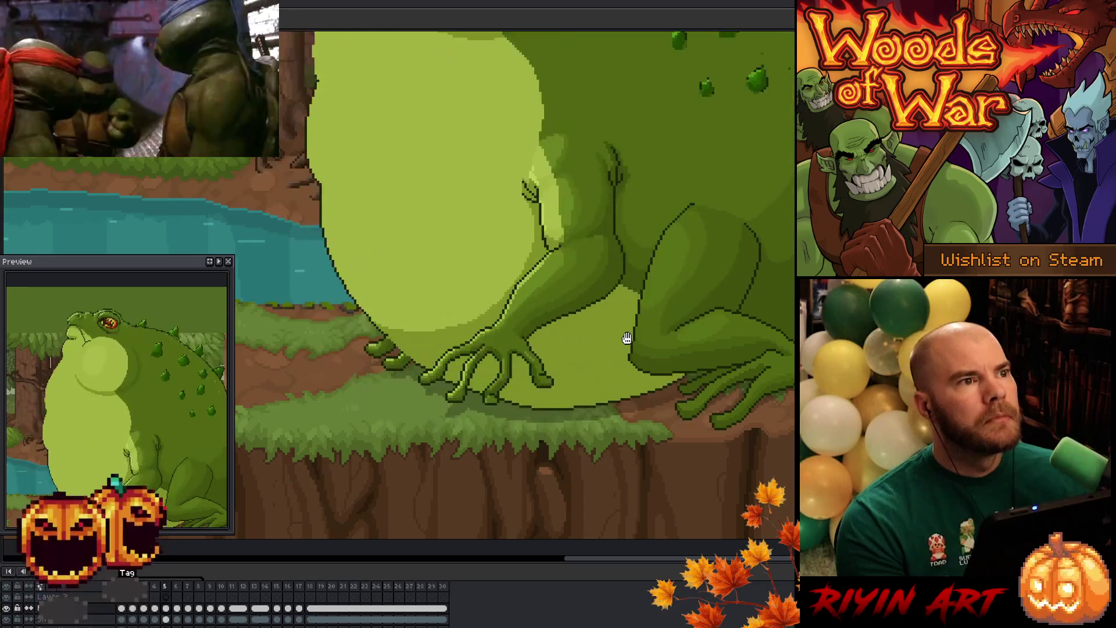
Step: Centre the view on the toad's front arm and return to frame 1
scroll(634, 308, up, 2)
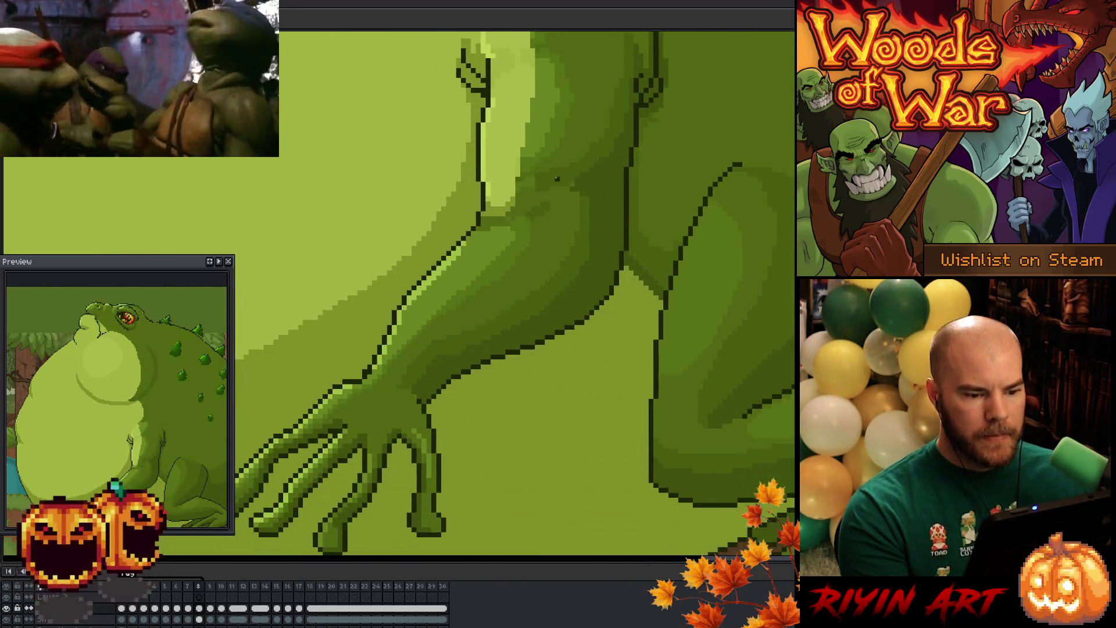
scroll(556, 178, down, 1)
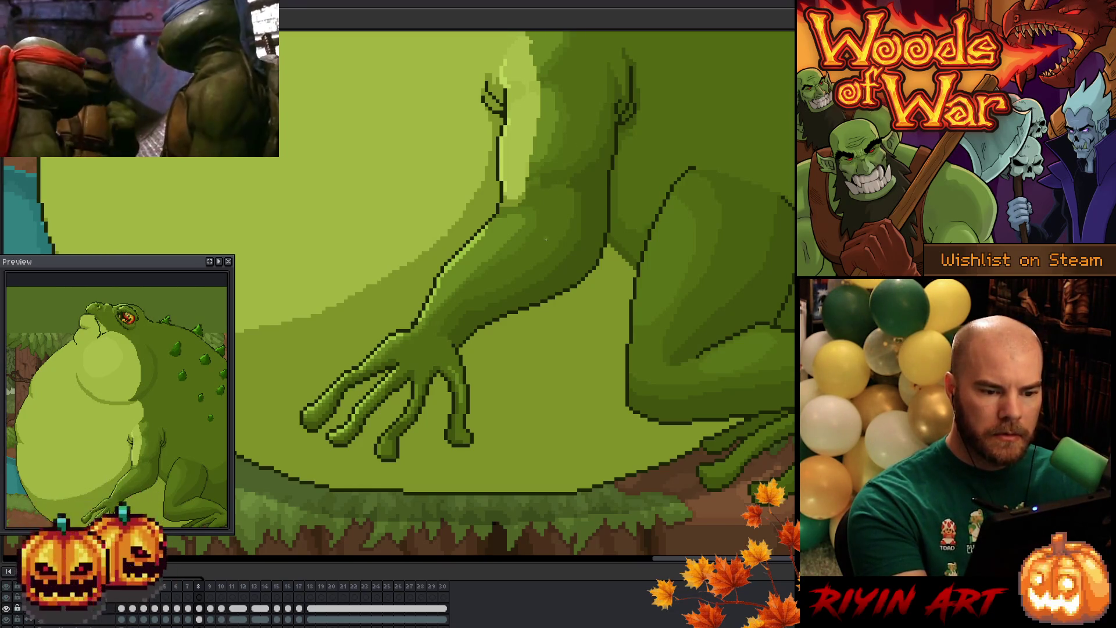
drag(584, 268, 600, 295)
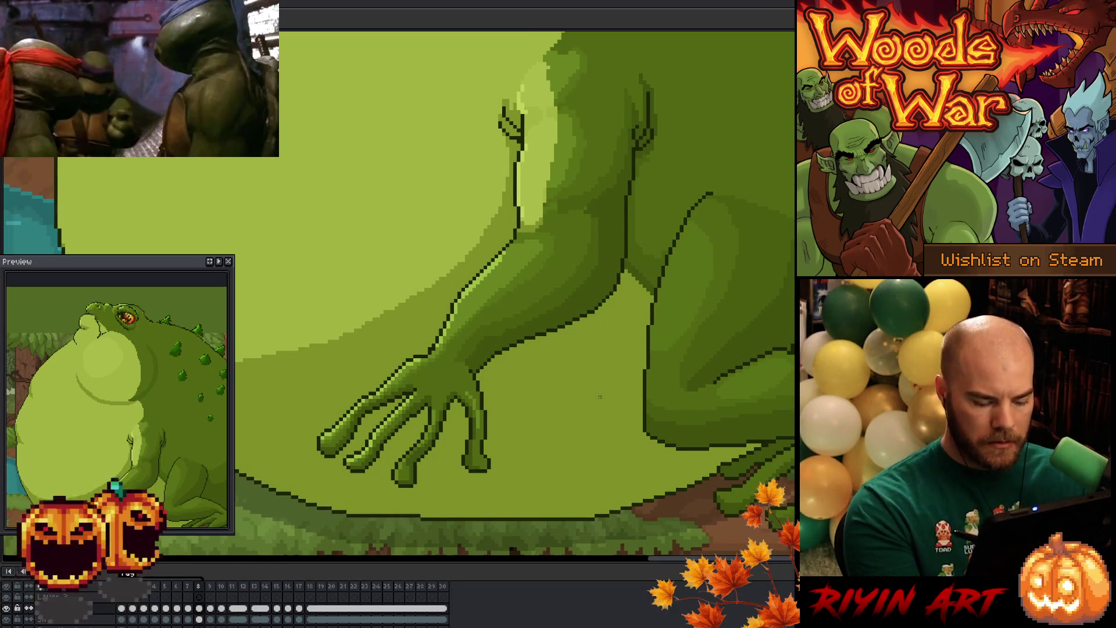
key(Home)
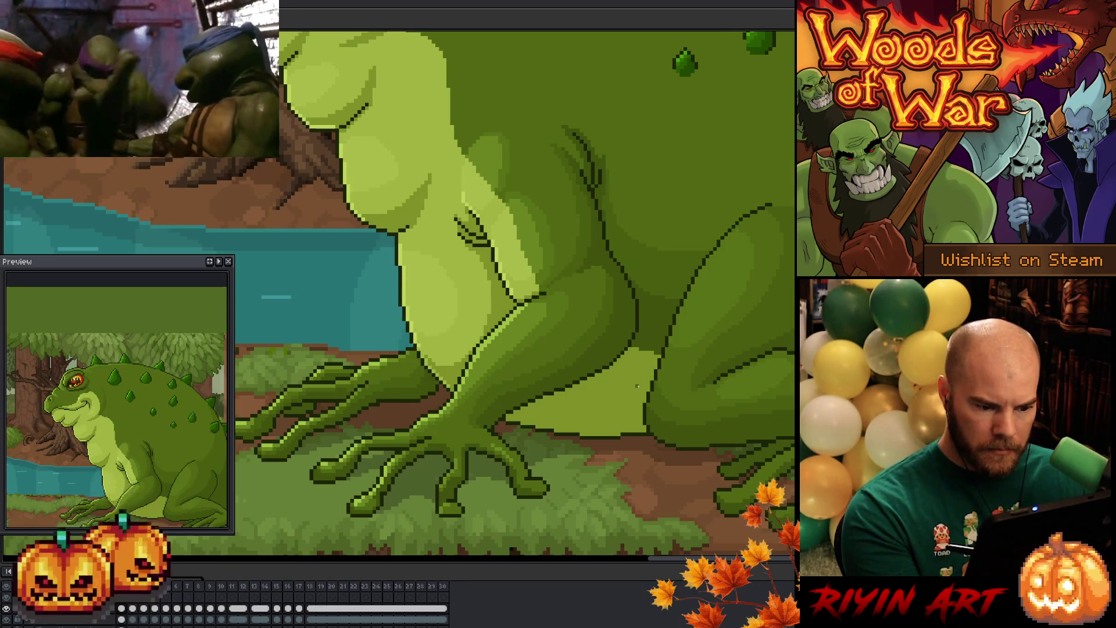
Step: Sketch a white guide line along the front arm from elbow to wrist, redrawing it once
key(ctrl+z)
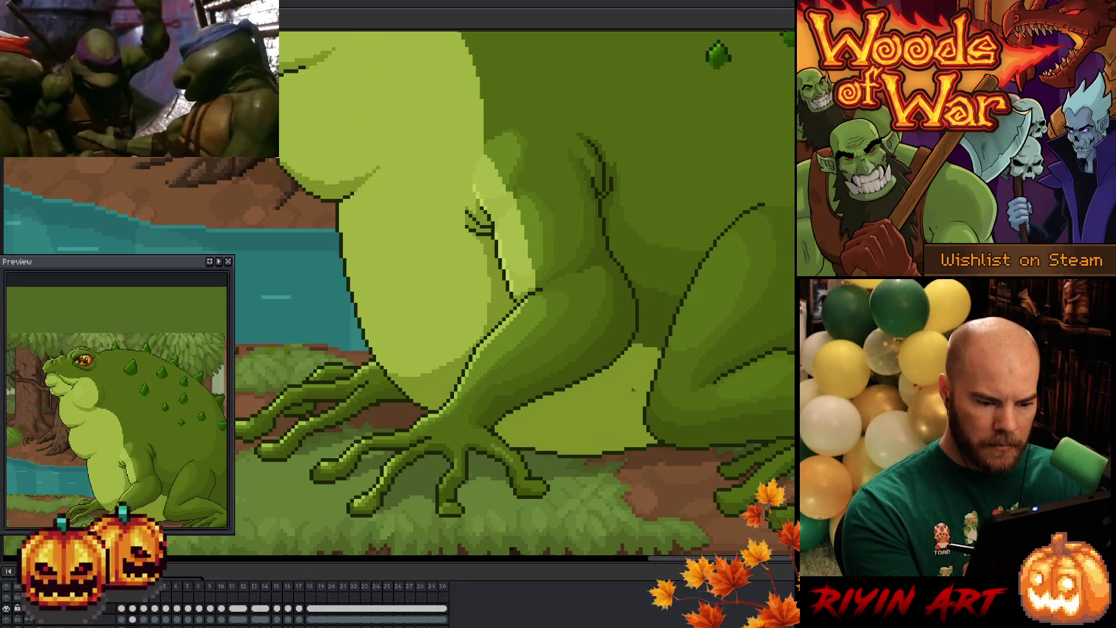
key(ctrl+z)
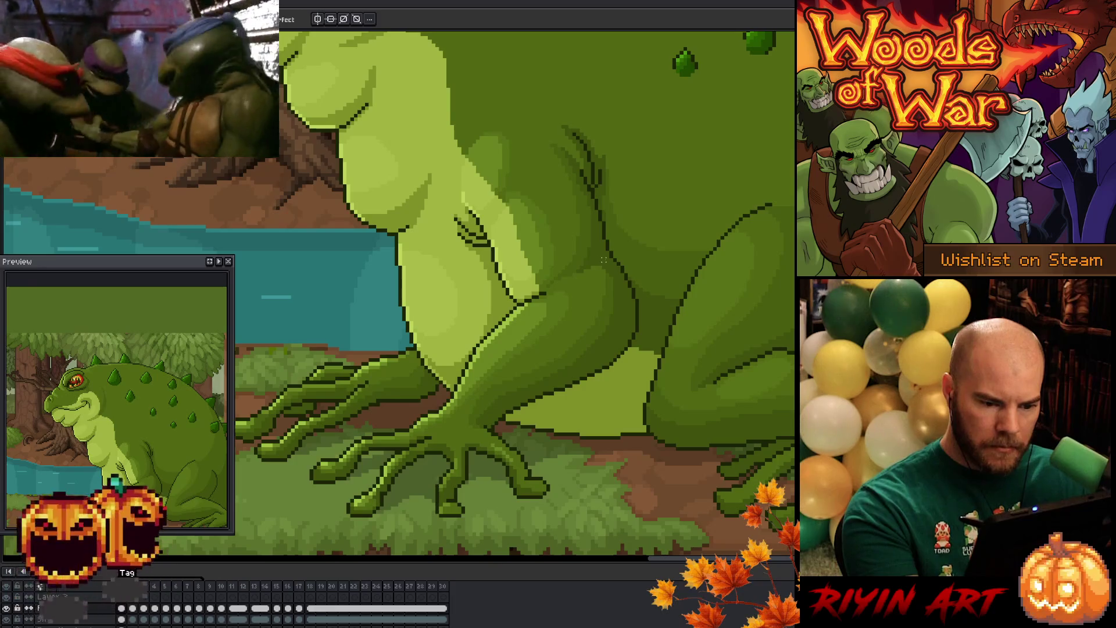
mouse_move(604, 260)
mouse_down()
mouse_move(621, 306)
mouse_move(551, 383)
mouse_move(481, 425)
mouse_up()
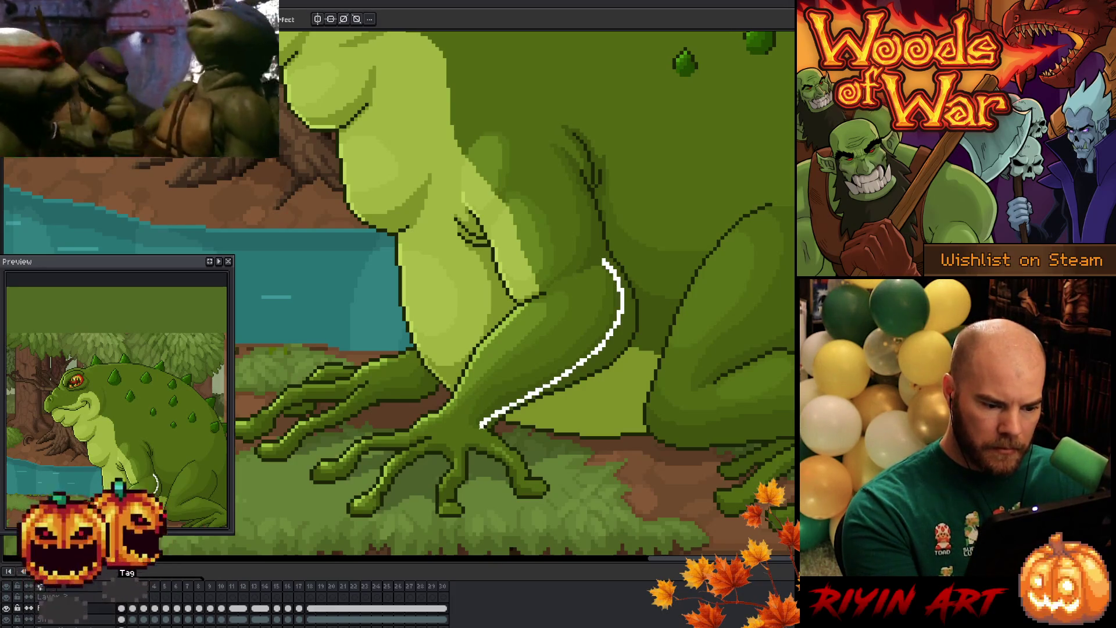
key(ctrl+z)
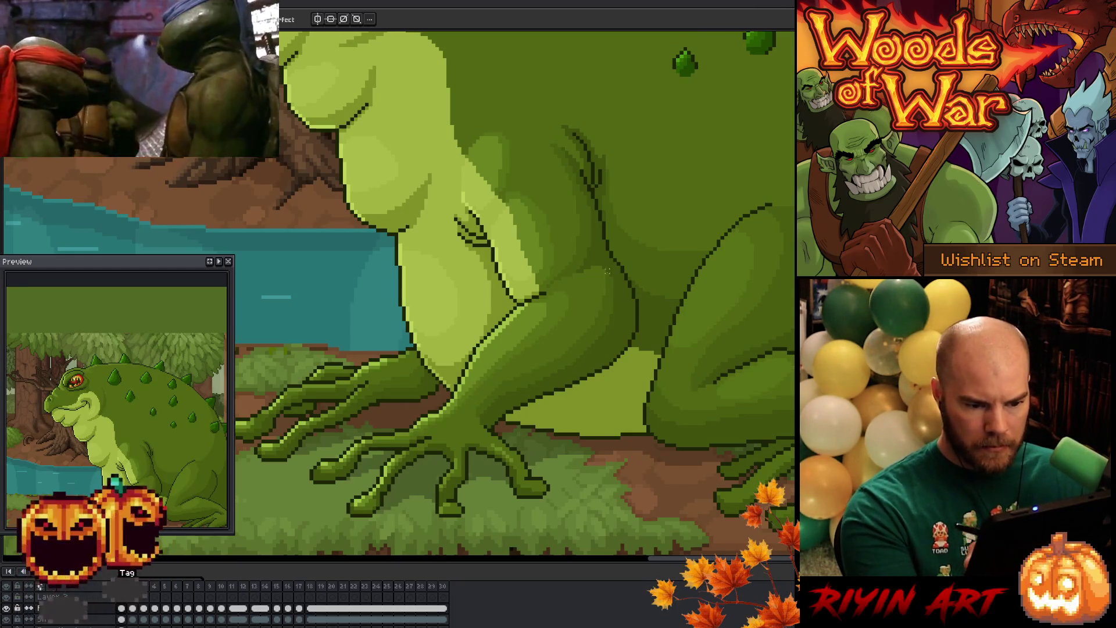
mouse_move(605, 261)
mouse_down()
mouse_move(625, 291)
mouse_move(581, 368)
mouse_move(468, 430)
mouse_move(451, 411)
mouse_move(543, 308)
mouse_move(622, 245)
mouse_up()
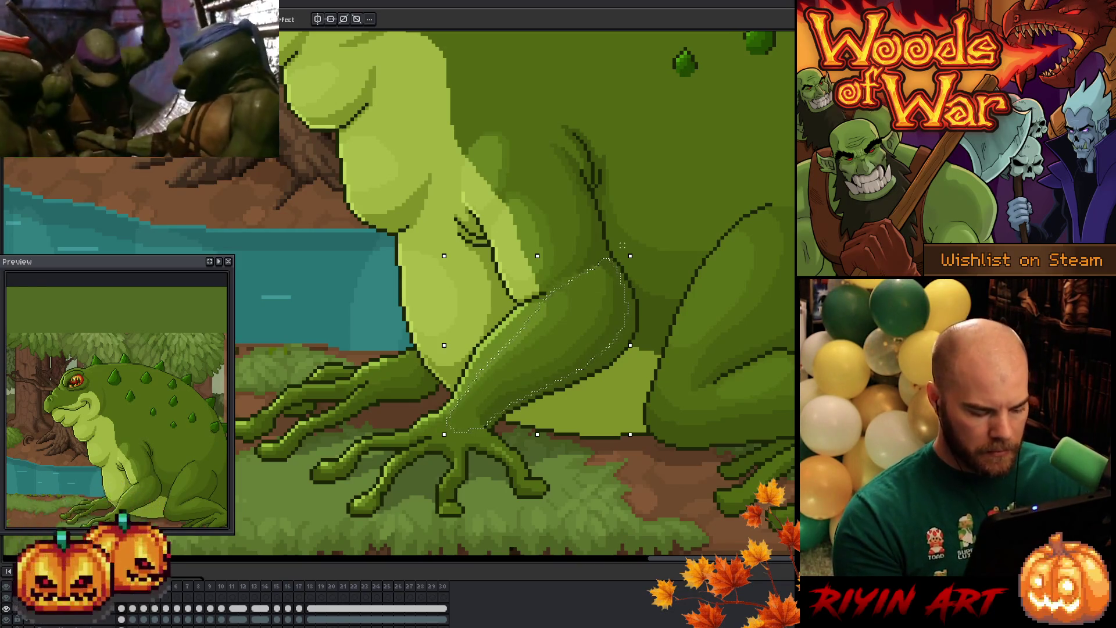
Step: Nudge the selected front arm on frame 5 a few pixels higher
key(Right)
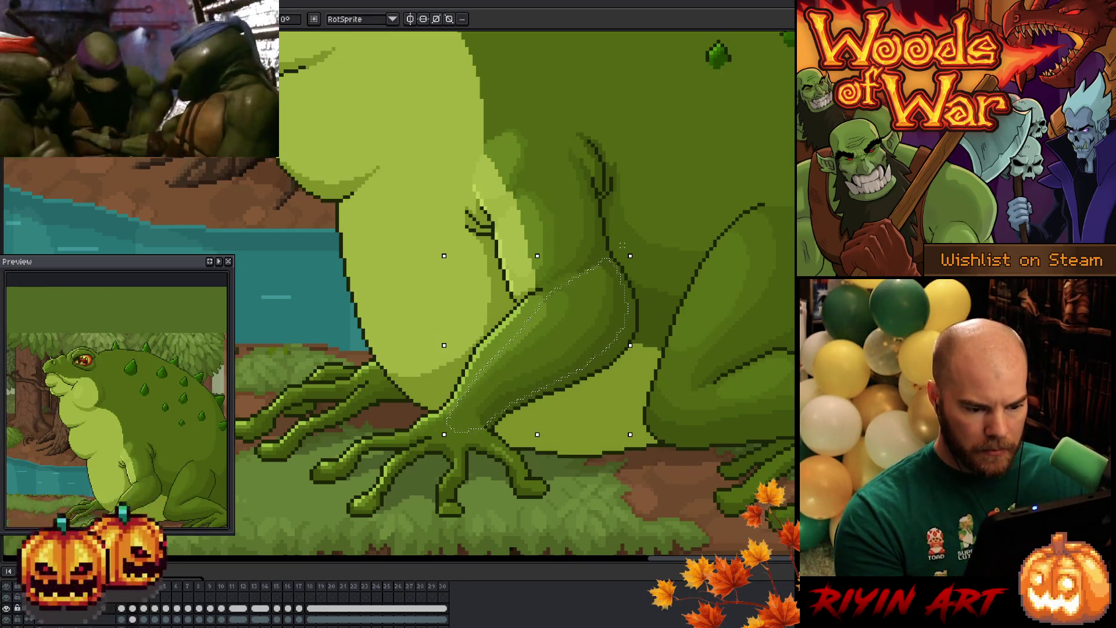
key(Right)
key(Up)
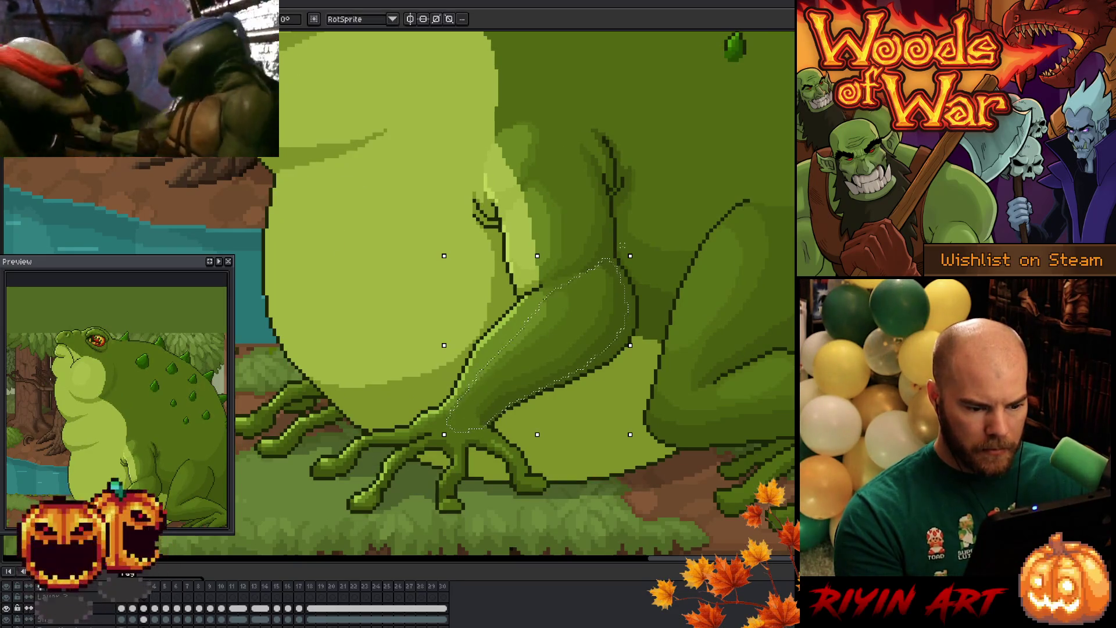
key(Left)
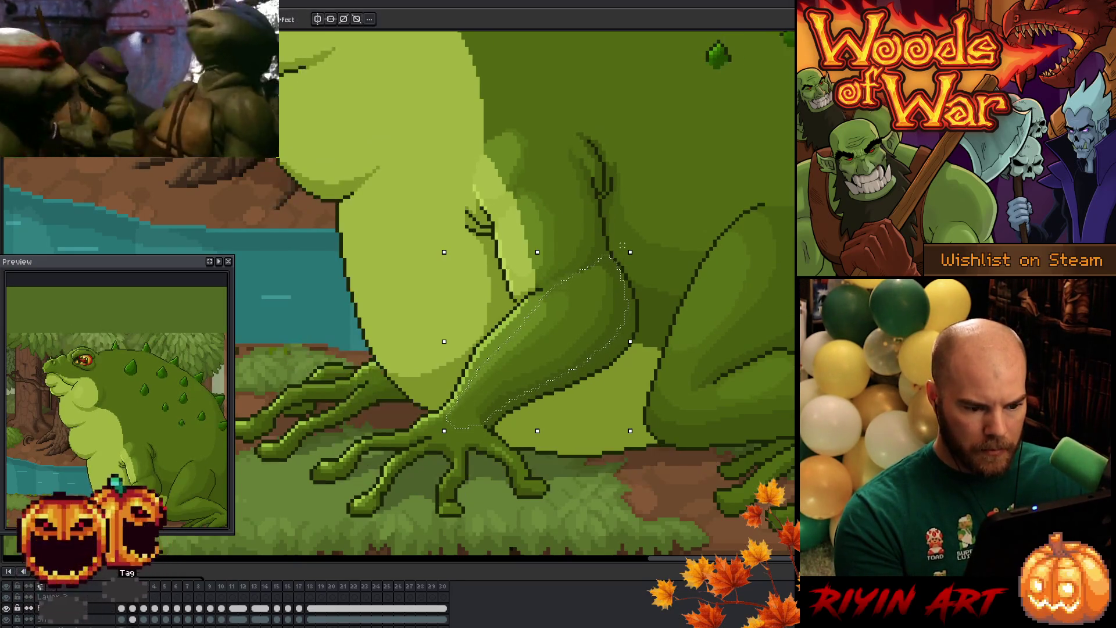
key(Right)
key(Left)
key(Right)
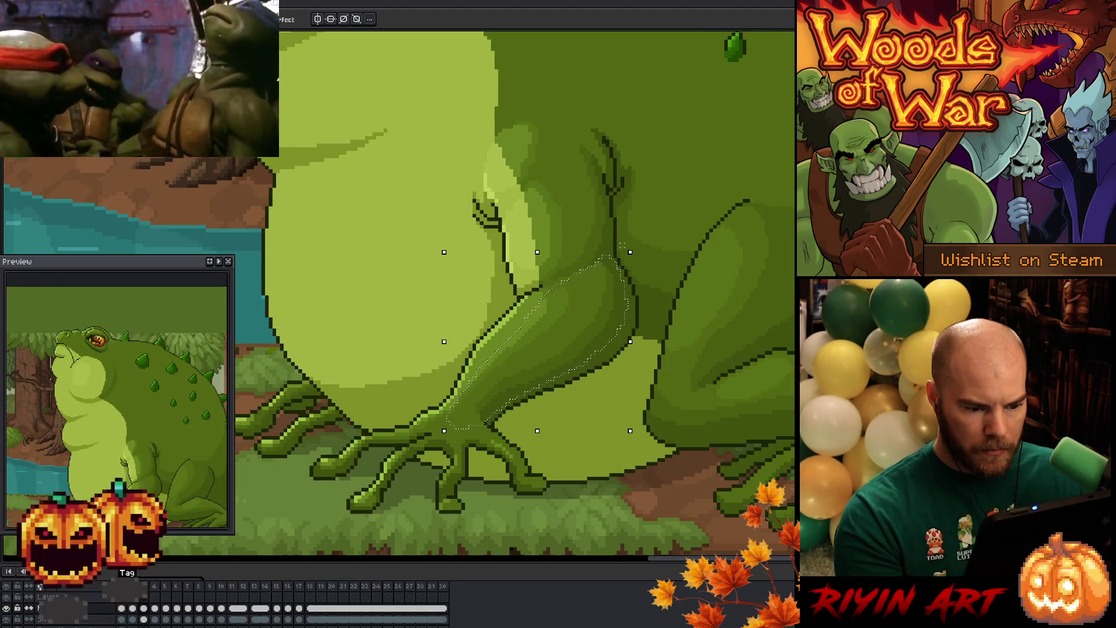
key(Right)
key(Down)
key(Up)
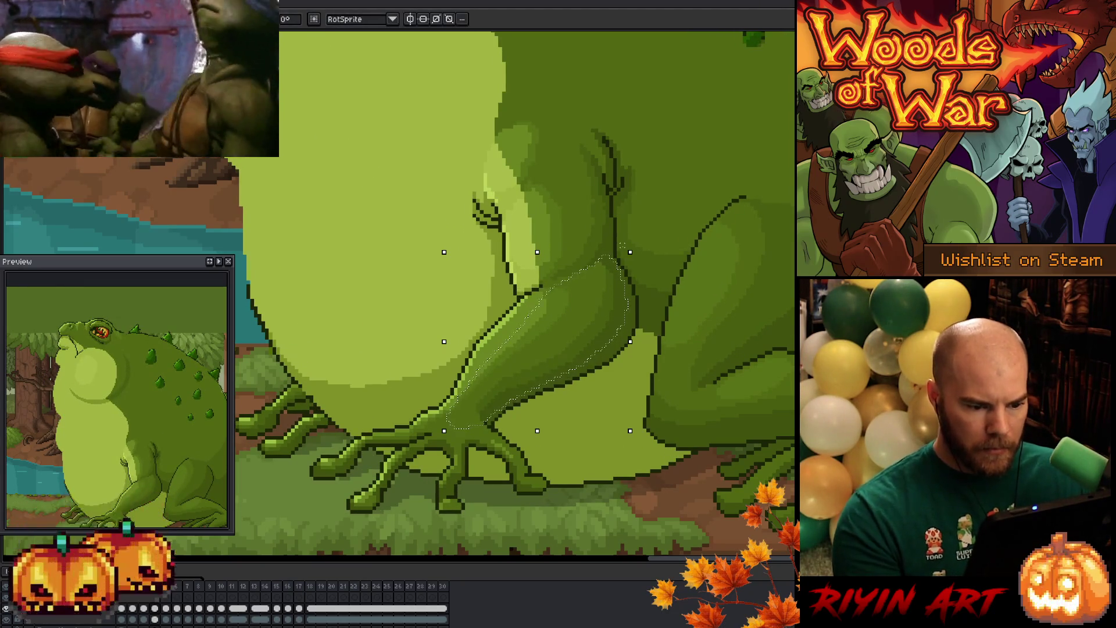
key(Left)
key(Right)
key(Right)
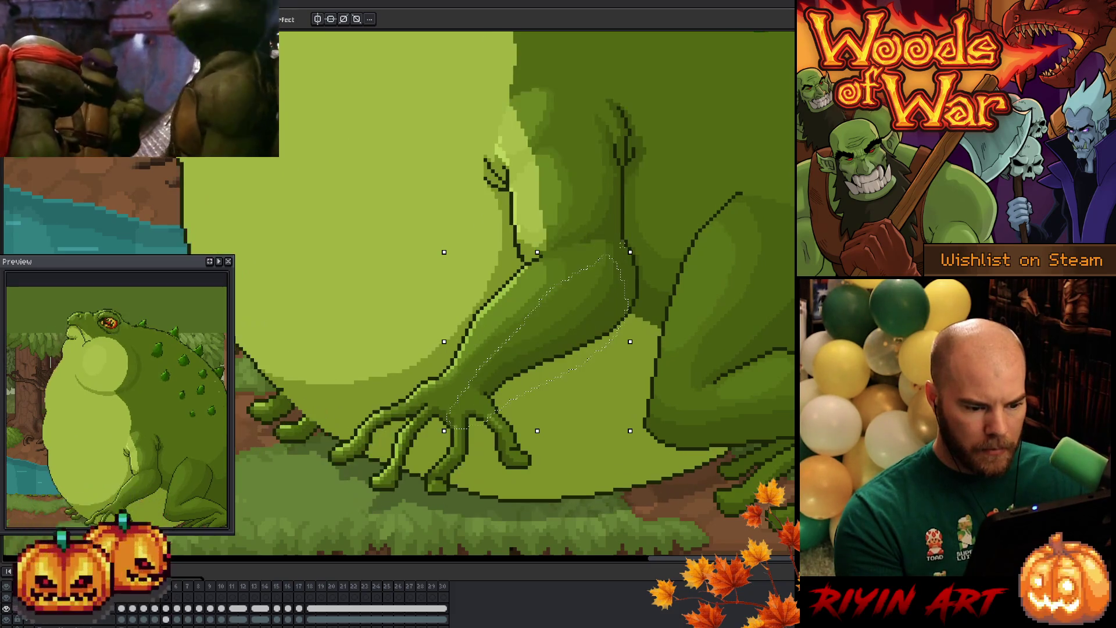
key(Up)
key(Up)
key(Up)
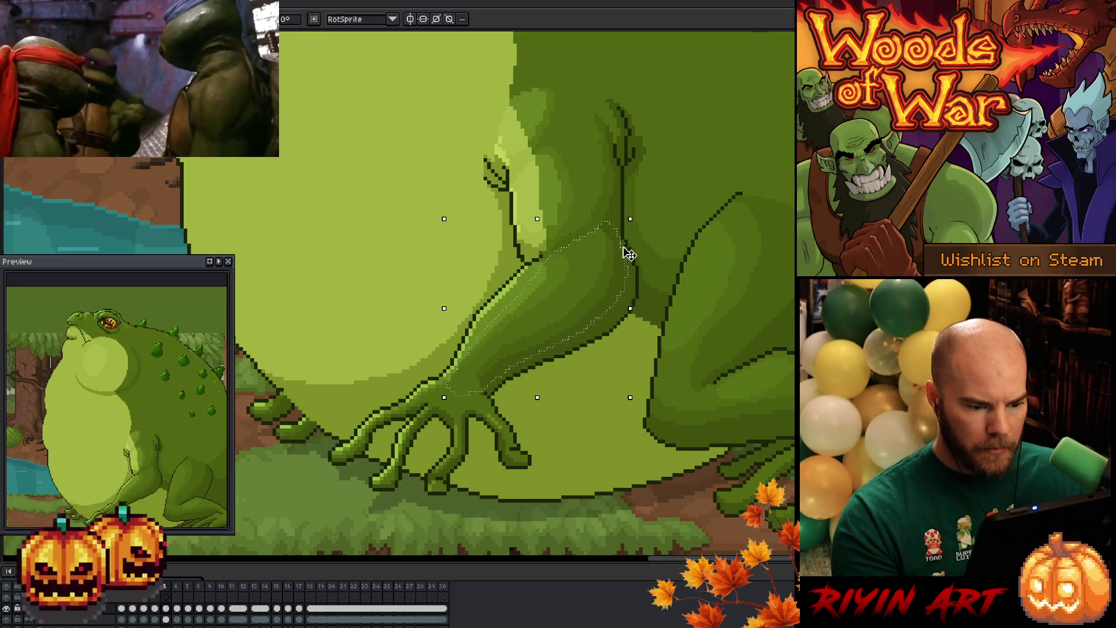
key(Down)
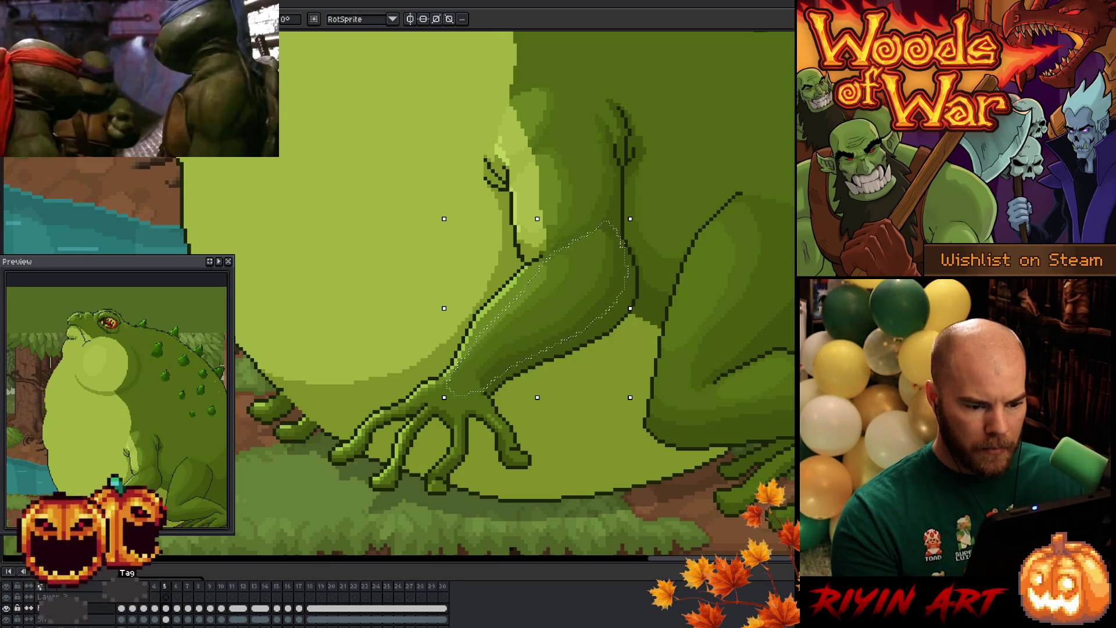
Step: Flip repeatedly between frames 4 and 5 to compare the arm poses
key(comma)
key(period)
key(comma)
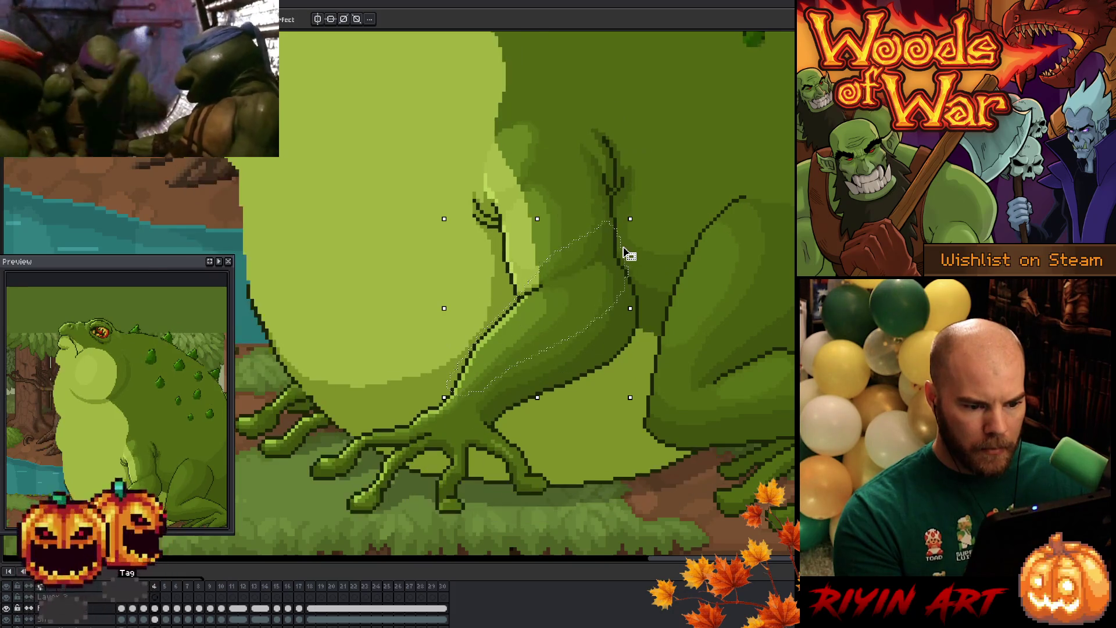
key(period)
key(comma)
key(period)
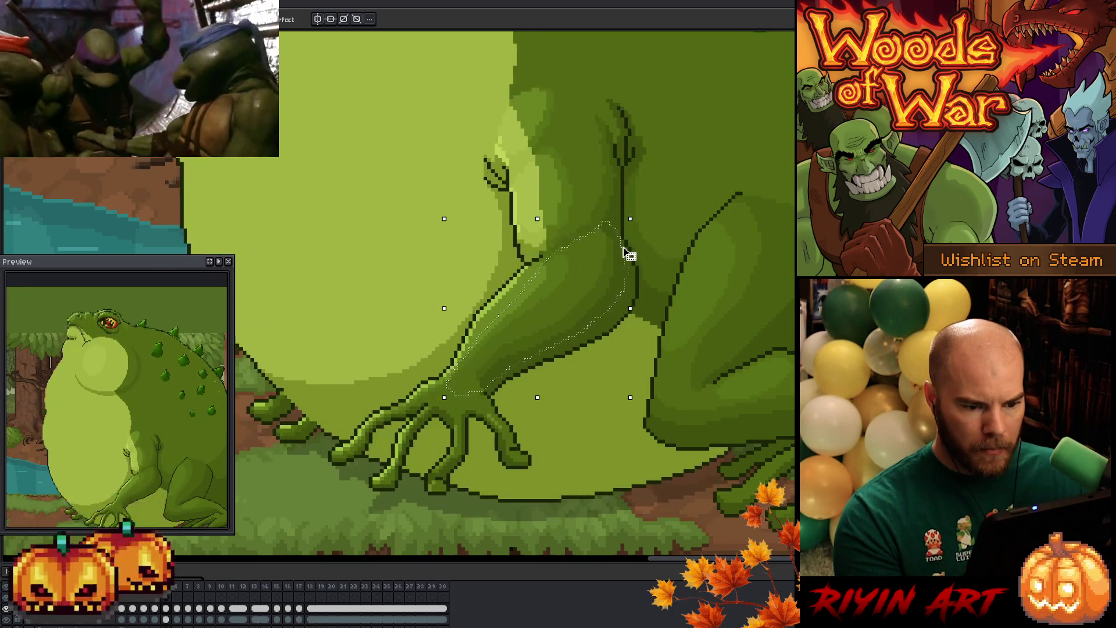
key(comma)
key(period)
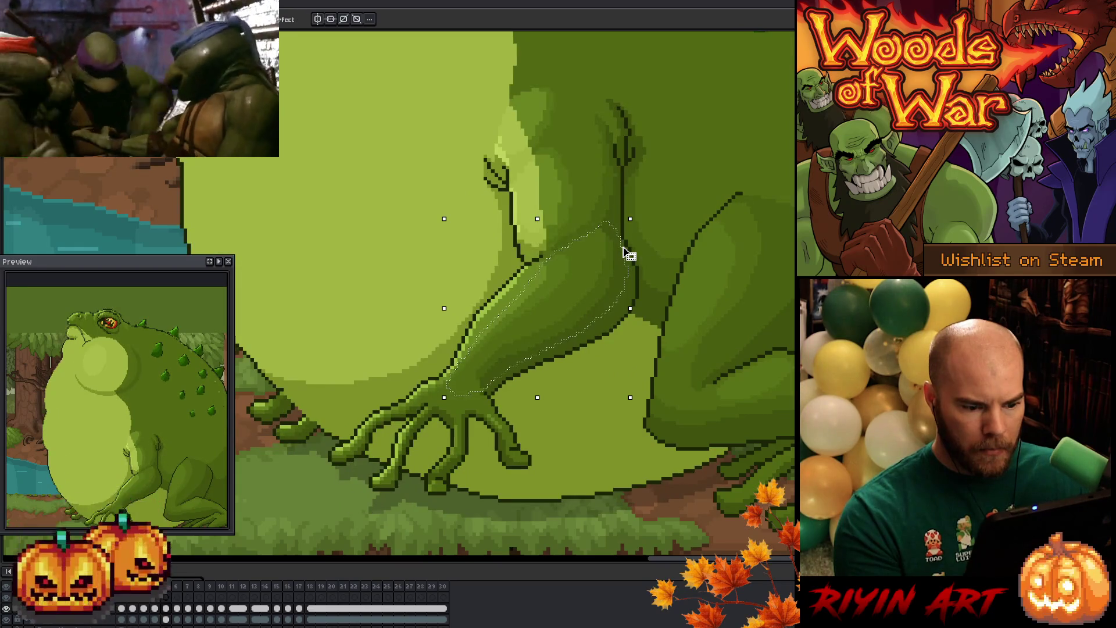
key(comma)
key(period)
key(comma)
key(period)
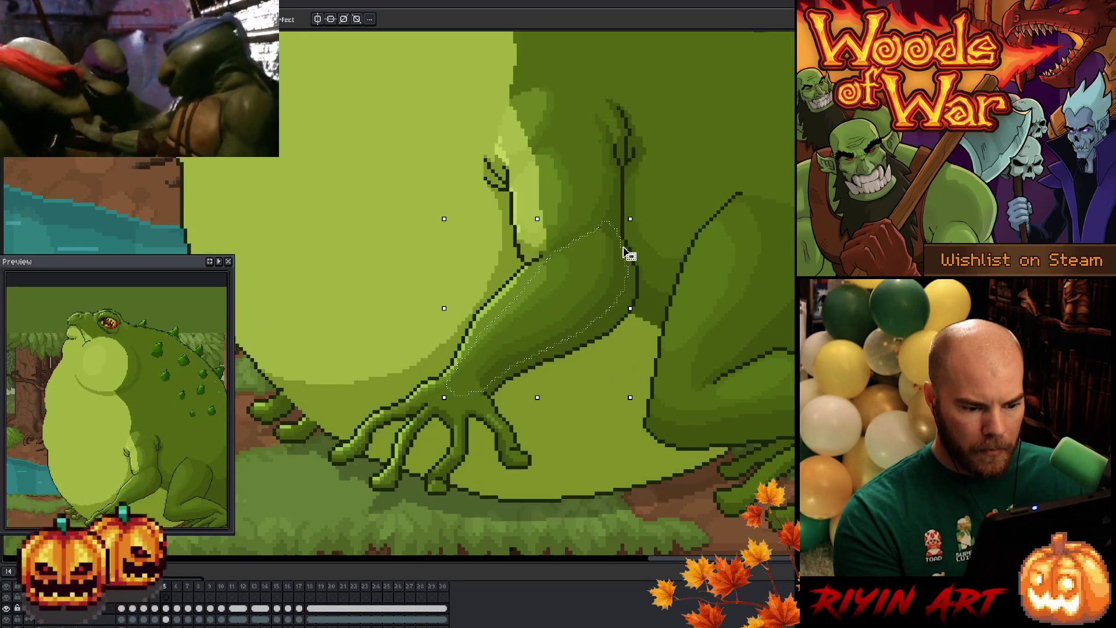
key(comma)
key(period)
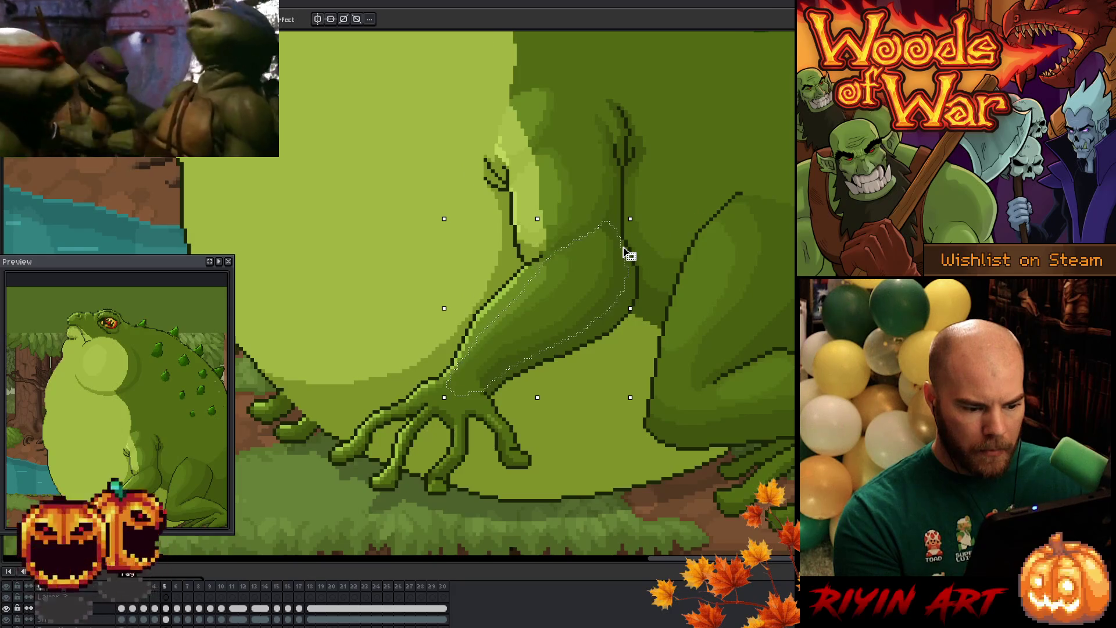
key(comma)
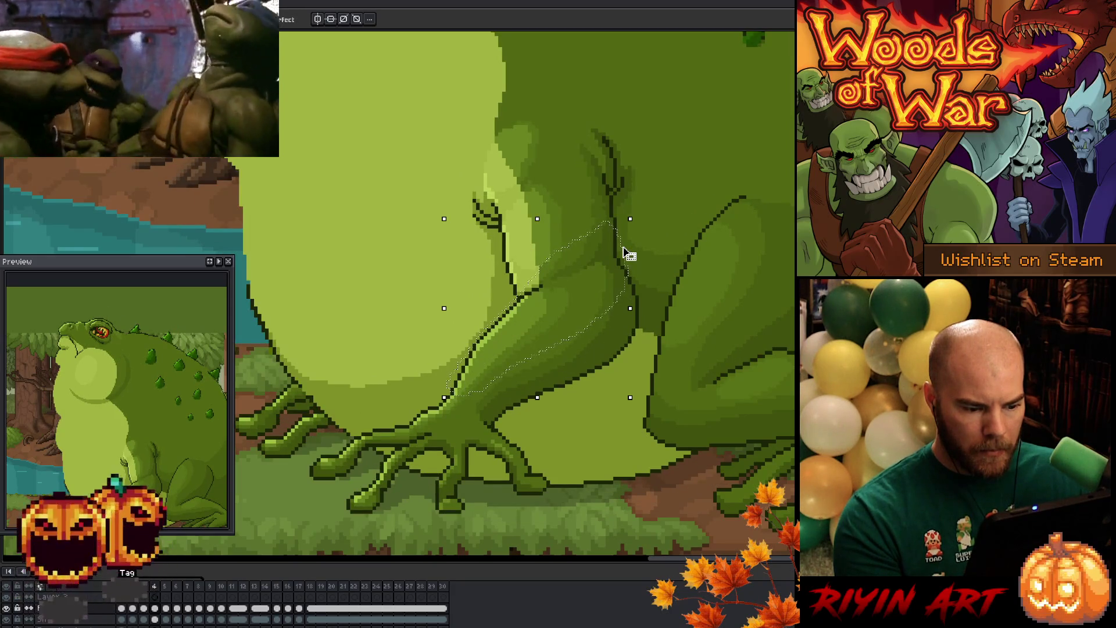
key(period)
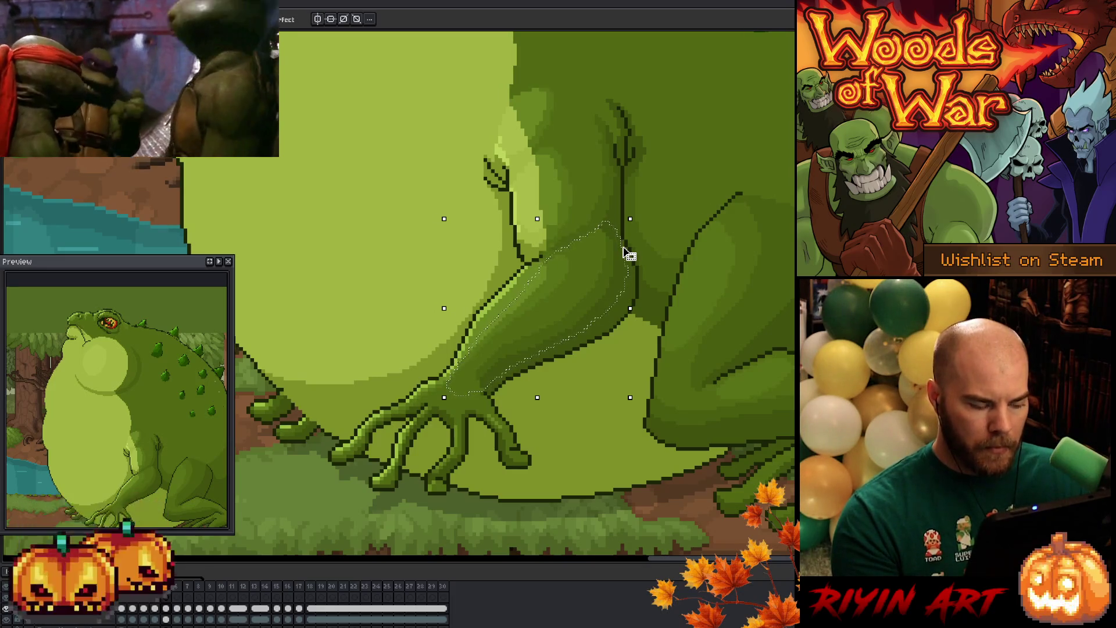
Step: Raise the selected arm on frame 5 by two more pixels
key(Down)
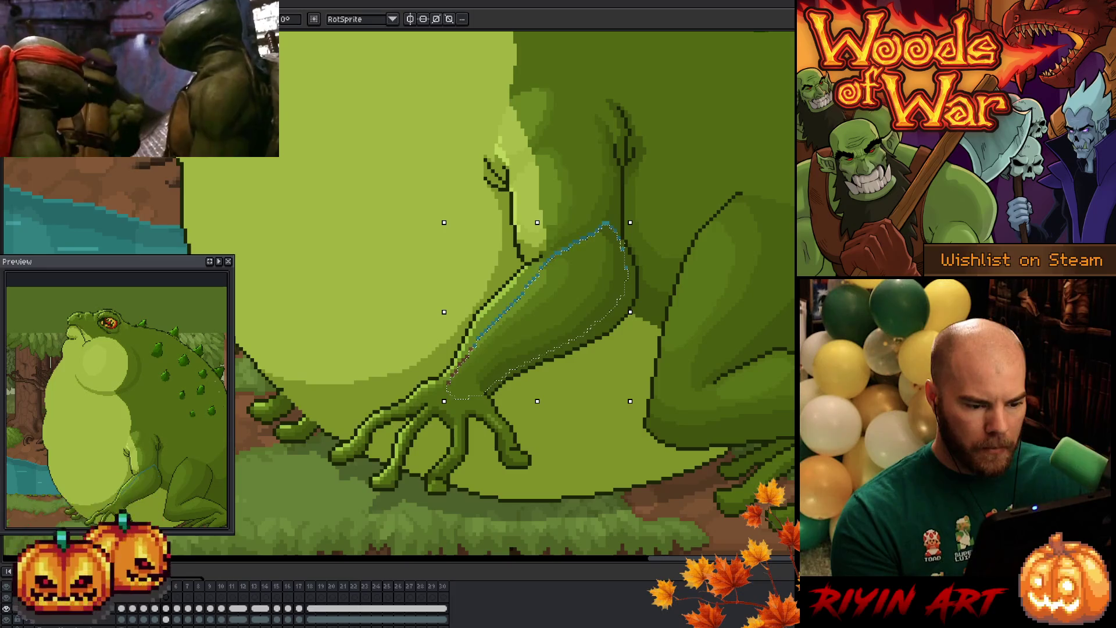
key(ctrl+z)
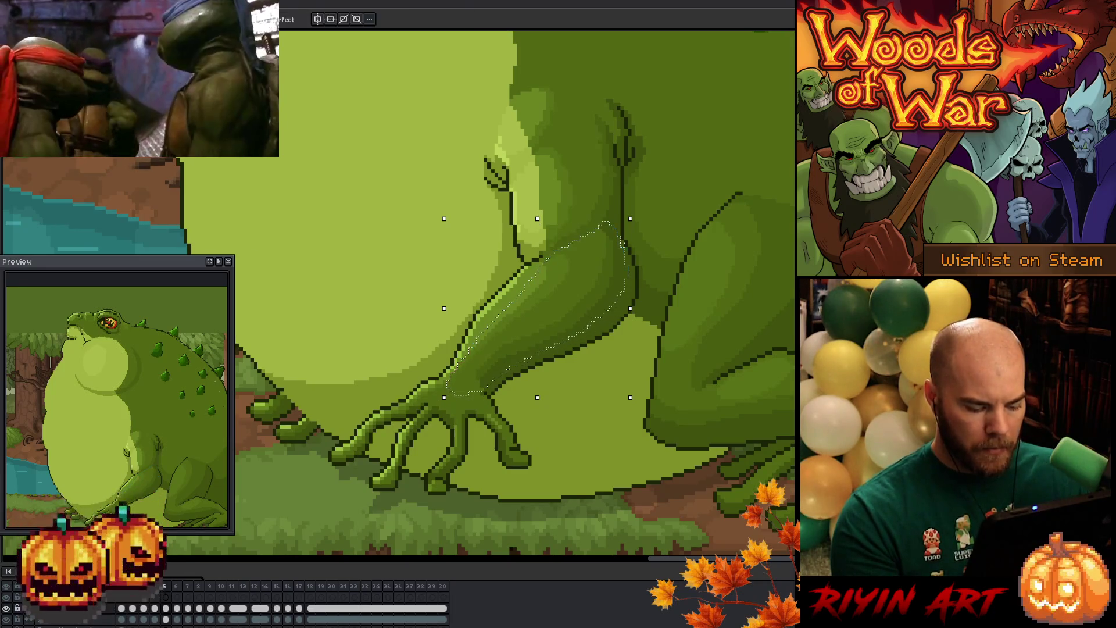
key(Down)
key(Down)
key(Down)
key(Up)
key(Up)
key(Up)
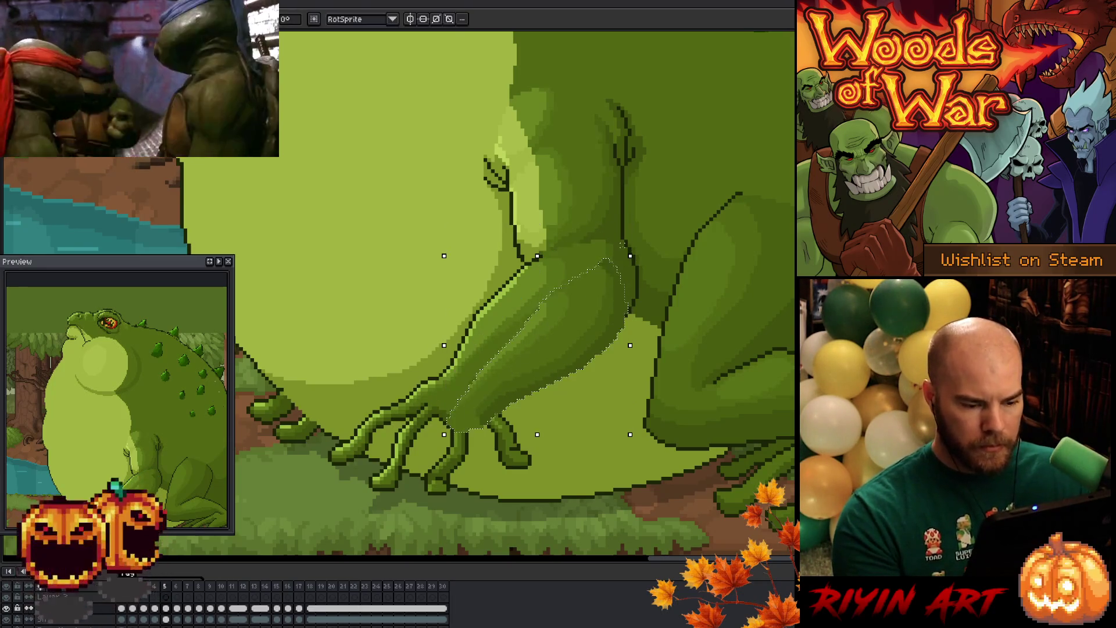
key(Up)
key(Up)
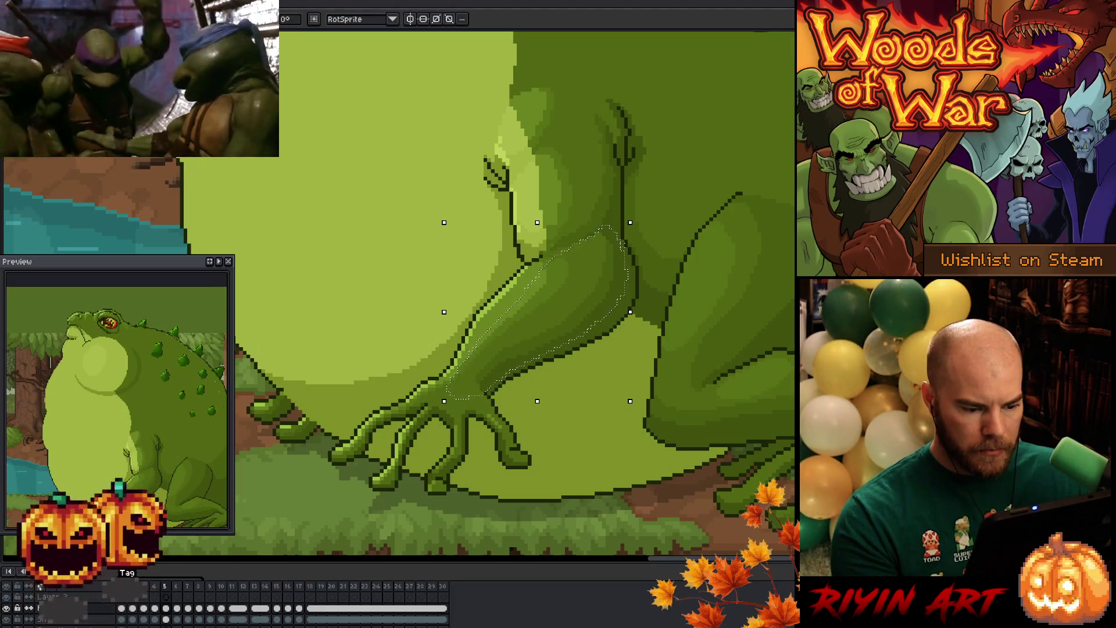
Step: Flip between frames 4 and 5 again to check the arm motion
key(comma)
key(period)
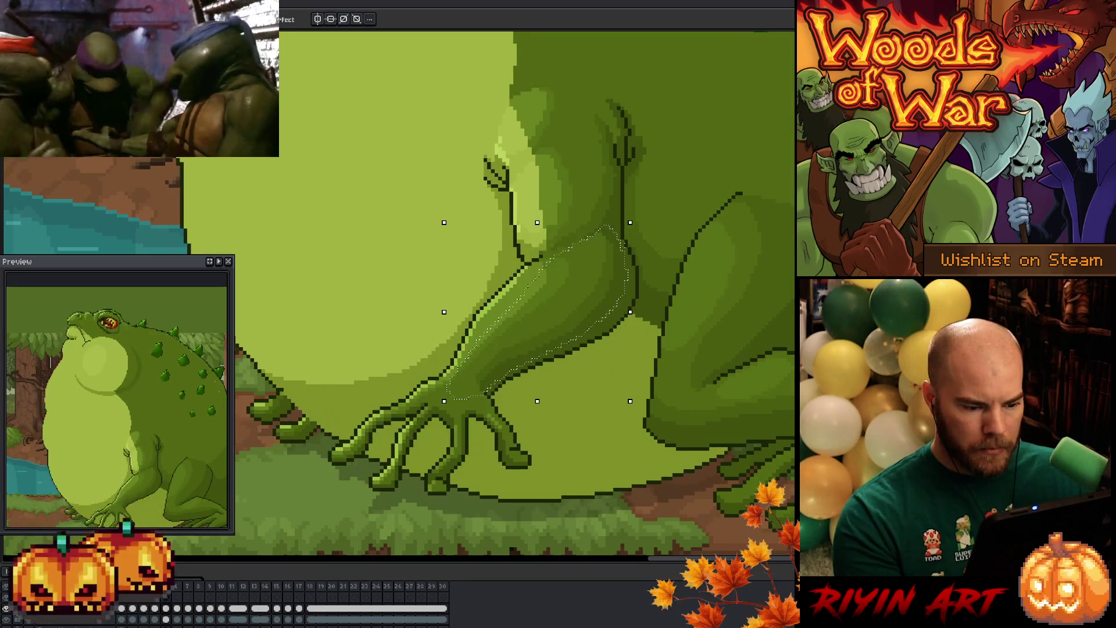
key(comma)
key(period)
key(comma)
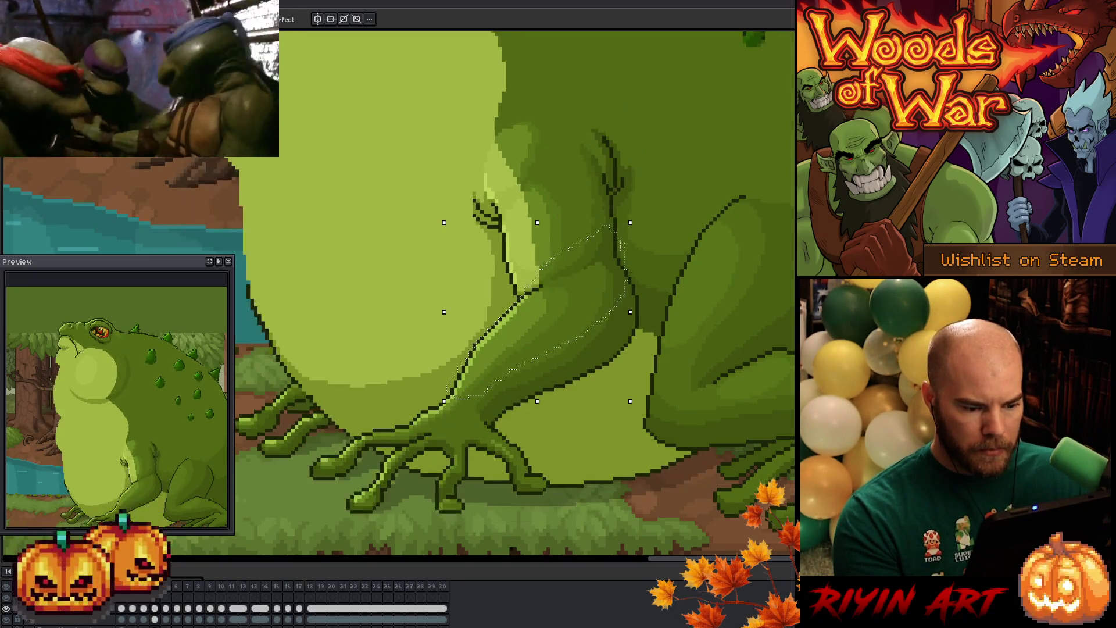
key(period)
key(comma)
key(period)
key(comma)
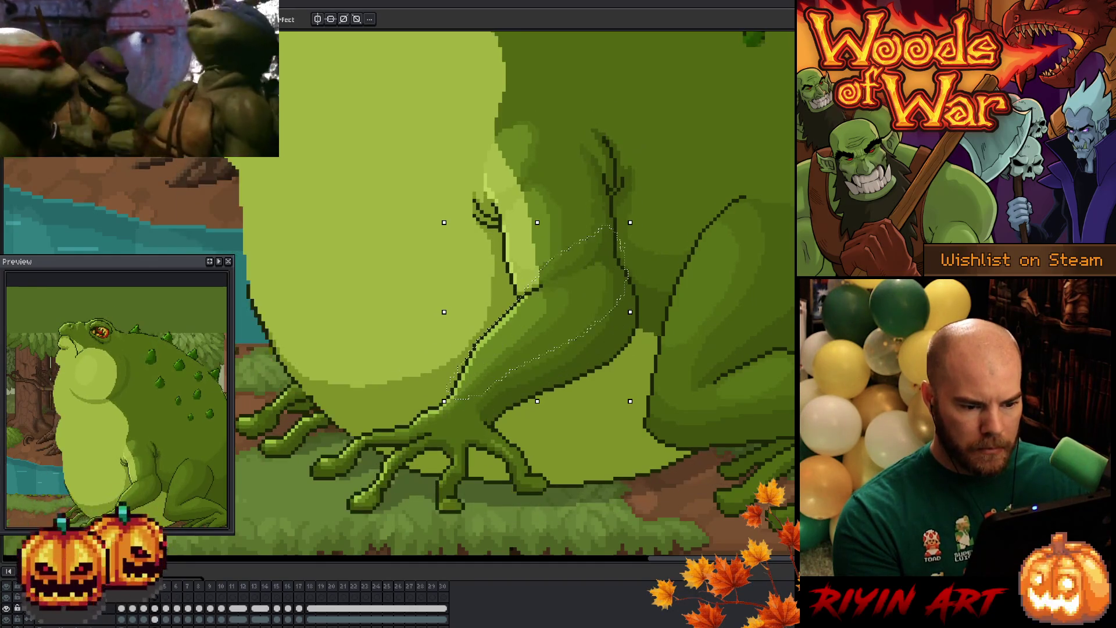
key(period)
Step: Drop the moved arm, then reselect it on frame 6 and raise it one pixel
key(ctrl+d)
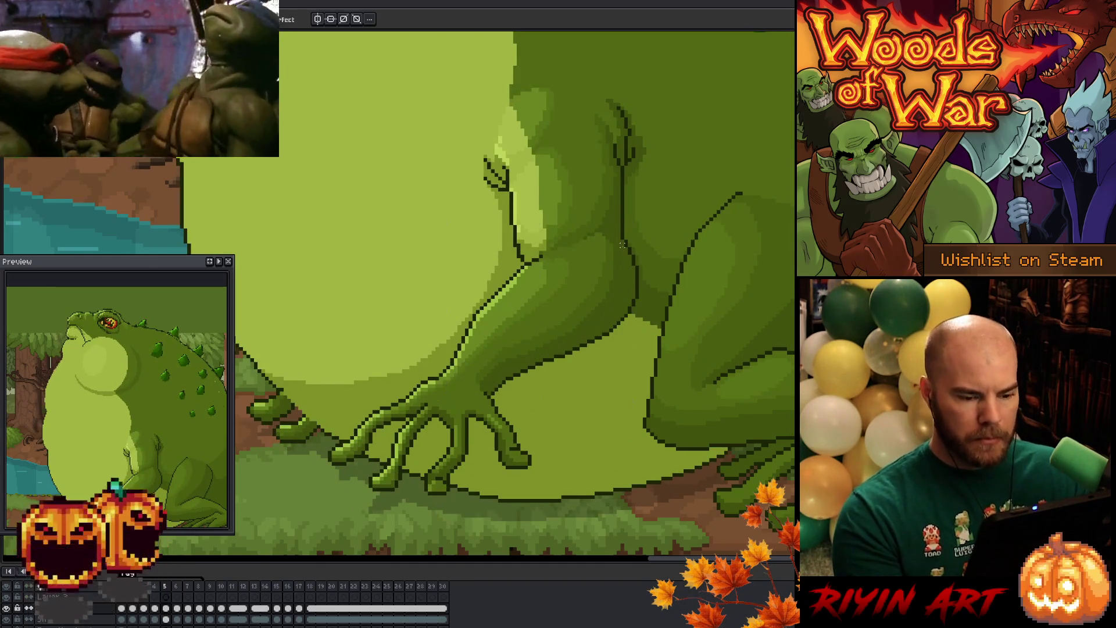
key(period)
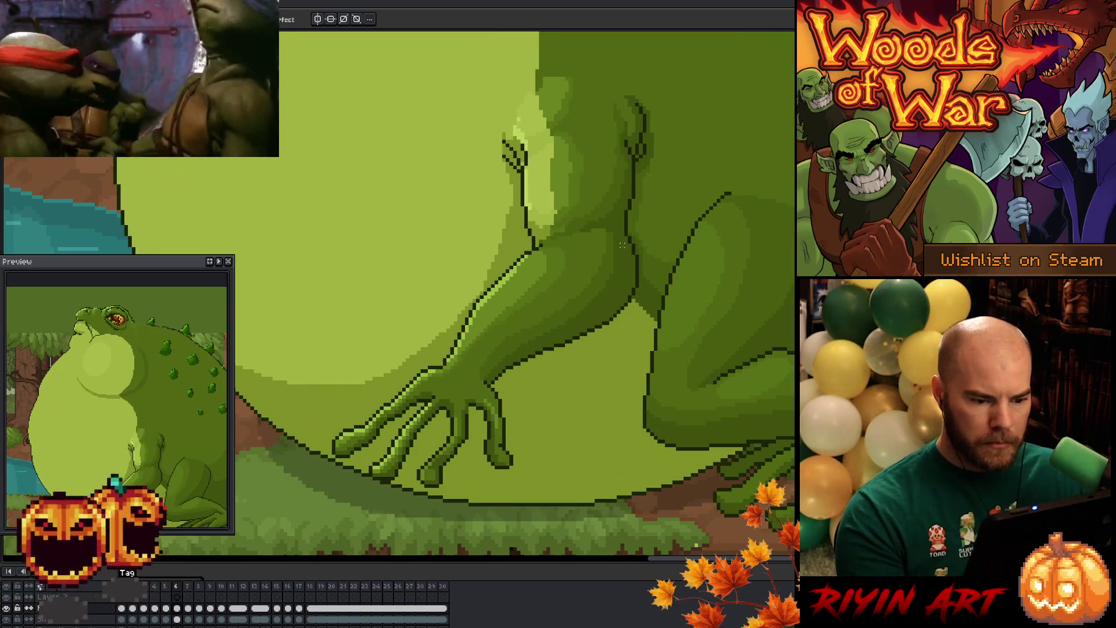
key(ctrl+shift+d)
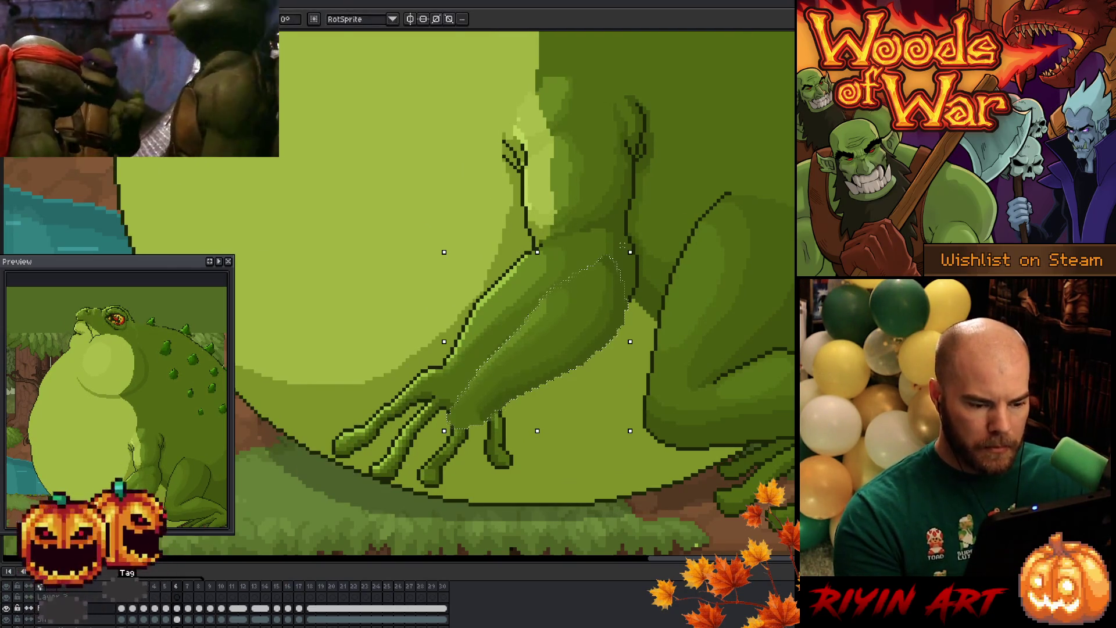
key(Up)
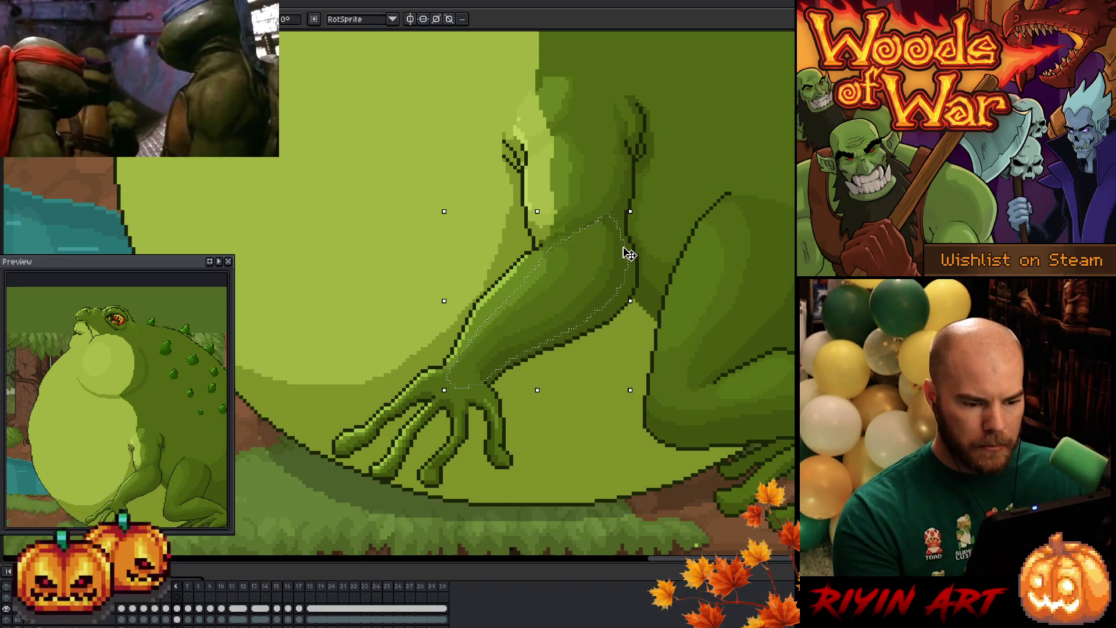
key(comma)
key(period)
key(period)
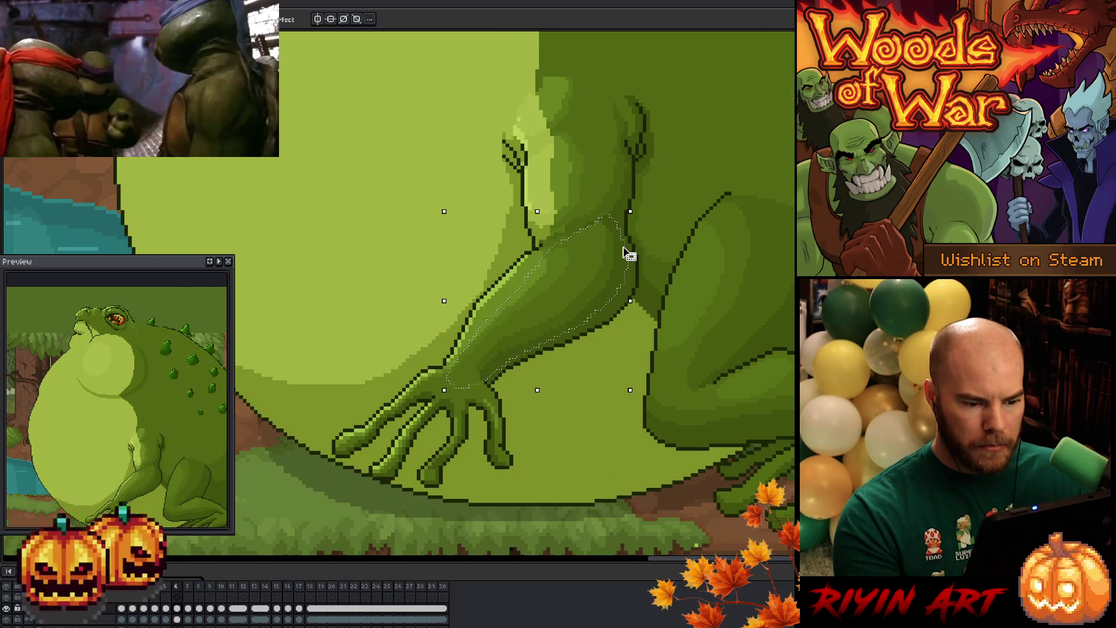
Step: Lift the arm on frame 7 and nudge it slightly down and left
click(629, 254)
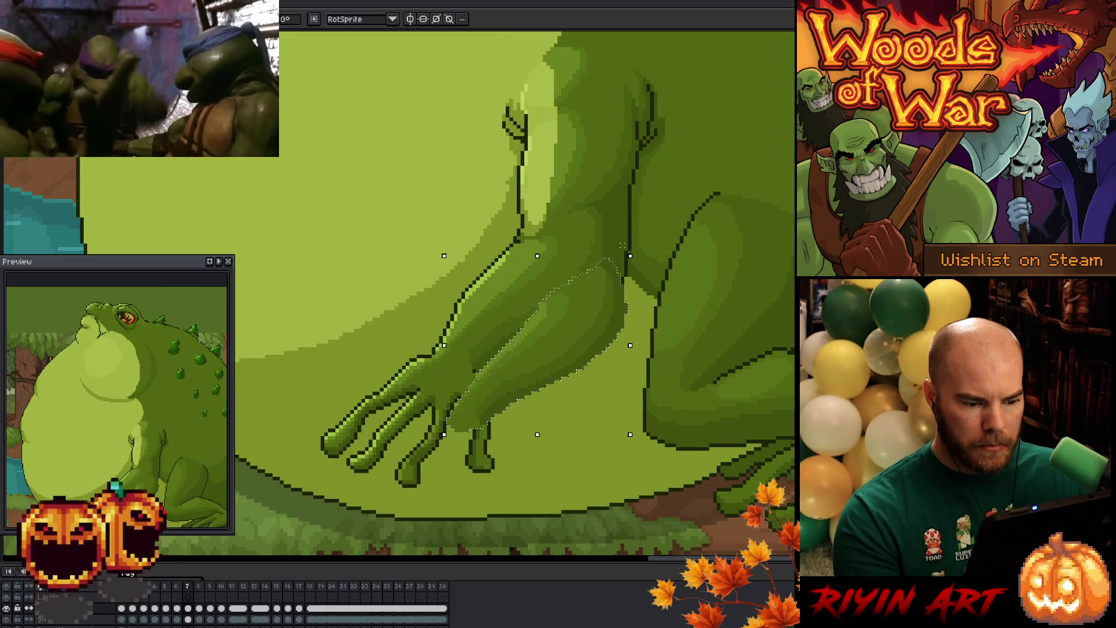
key(Up)
key(Up)
key(Up)
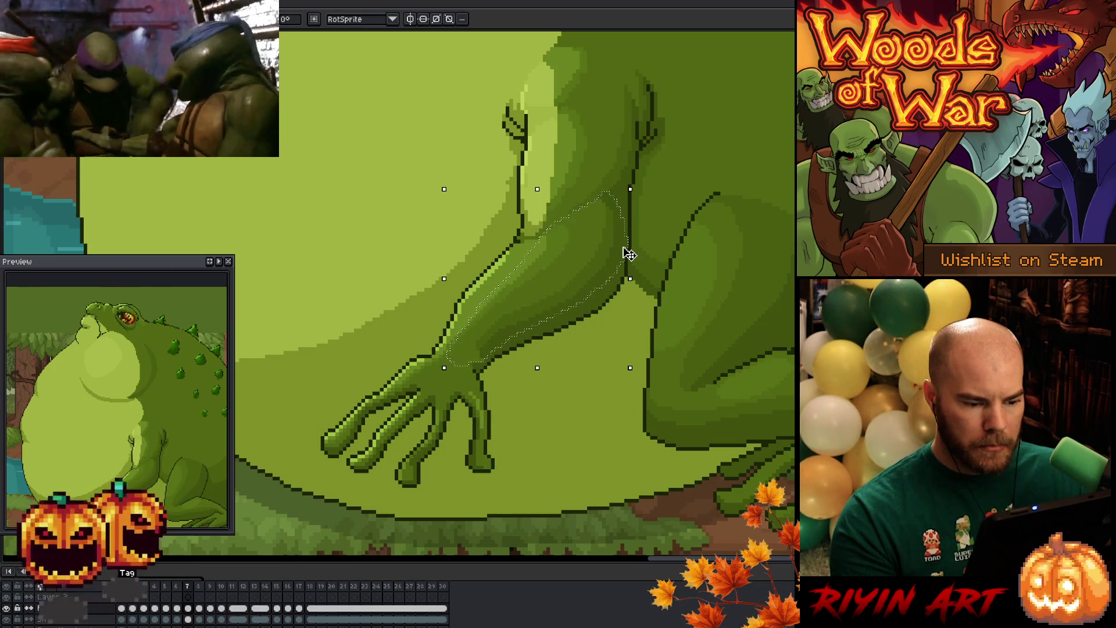
key(Down)
key(Down)
key(Left)
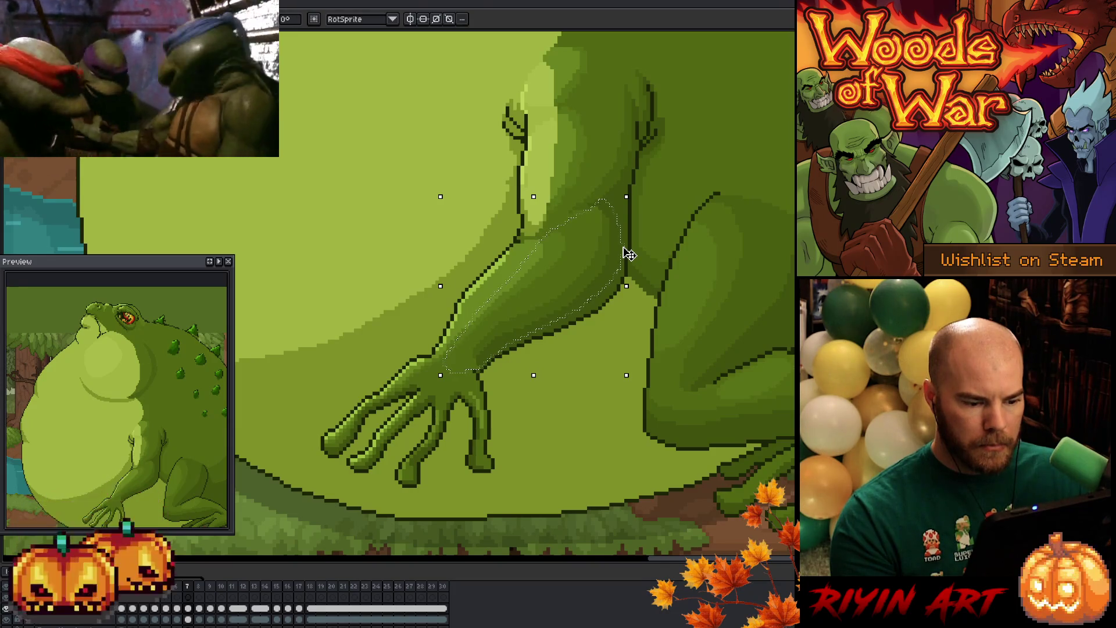
key(Left)
key(Left)
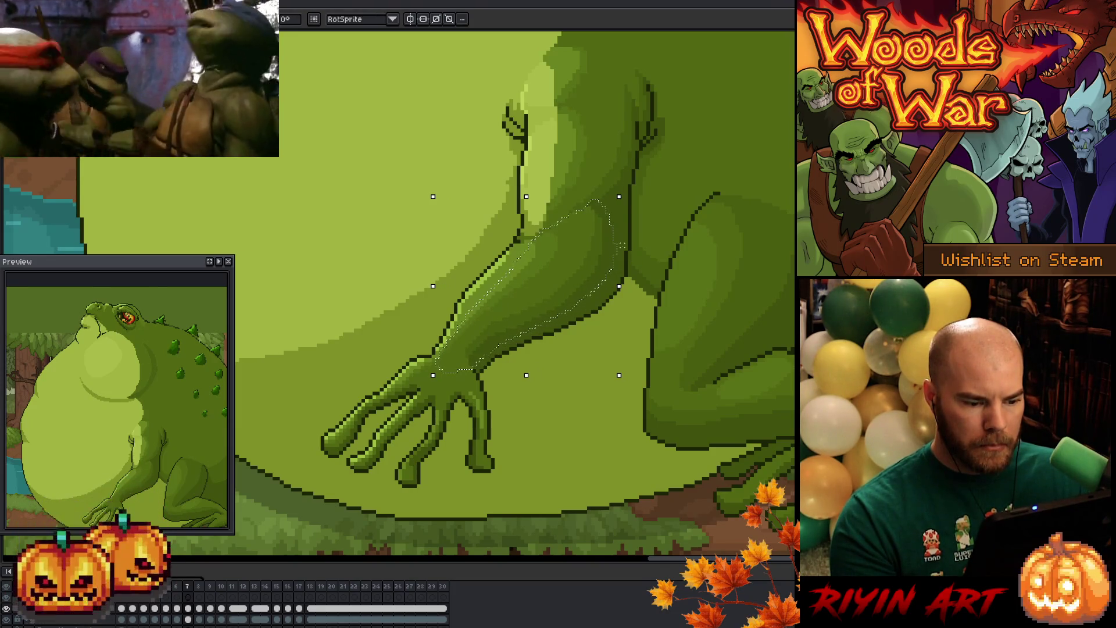
key(Down)
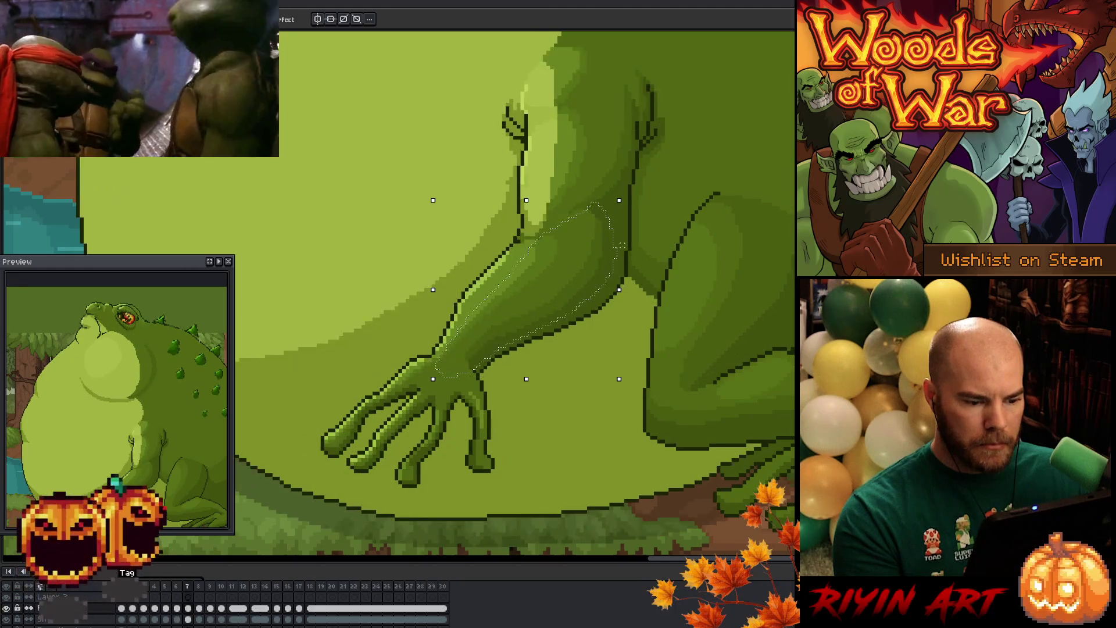
Step: On frame 8, drag the arm block into place and nudge it left and down
key(period)
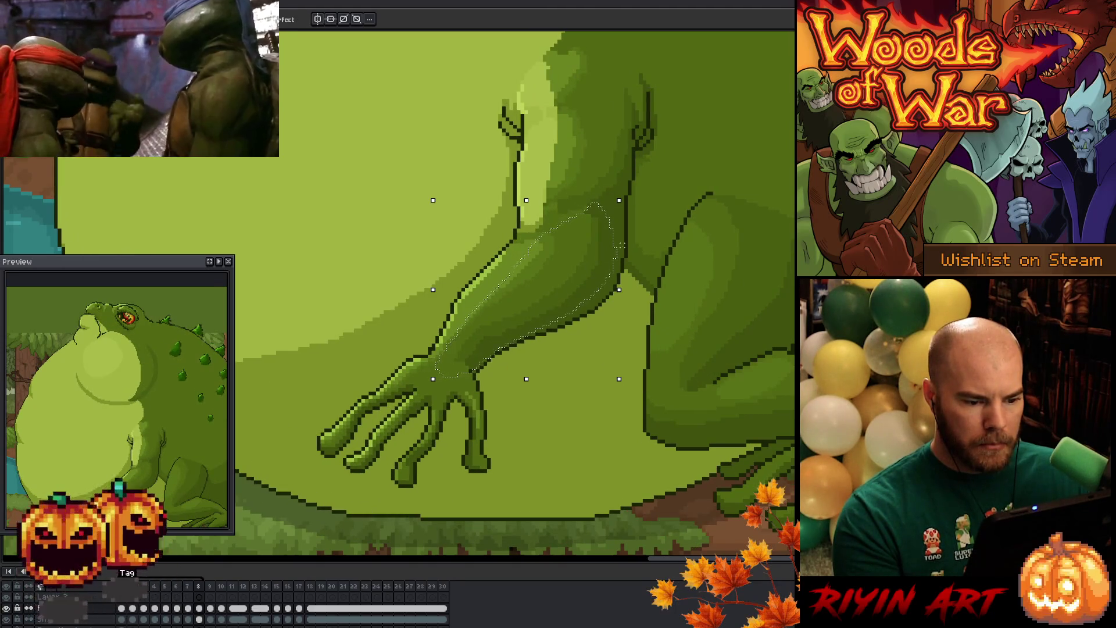
drag(523, 290, 534, 332)
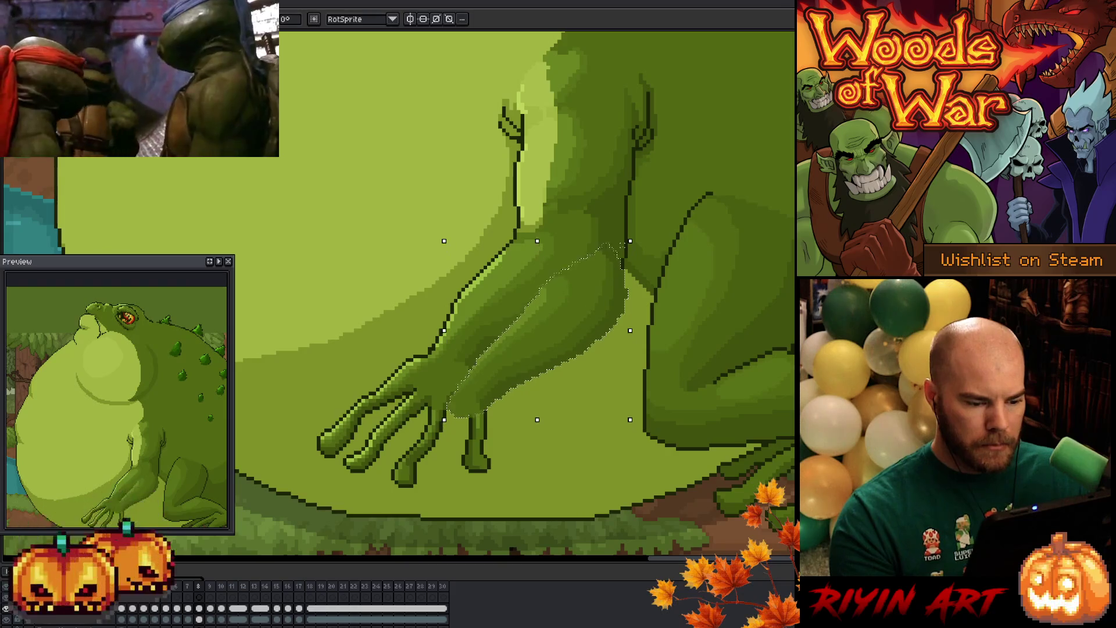
drag(633, 298, 629, 254)
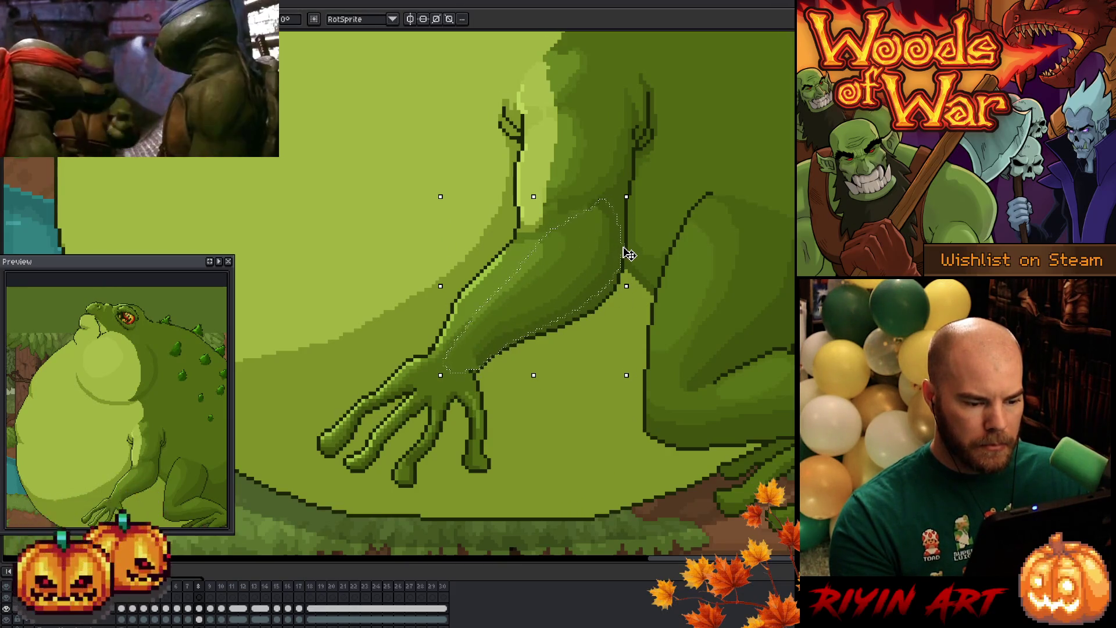
key(Left)
key(Left)
key(Left)
key(Down)
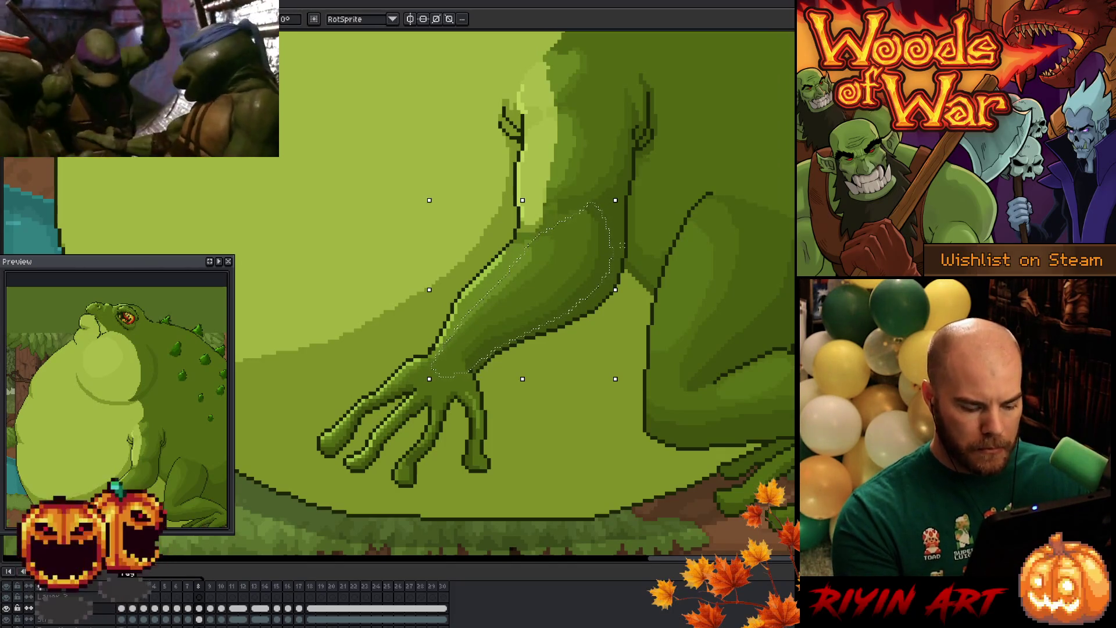
Step: Play the animation to check the arm motion across frames
key(Return)
key(Right)
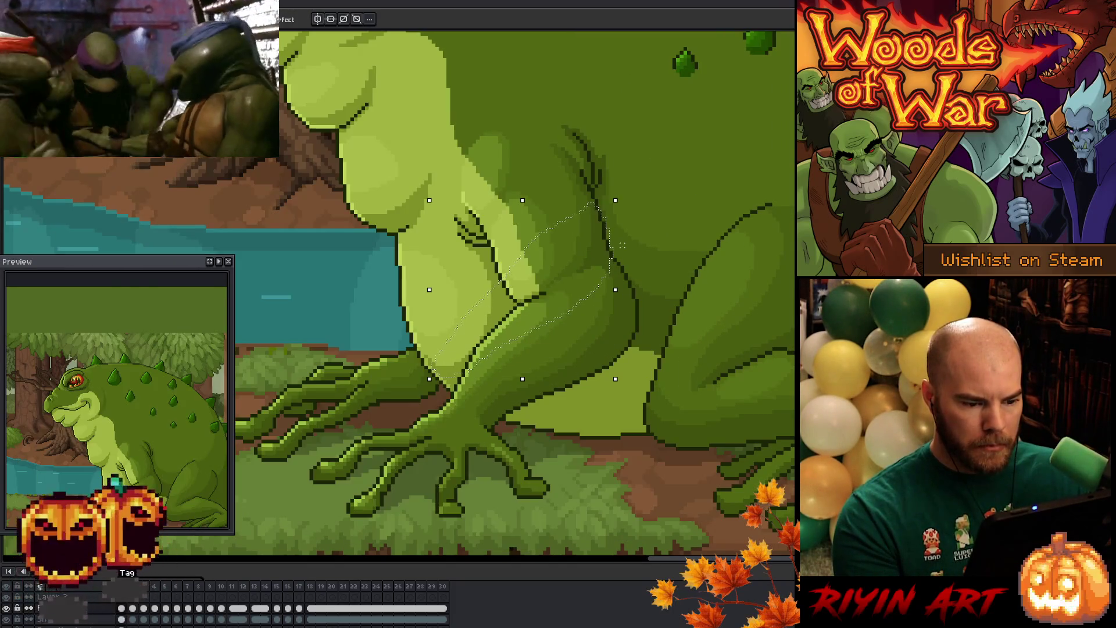
key(Return)
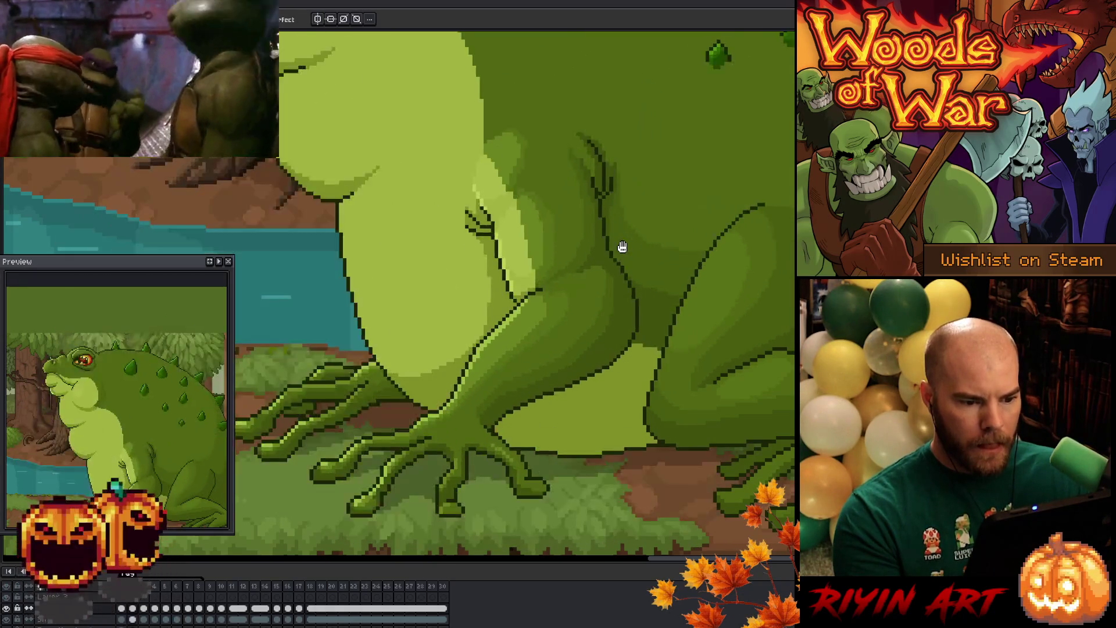
mouse_move(622, 246)
mouse_down()
mouse_move(556, 307)
mouse_move(457, 439)
mouse_move(484, 299)
mouse_up()
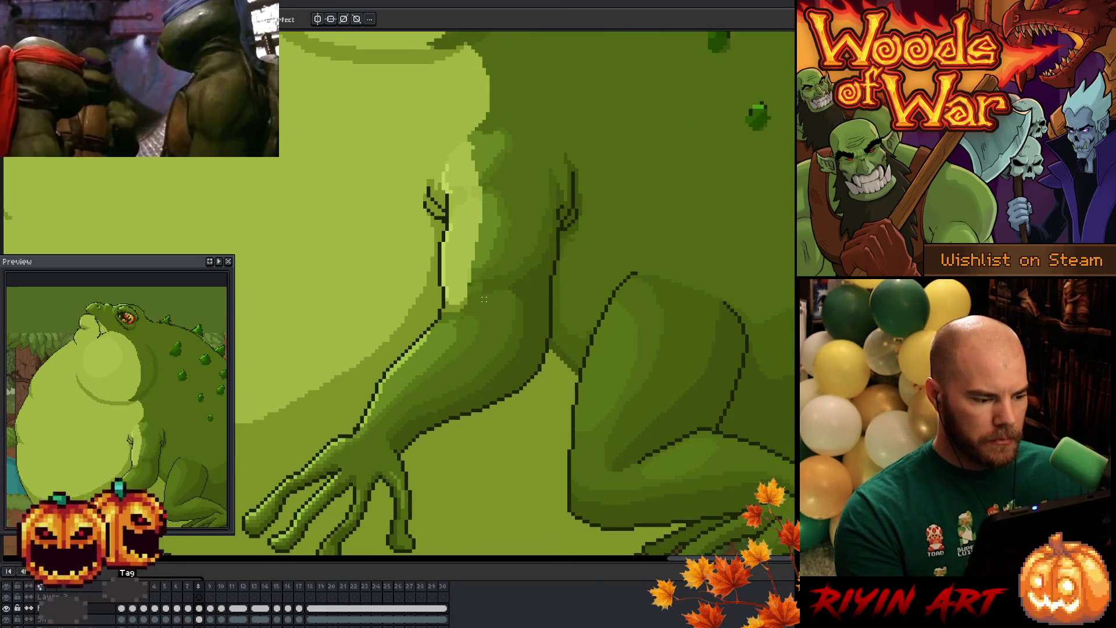
Step: Compare the arm on frames 6, 7 and 8, then advance to a later frame
key(comma)
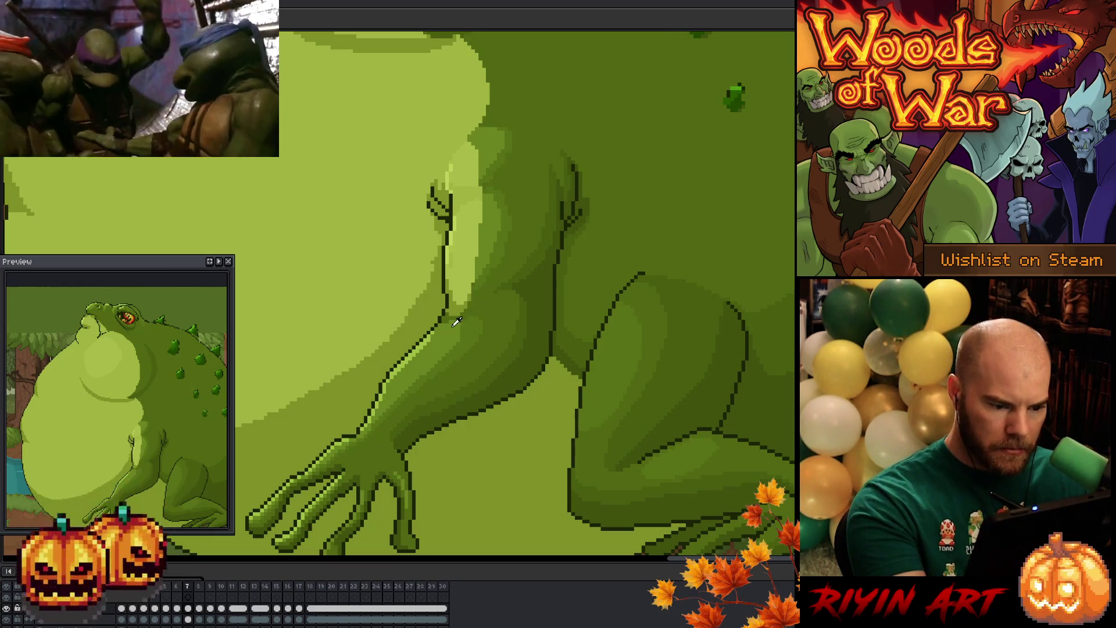
key(comma)
key(period)
key(period)
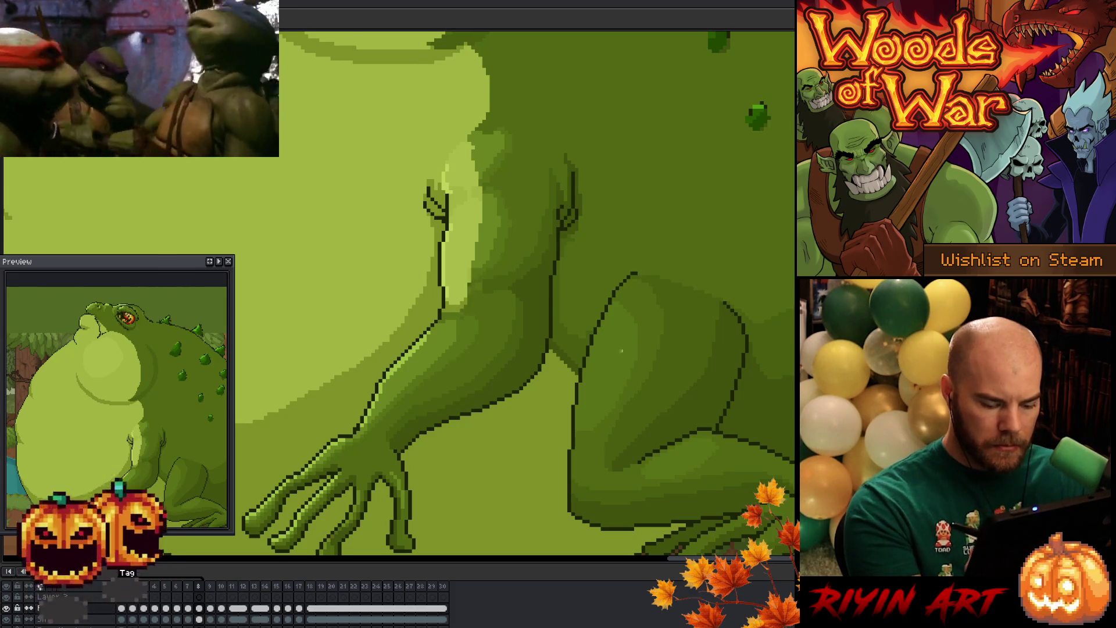
key(comma)
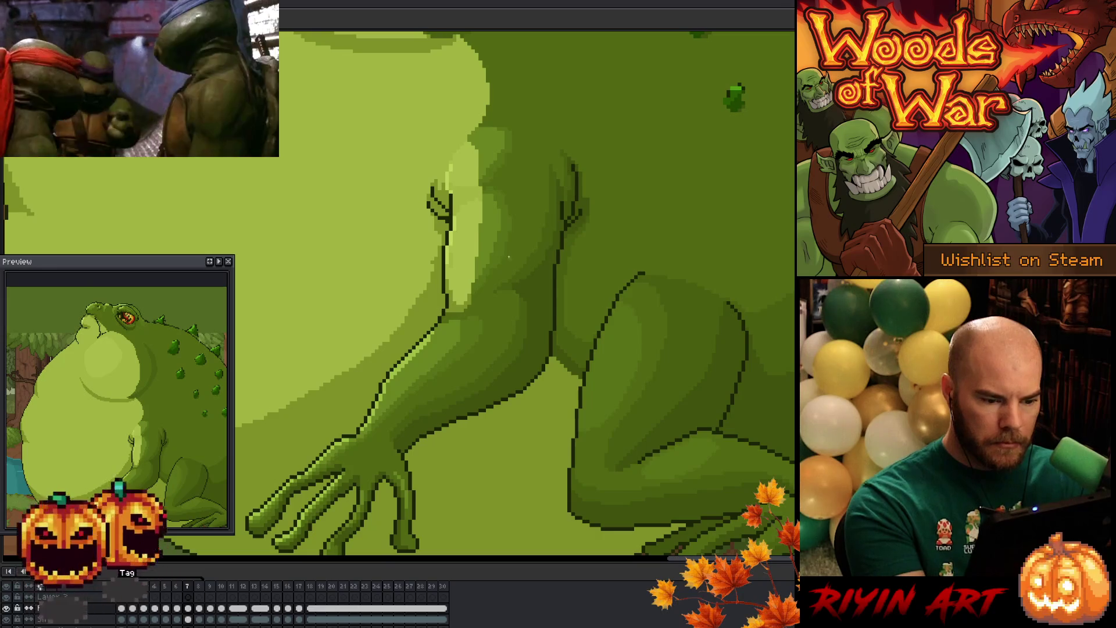
key(Right)
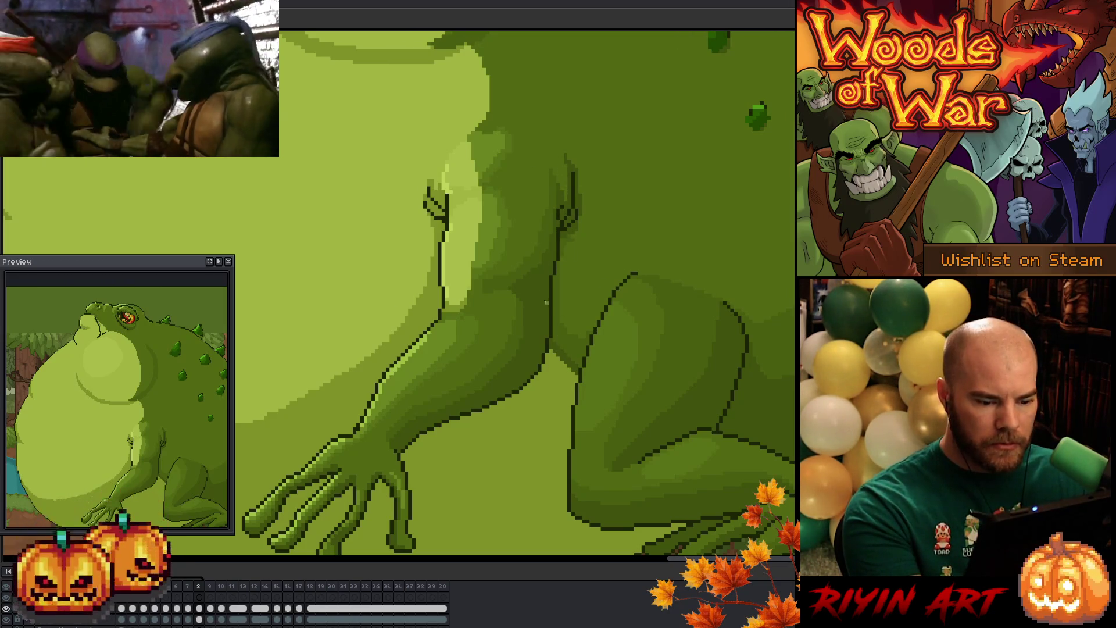
key(Right)
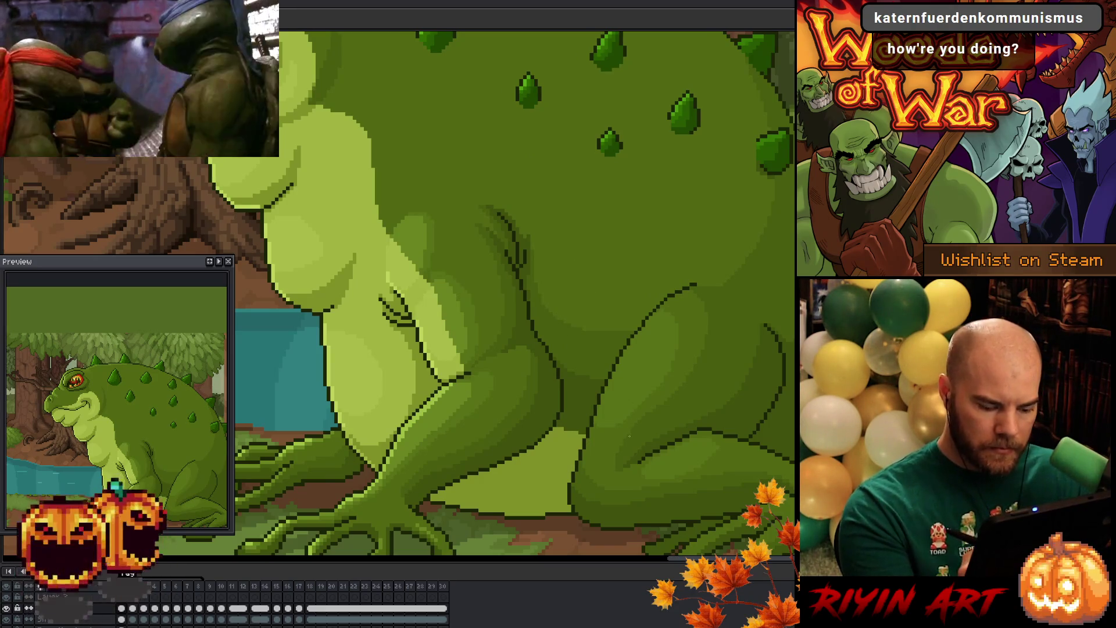
key(Right)
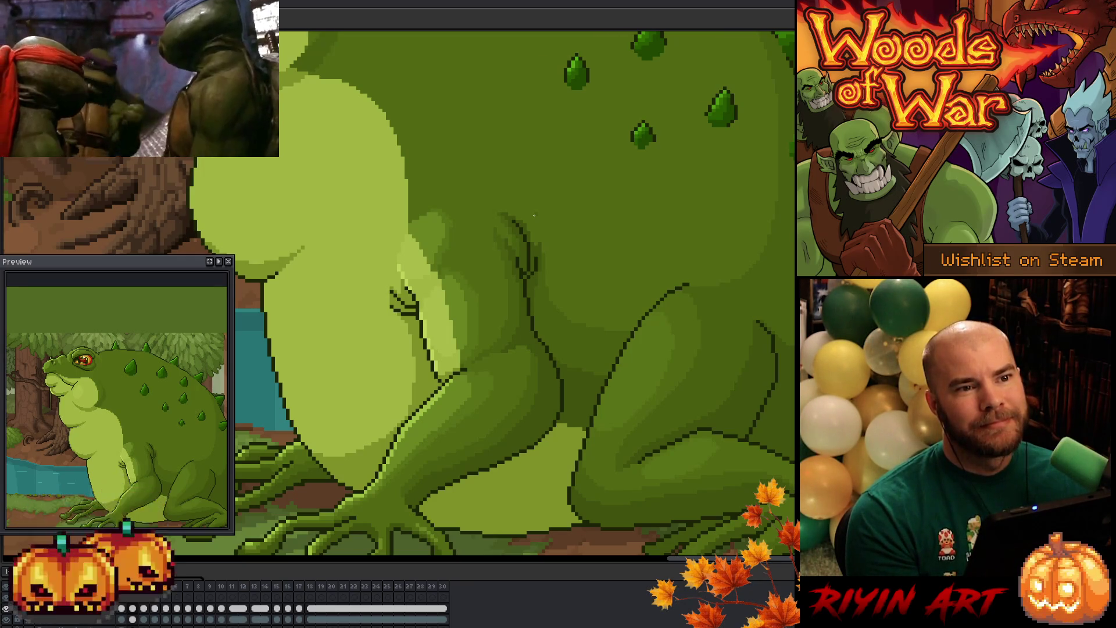
scroll(534, 215, down, 2)
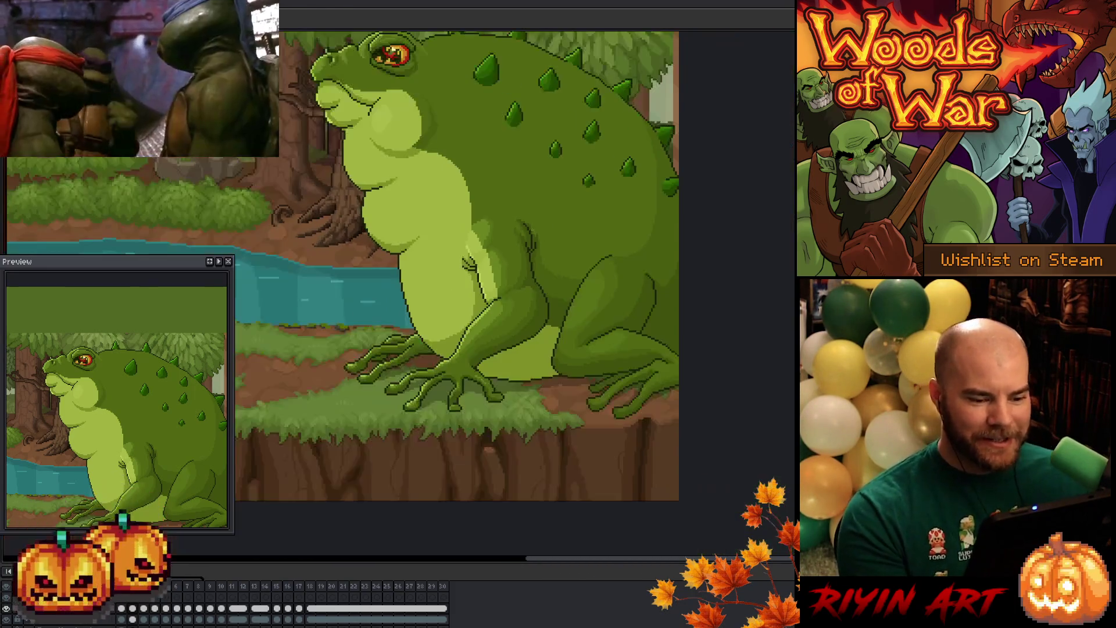
scroll(553, 199, up, 2)
scroll(551, 204, down, 2)
drag(558, 241, 532, 305)
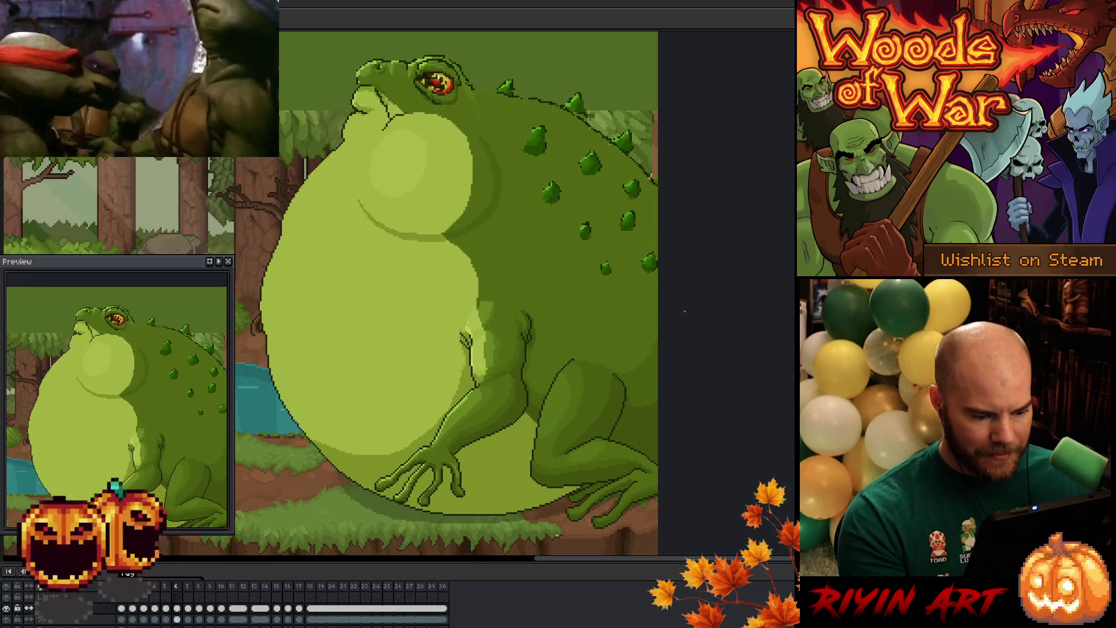
scroll(516, 323, up, 4)
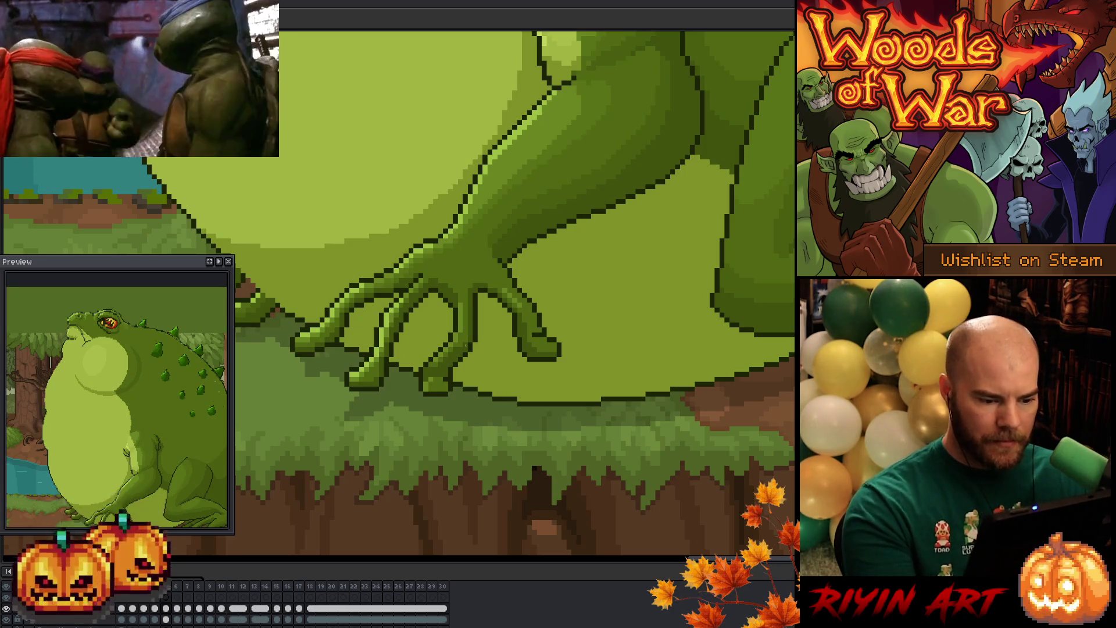
key(Left)
key(Right)
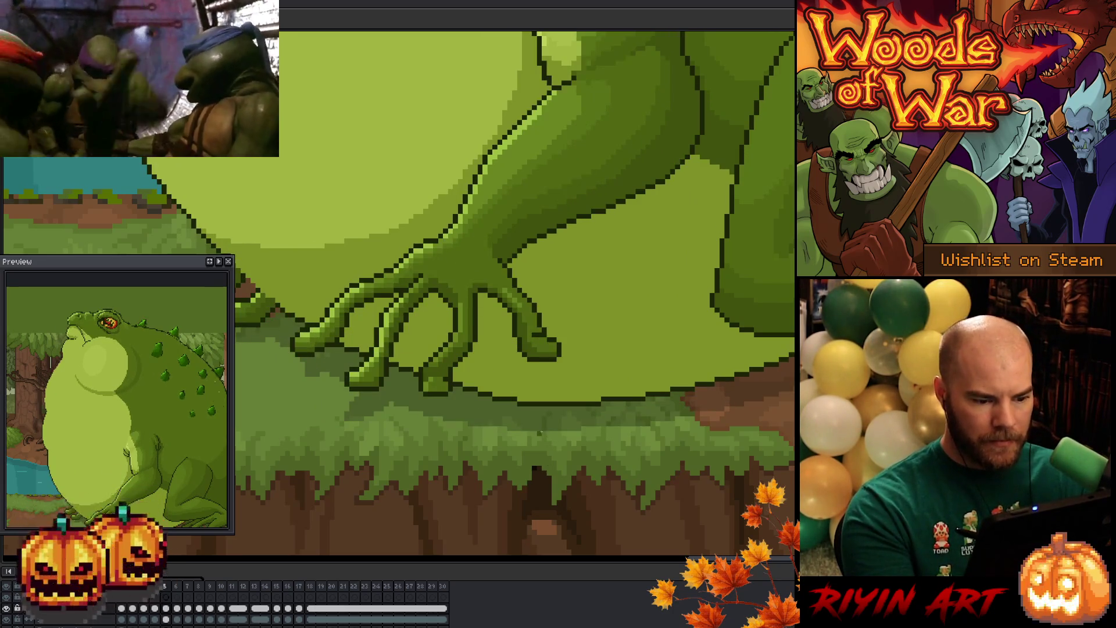
key(Right)
key(Right)
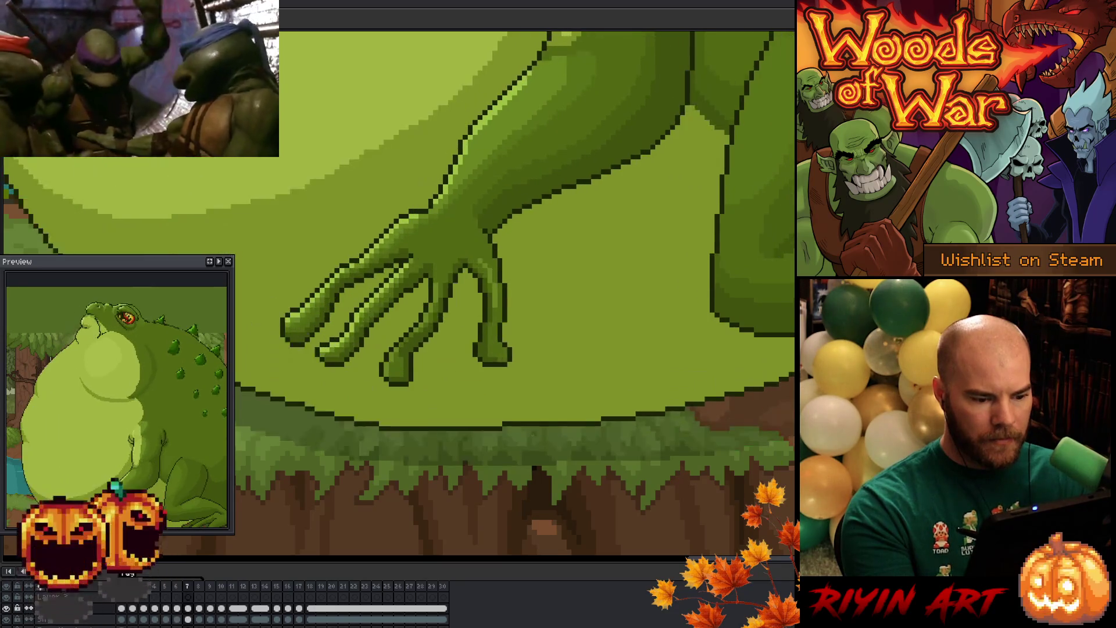
key(Left)
key(Left)
key(Right)
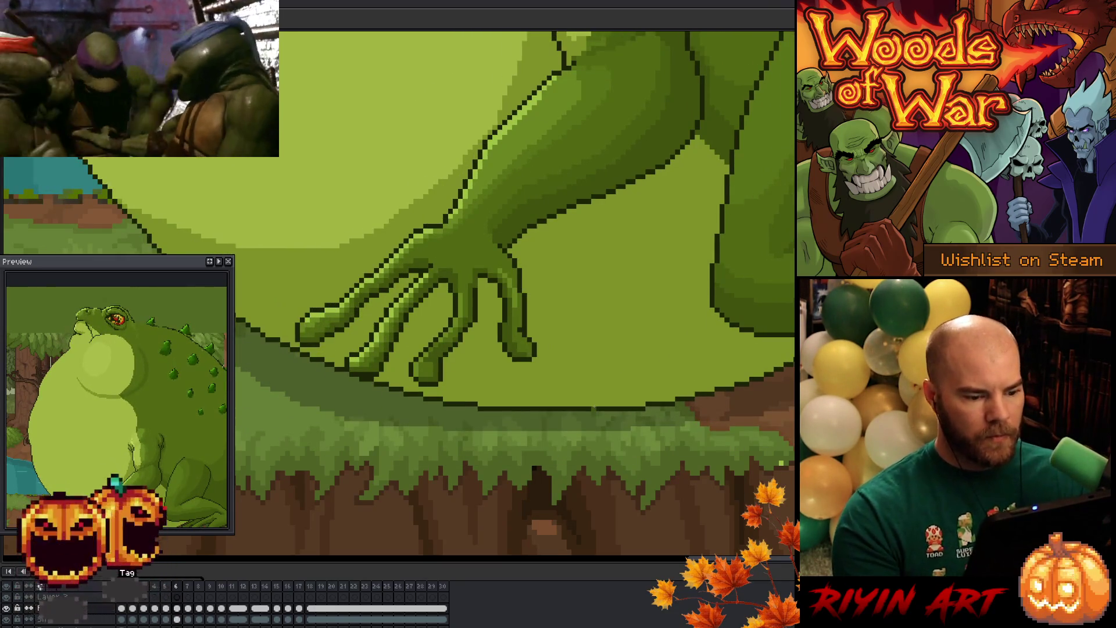
scroll(593, 398, down, 2)
scroll(527, 402, up, 2)
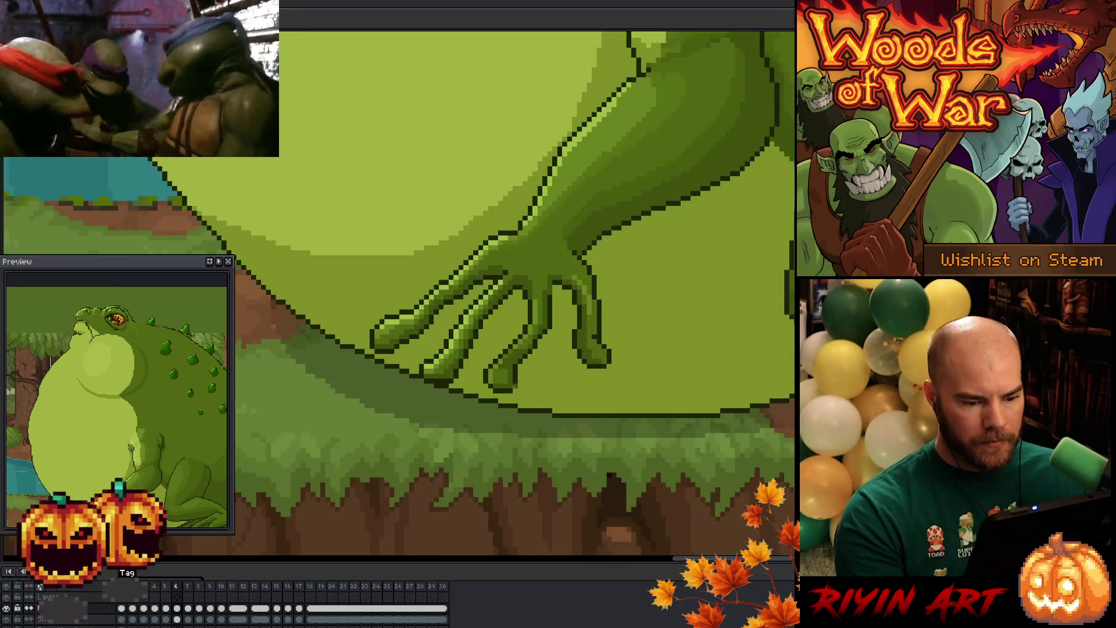
key(Right)
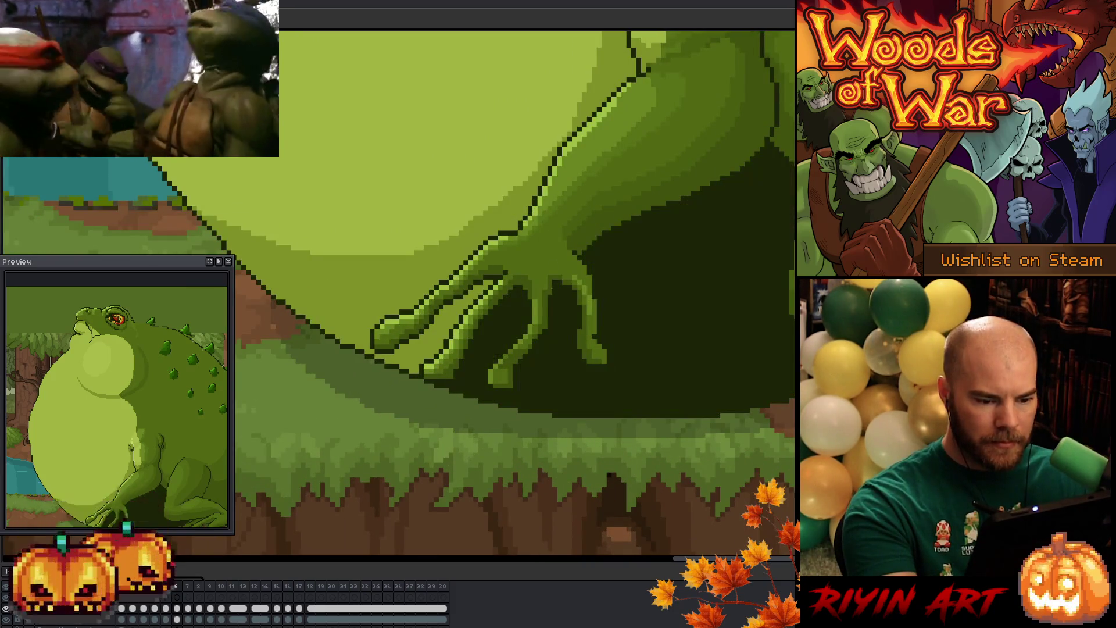
key(Left)
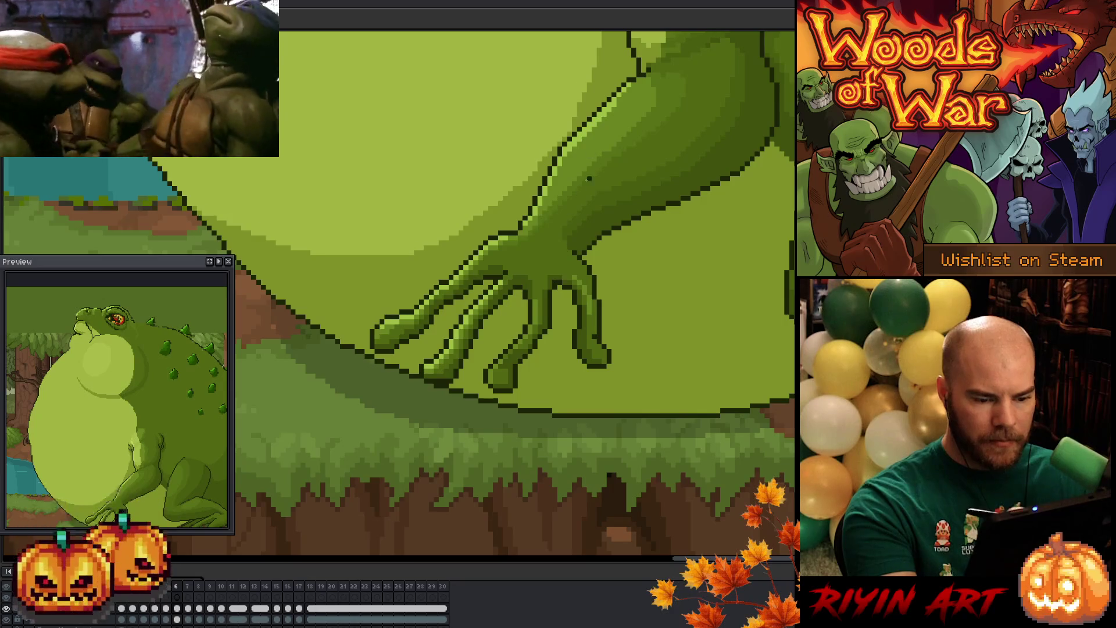
key(Left)
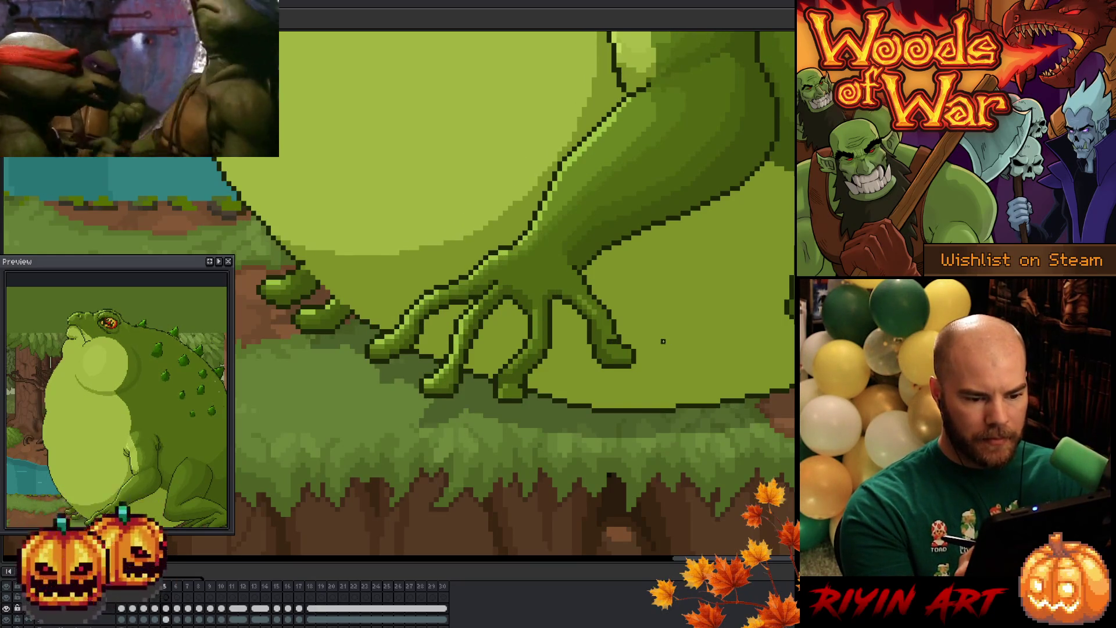
key(Right)
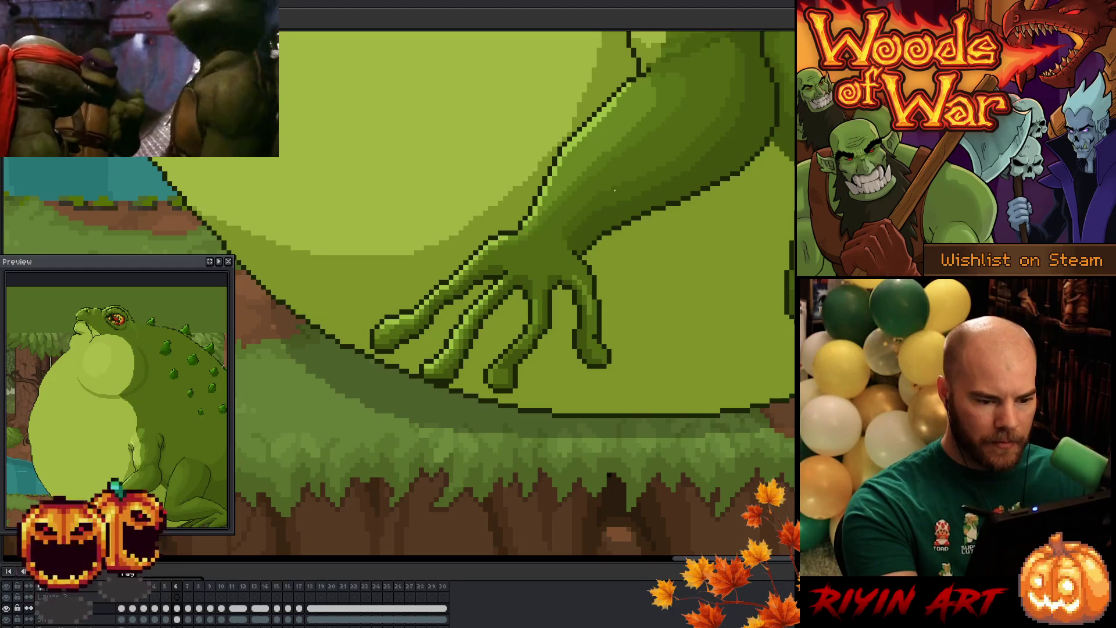
key(Left)
key(Right)
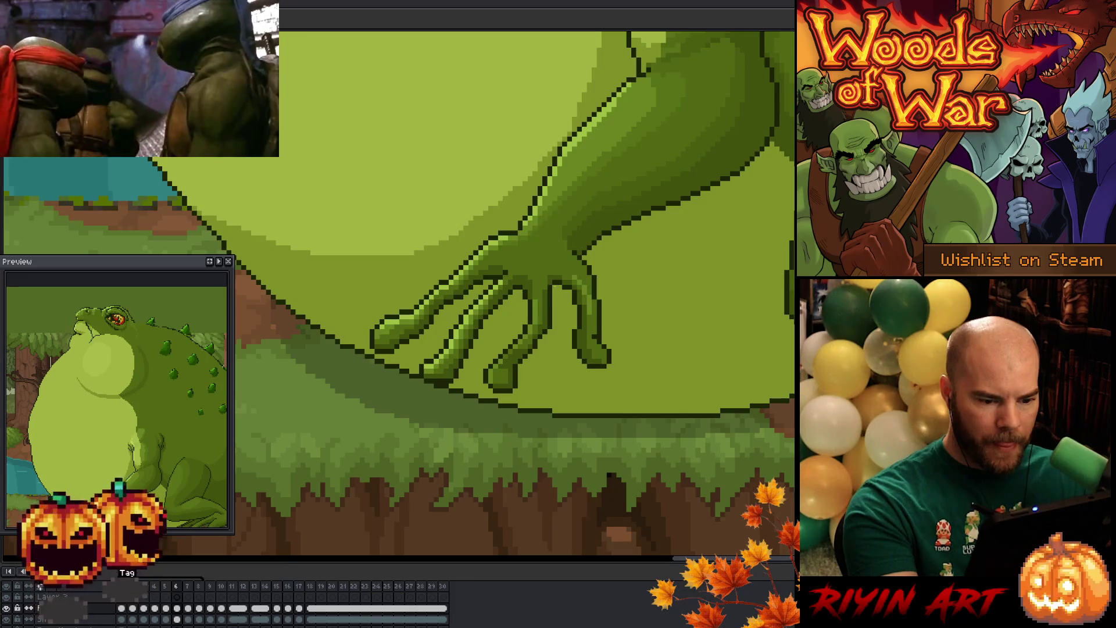
key(Left)
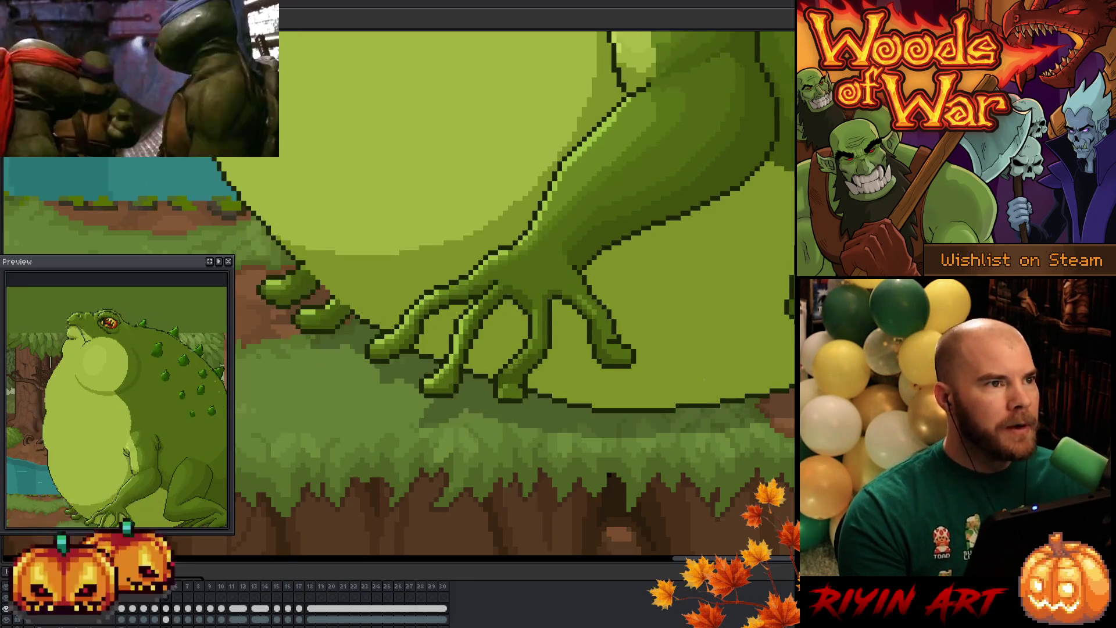
key(Right)
key(Left)
key(Right)
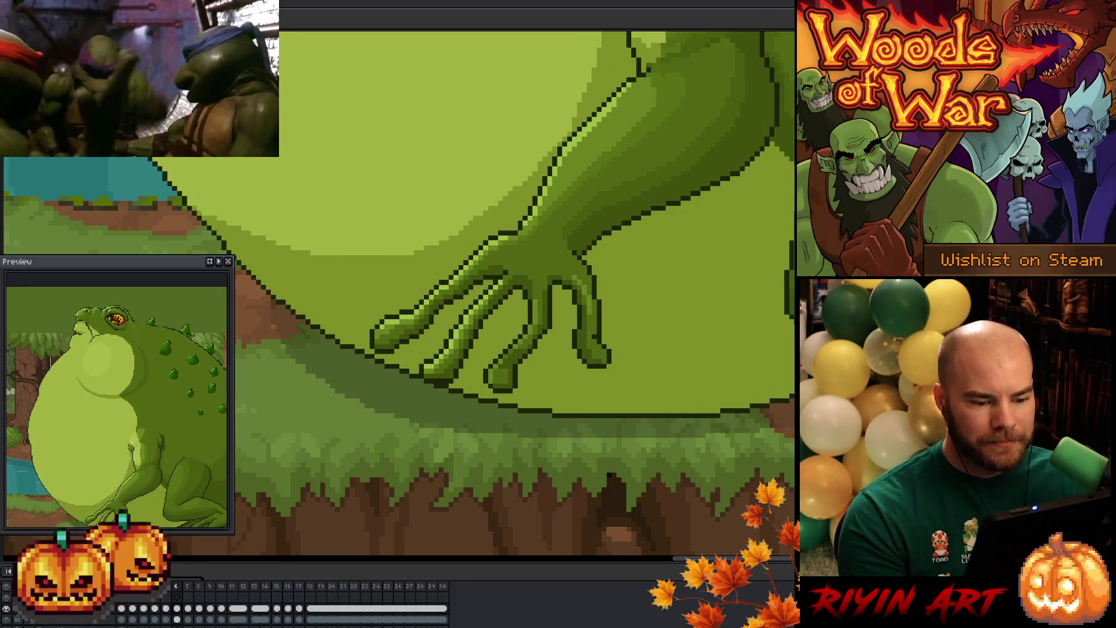
key(Left)
key(Left)
key(Left)
key(Right)
key(Right)
key(Right)
key(Right)
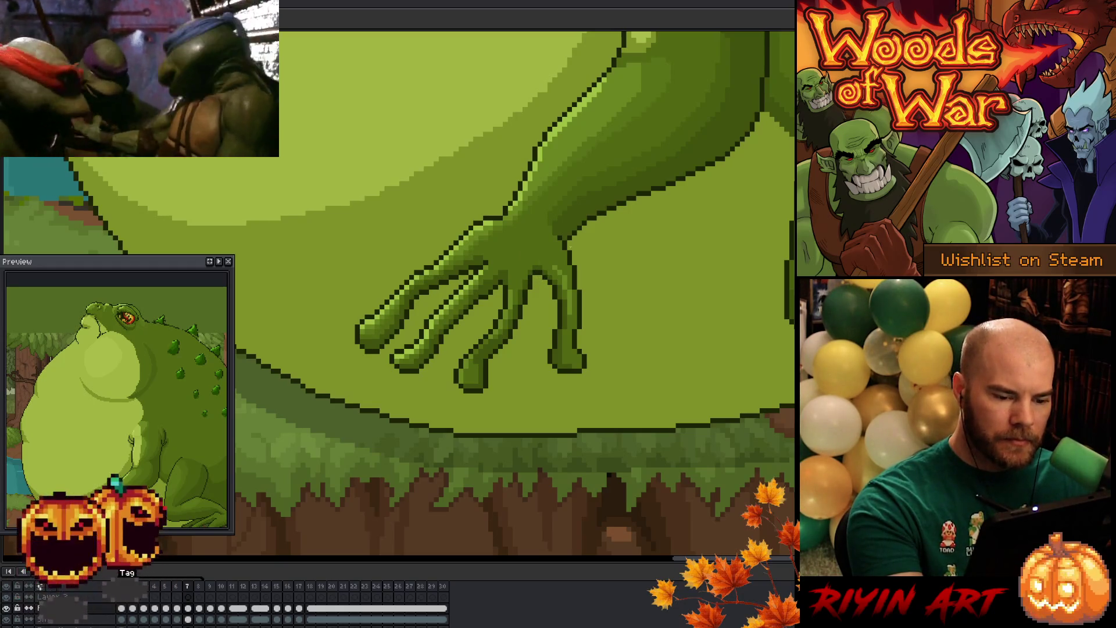
key(Right)
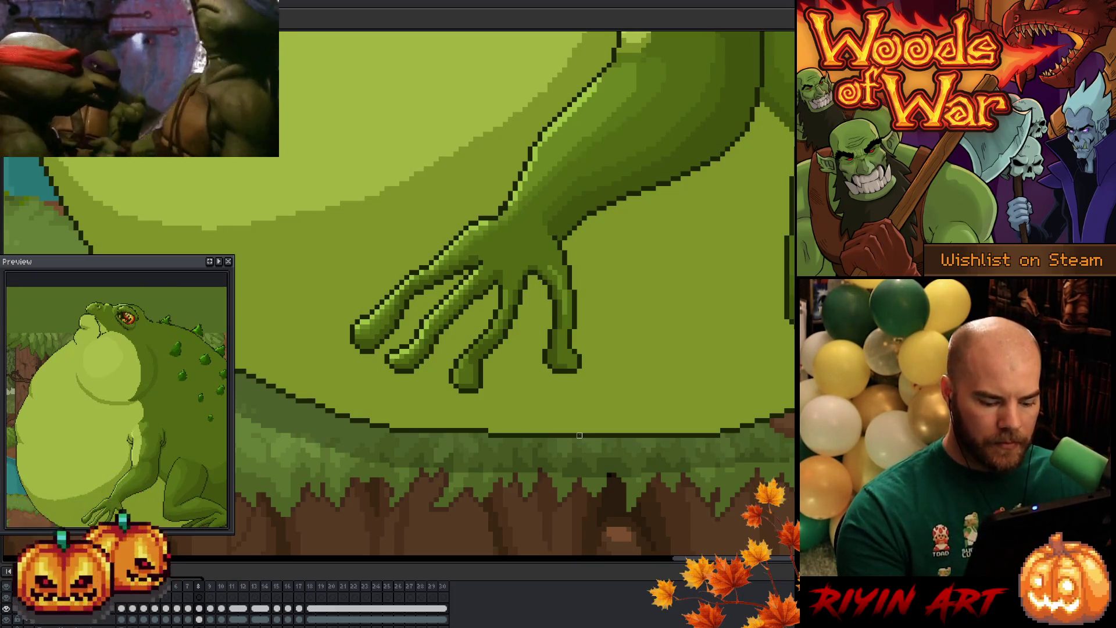
key(Left)
key(Left)
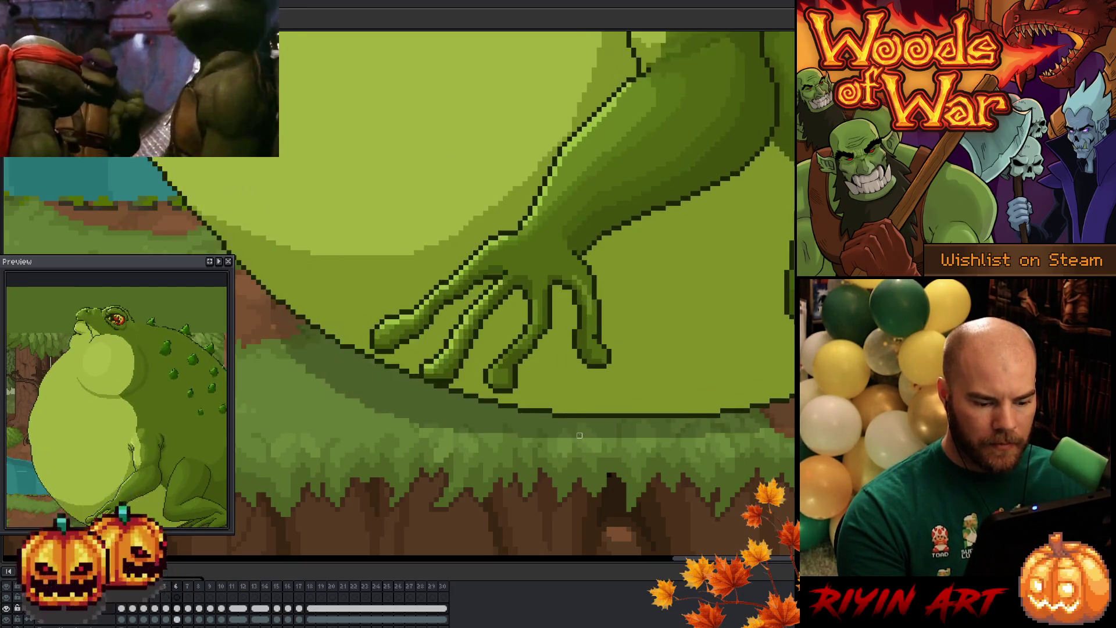
key(Left)
key(Left)
key(Right)
key(Right)
key(Right)
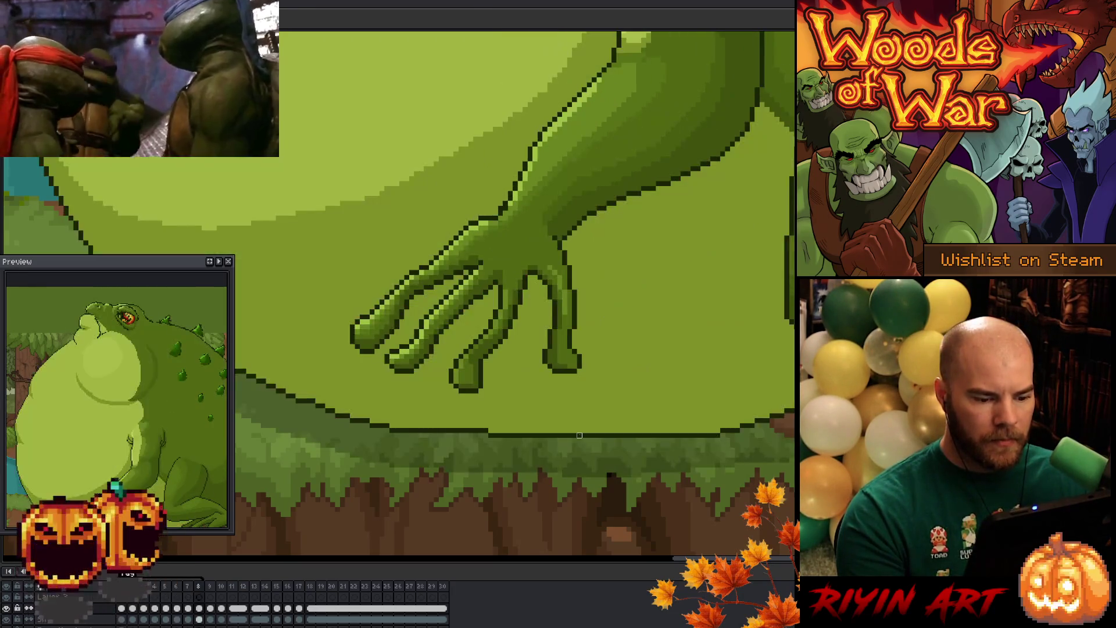
key(Left)
key(Right)
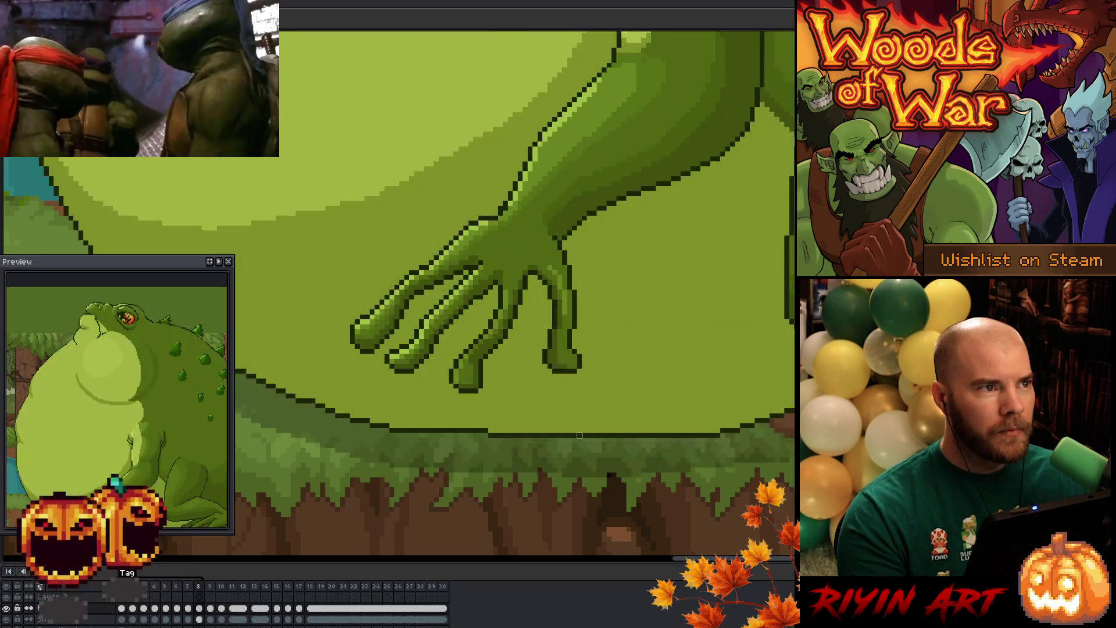
key(Left)
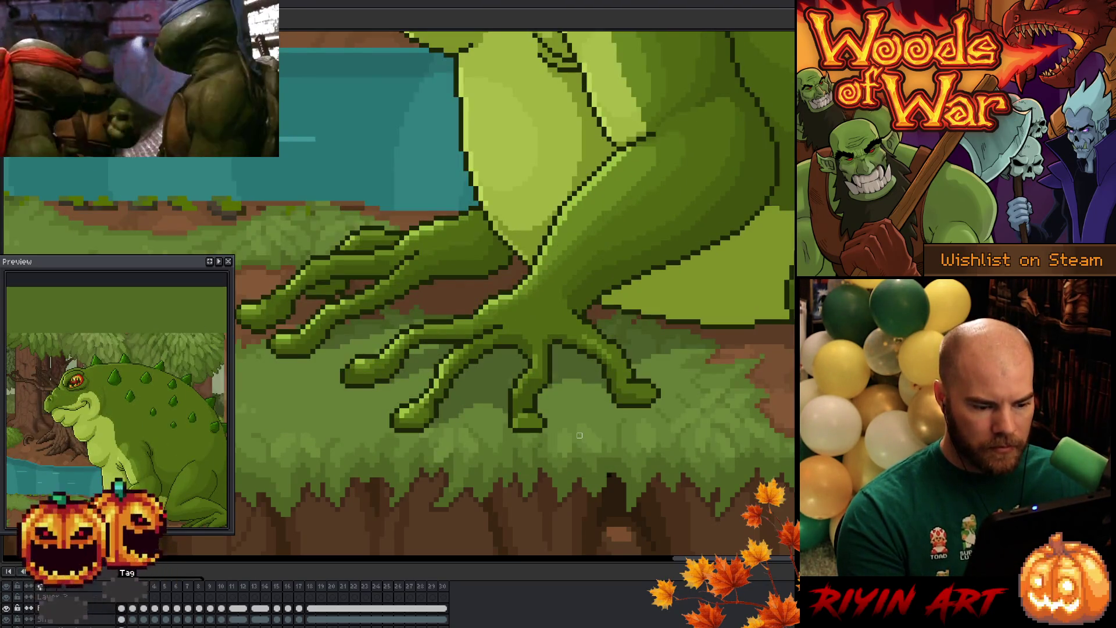
key(Right)
key(Right)
key(Right)
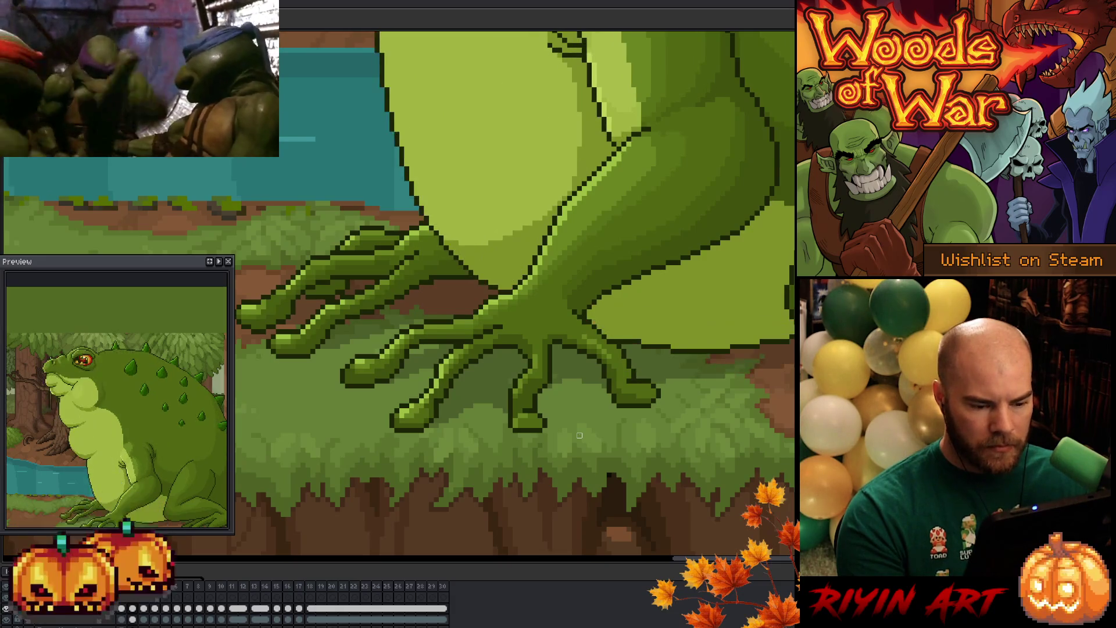
key(Right)
key(Right)
key(Right)
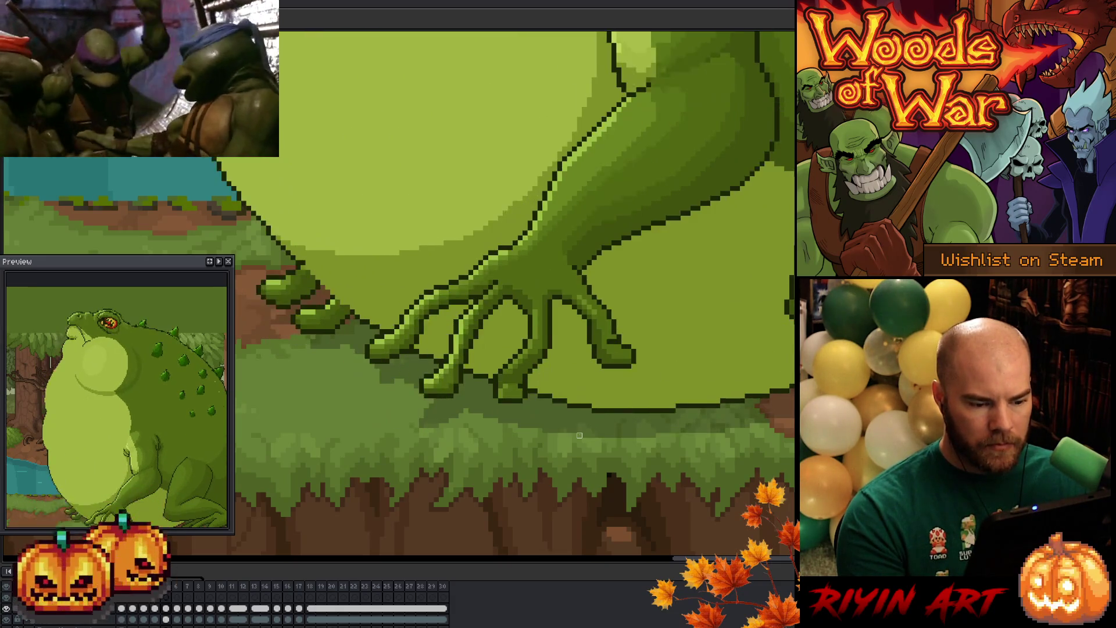
key(Left)
key(Left)
key(Left)
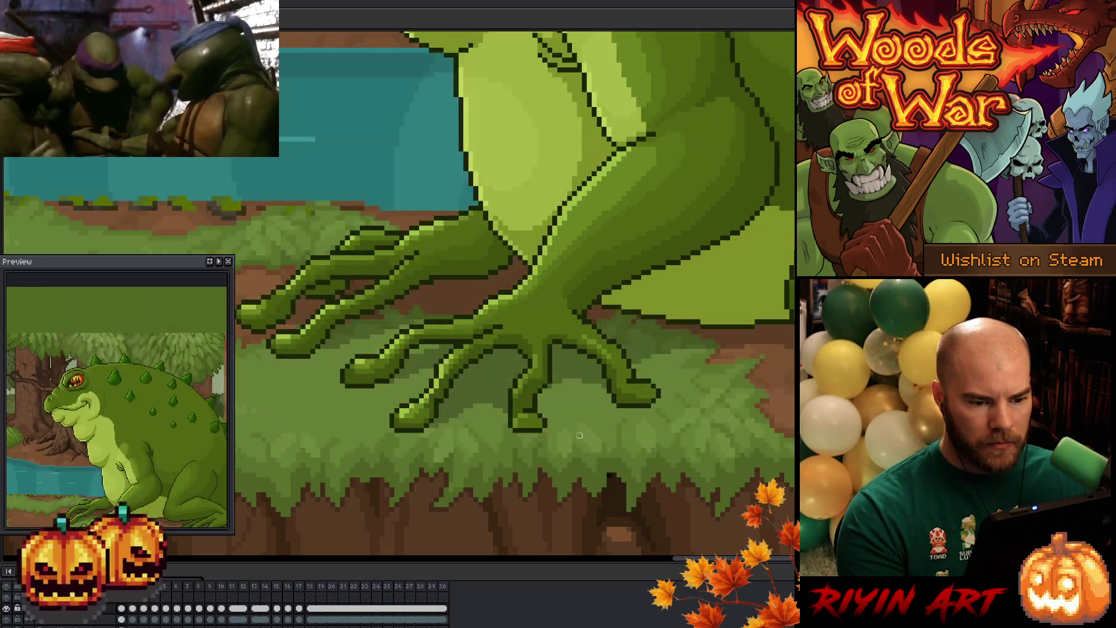
key(Right)
key(Right)
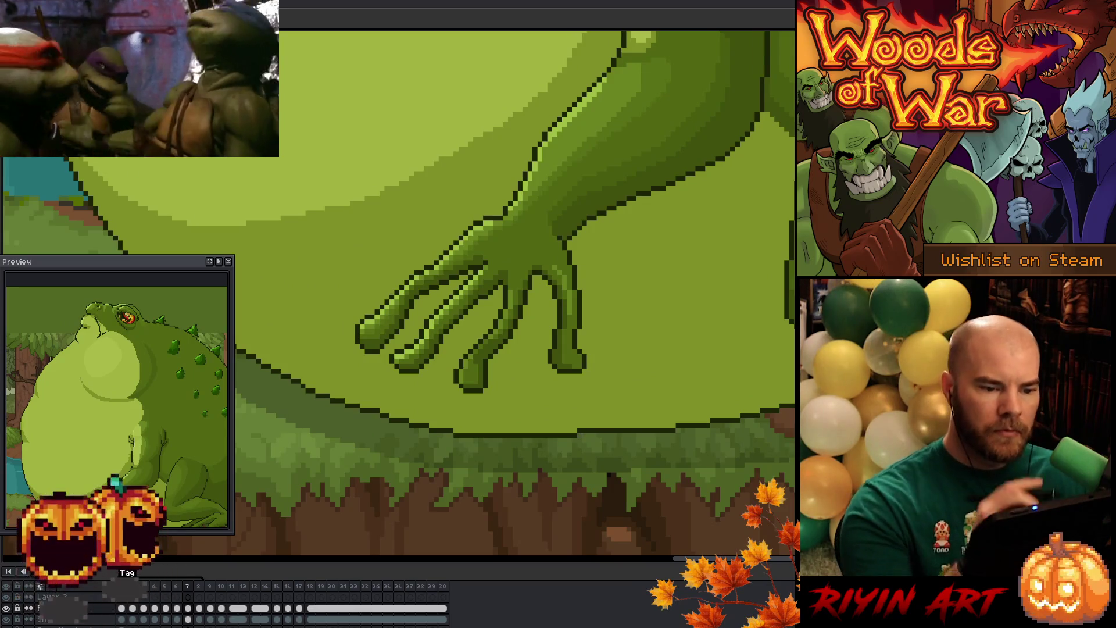
Step: Show more of the arm and compare the hand between frames 7 and 8
drag(563, 173, 585, 269)
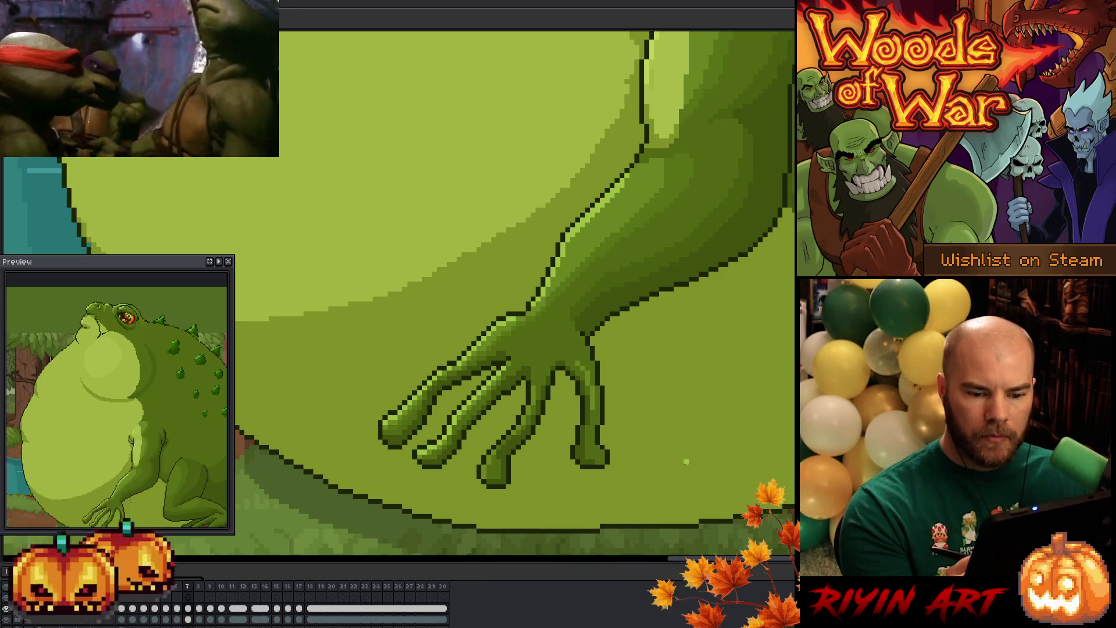
key(Right)
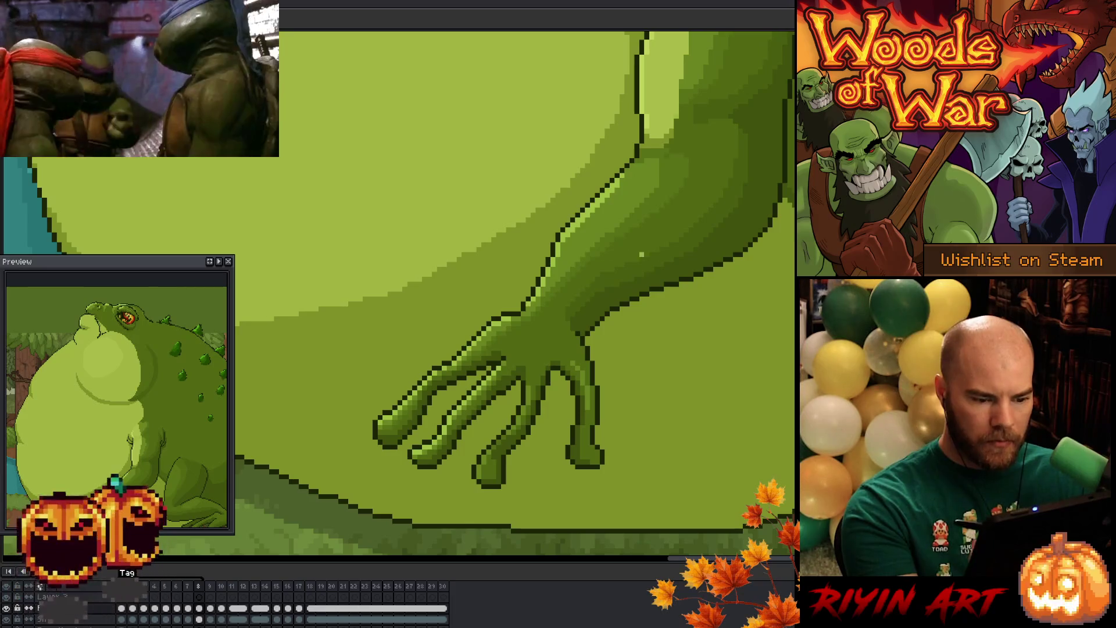
key(comma)
key(period)
key(comma)
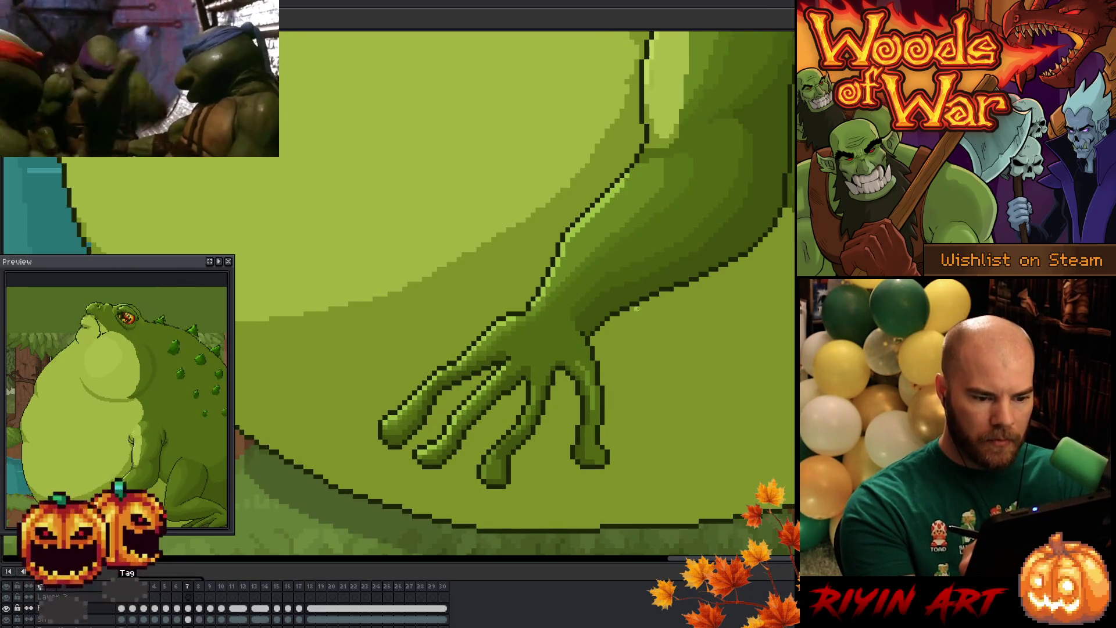
key(period)
Step: Return to frame 1 and step forward through several toad frames
key(Home)
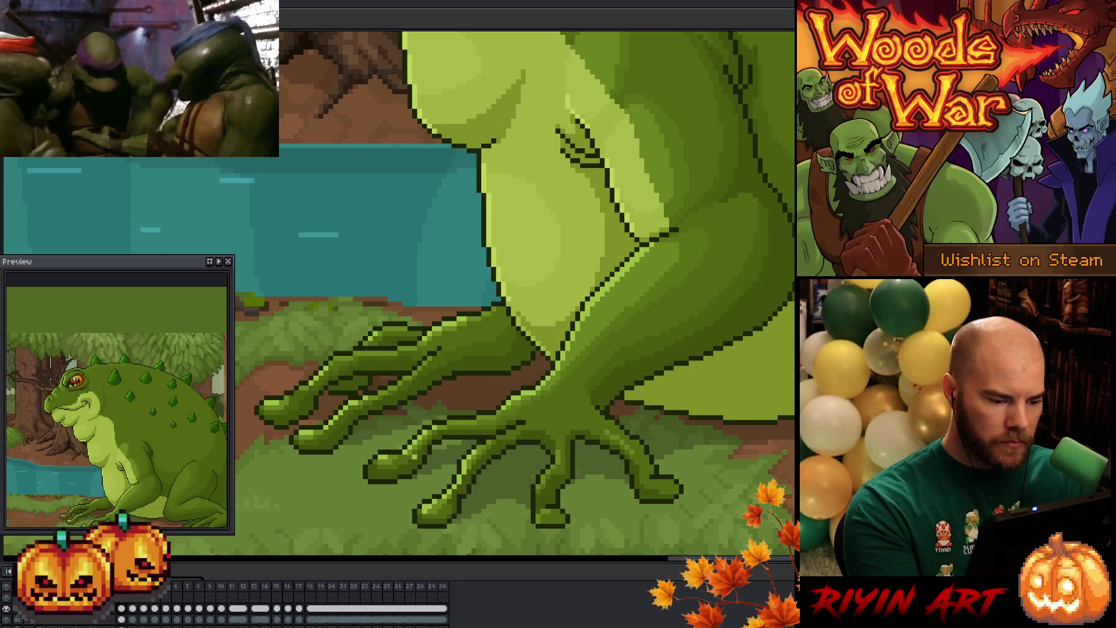
key(period)
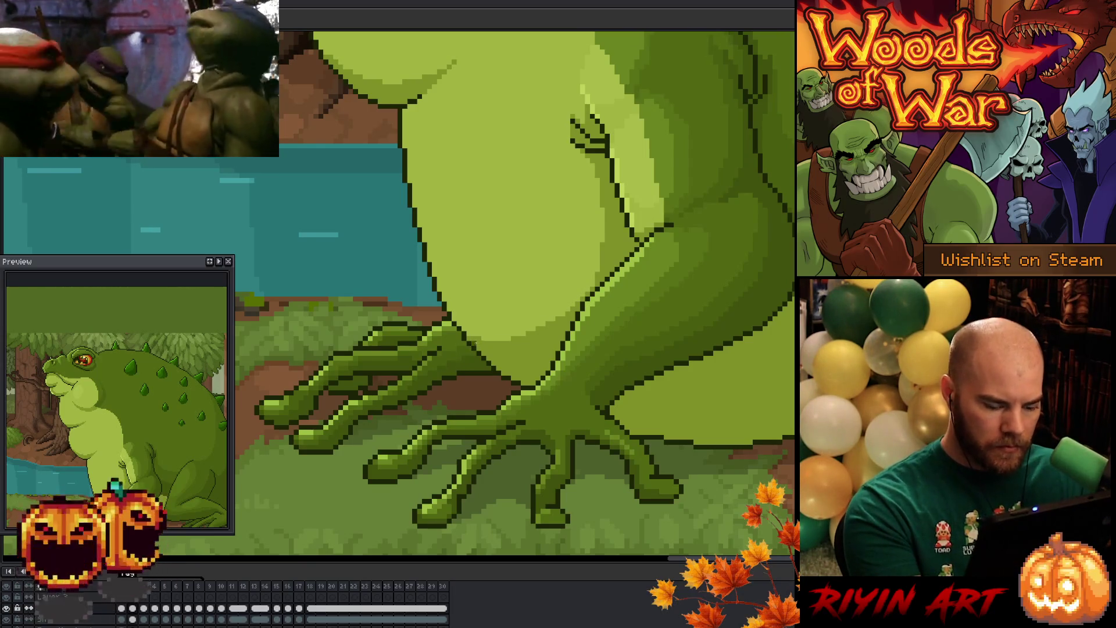
key(period)
key(period)
key(period)
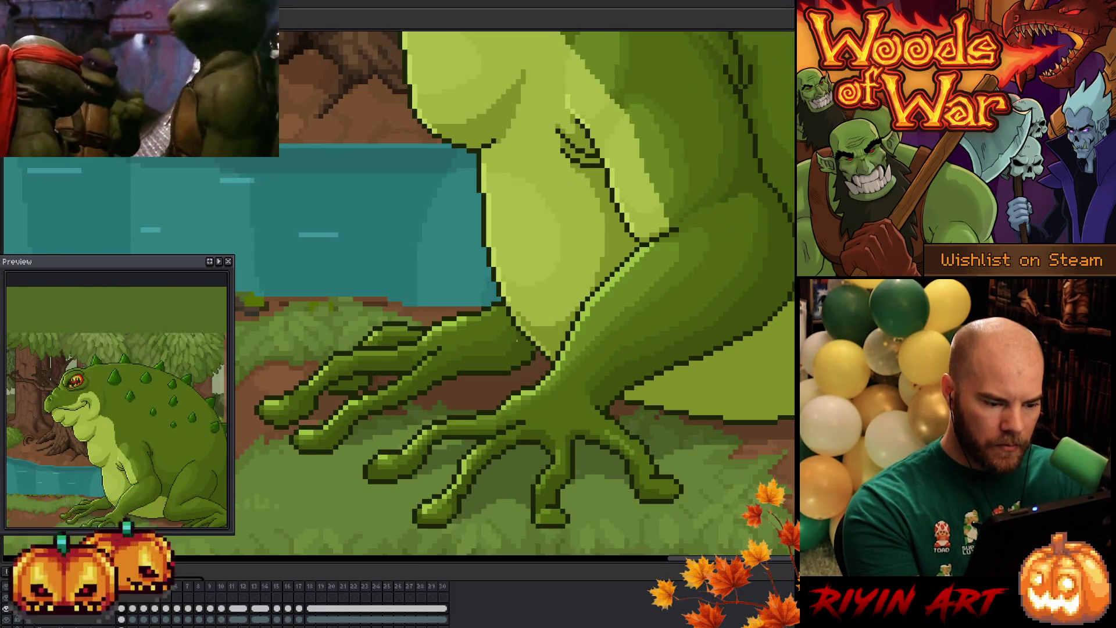
key(period)
key(period)
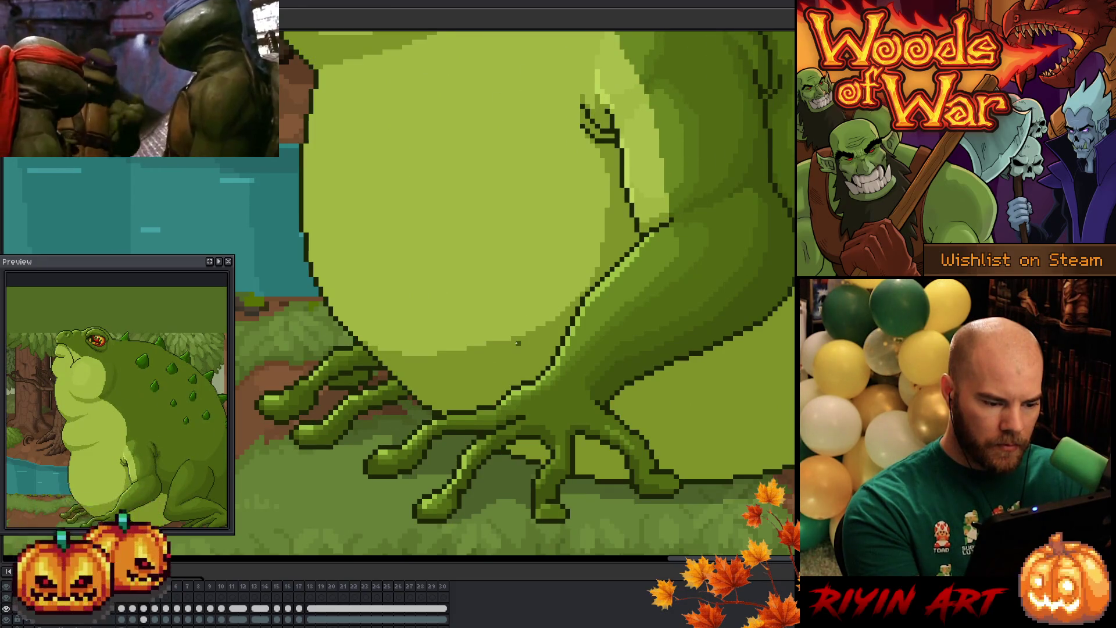
Step: Toggle between neighbouring frames to compare poses, ending on the slimmer smiling toad frame
key(period)
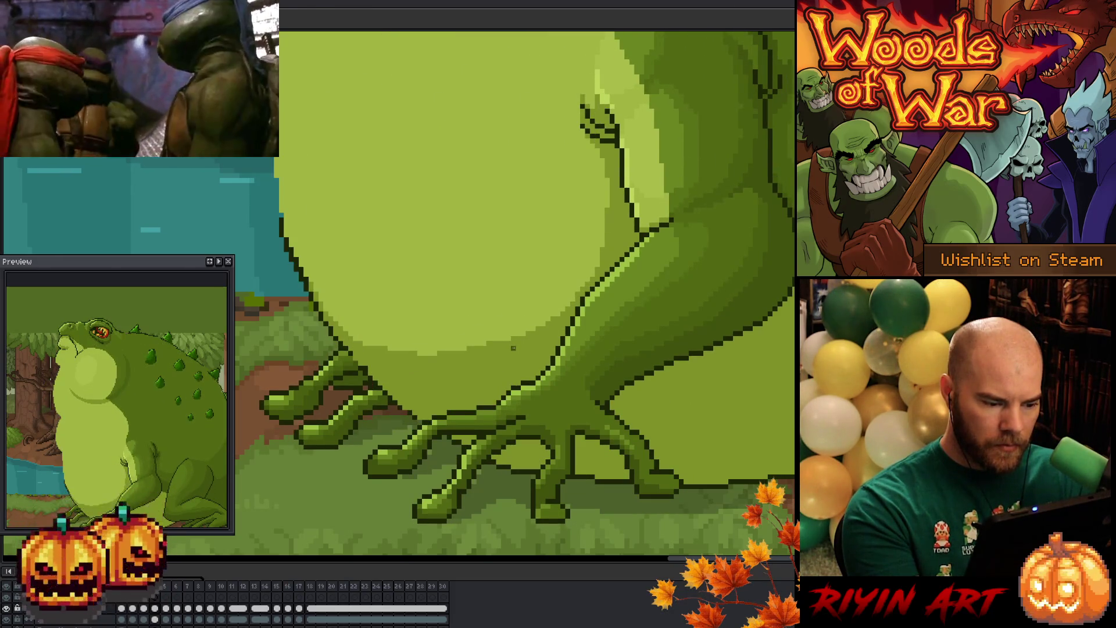
key(comma)
key(period)
key(comma)
key(period)
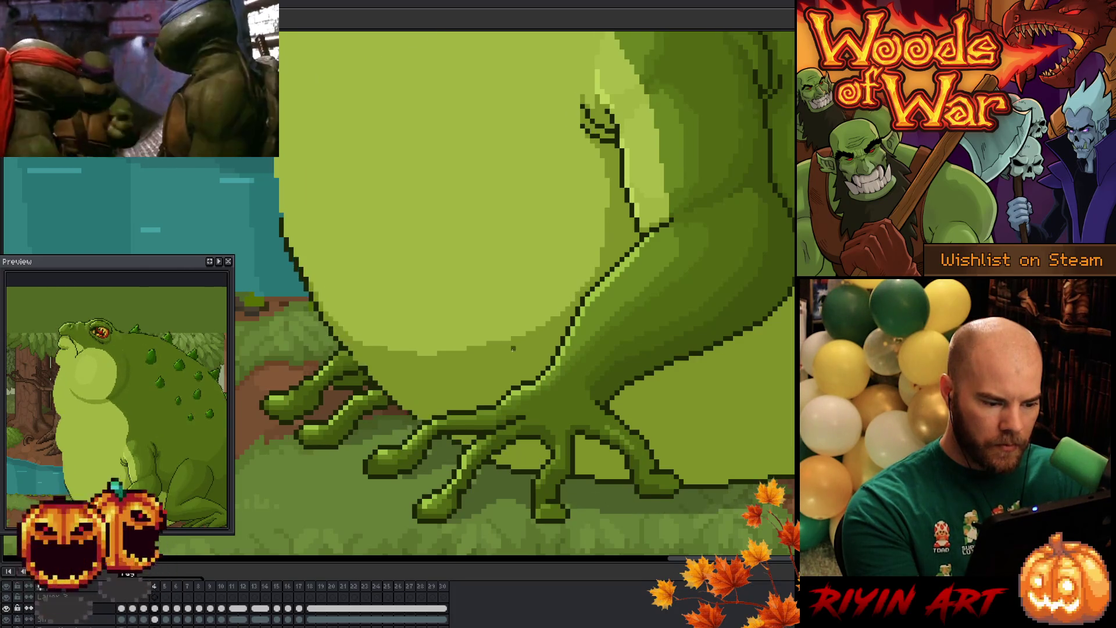
key(period)
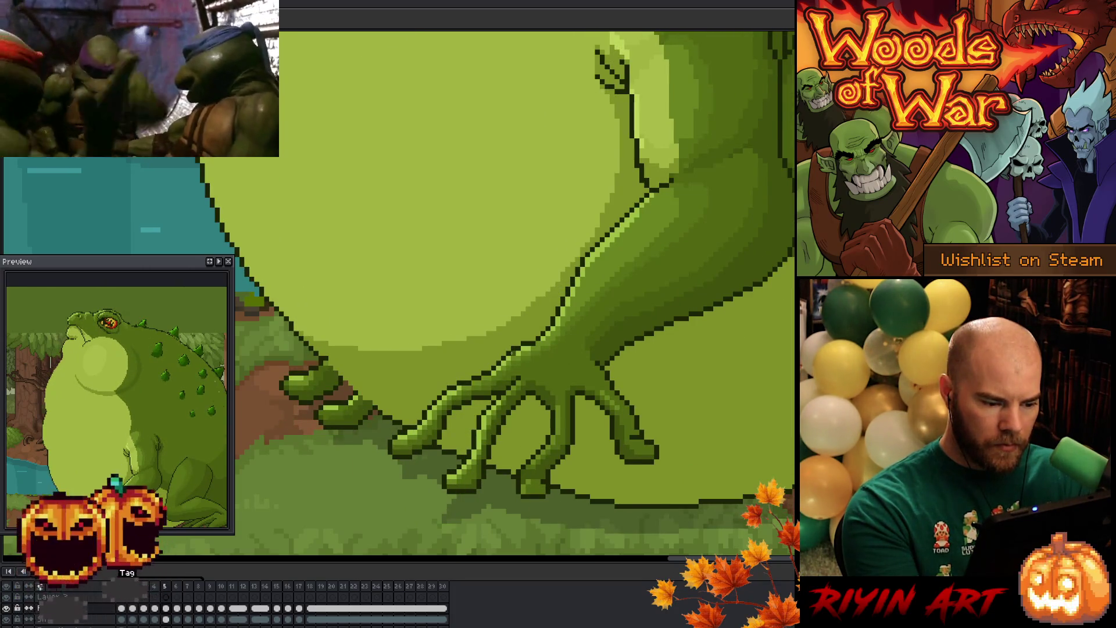
key(comma)
key(period)
key(period)
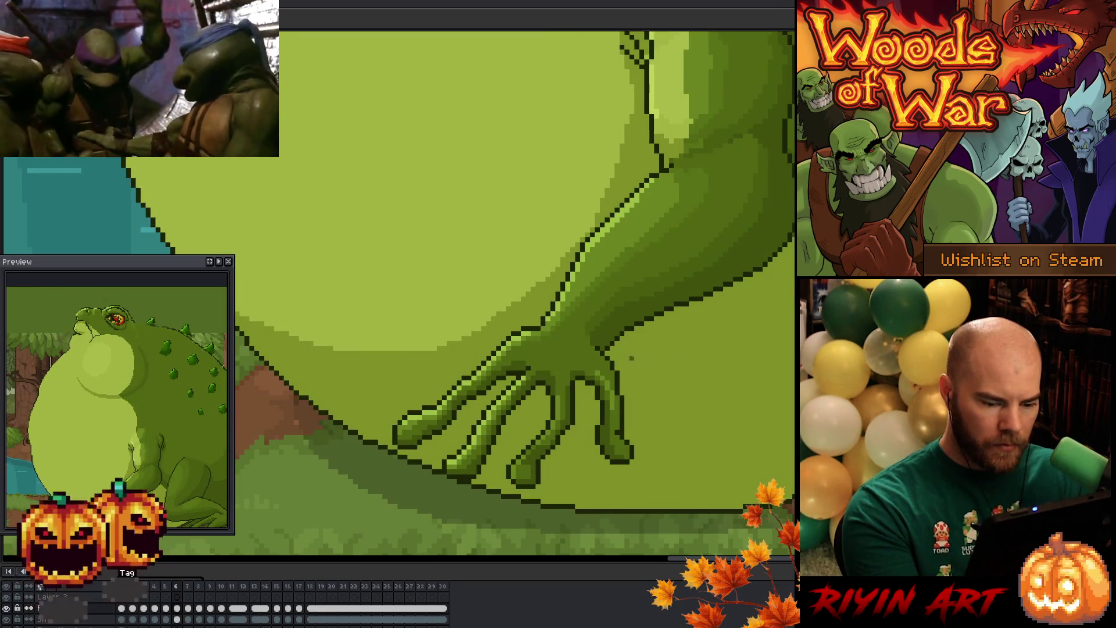
key(comma)
key(comma)
key(comma)
key(period)
key(comma)
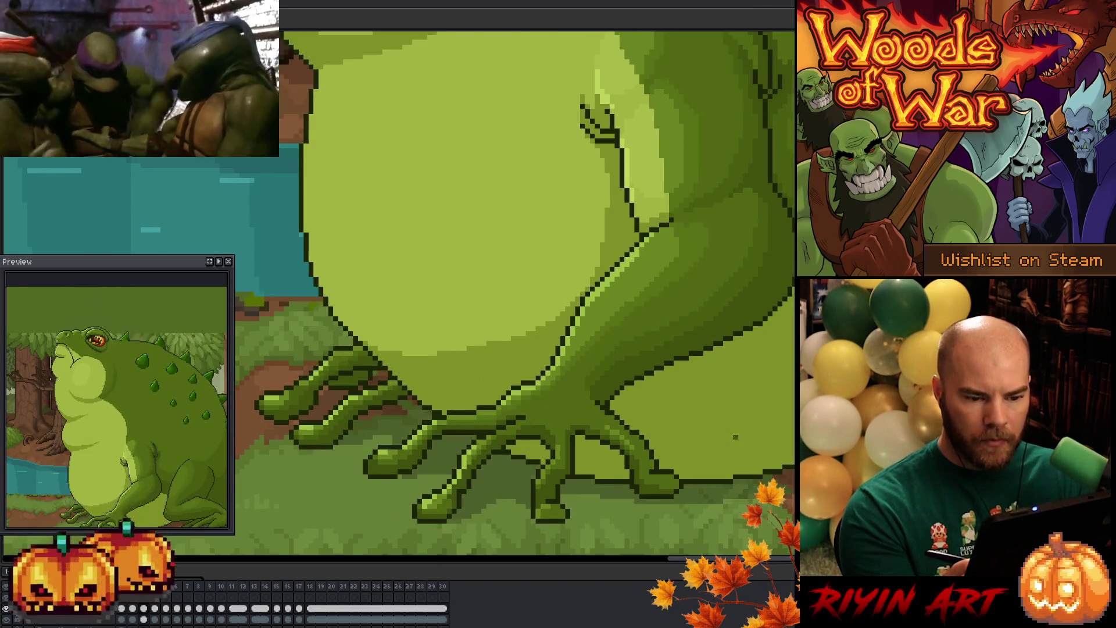
key(period)
key(comma)
Step: Bring the belly and elbow into view, then flip between neighbouring frames comparing the arm
drag(691, 312, 558, 453)
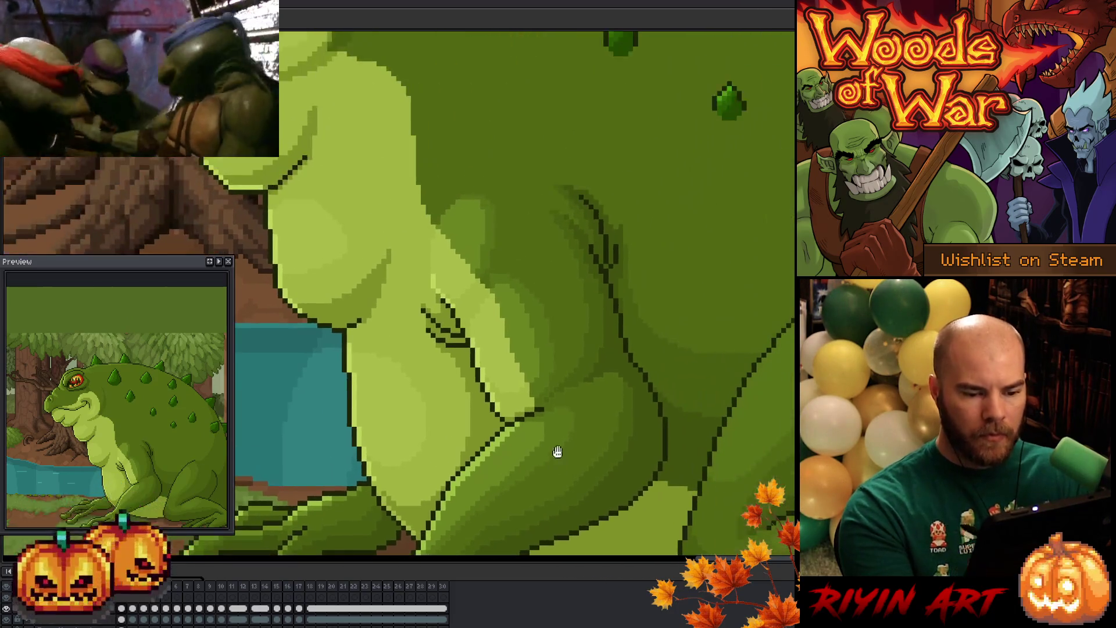
key(period)
key(comma)
key(period)
key(comma)
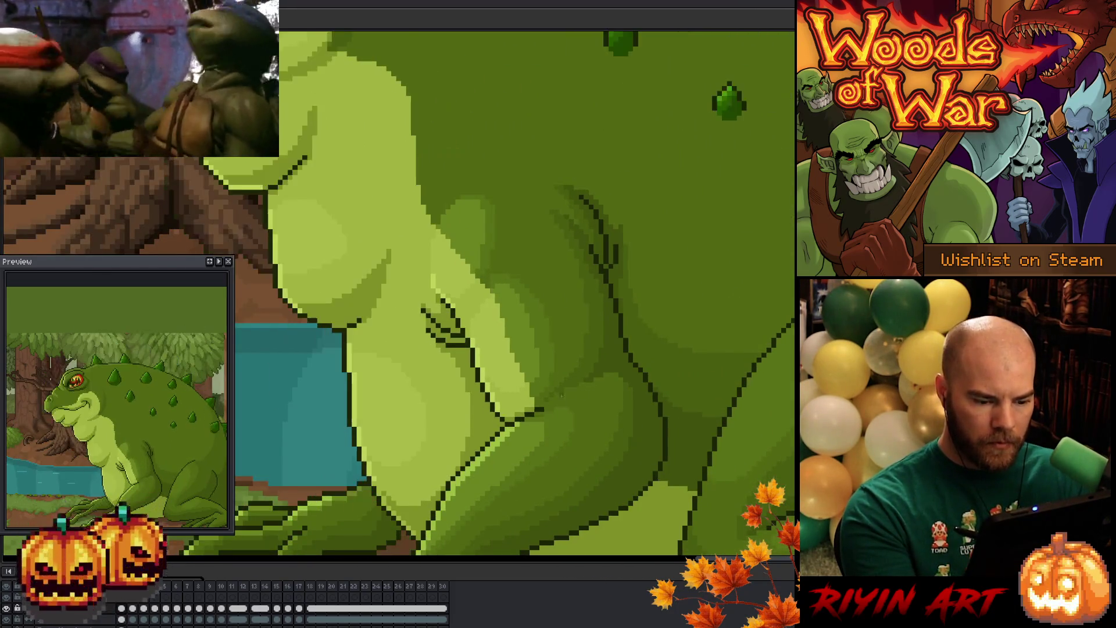
key(period)
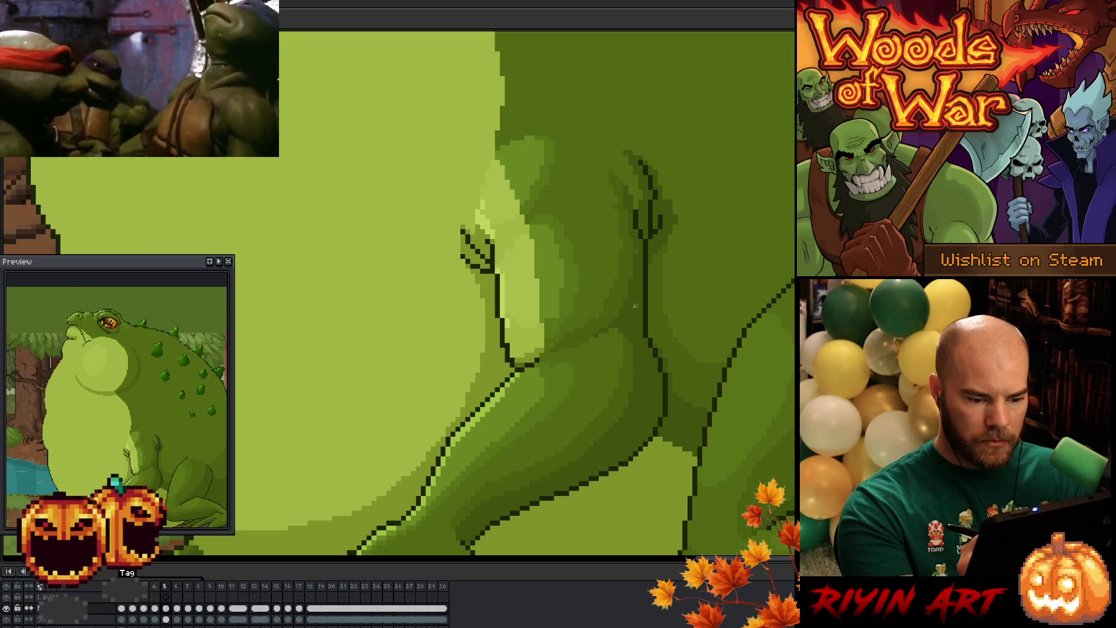
key(Right)
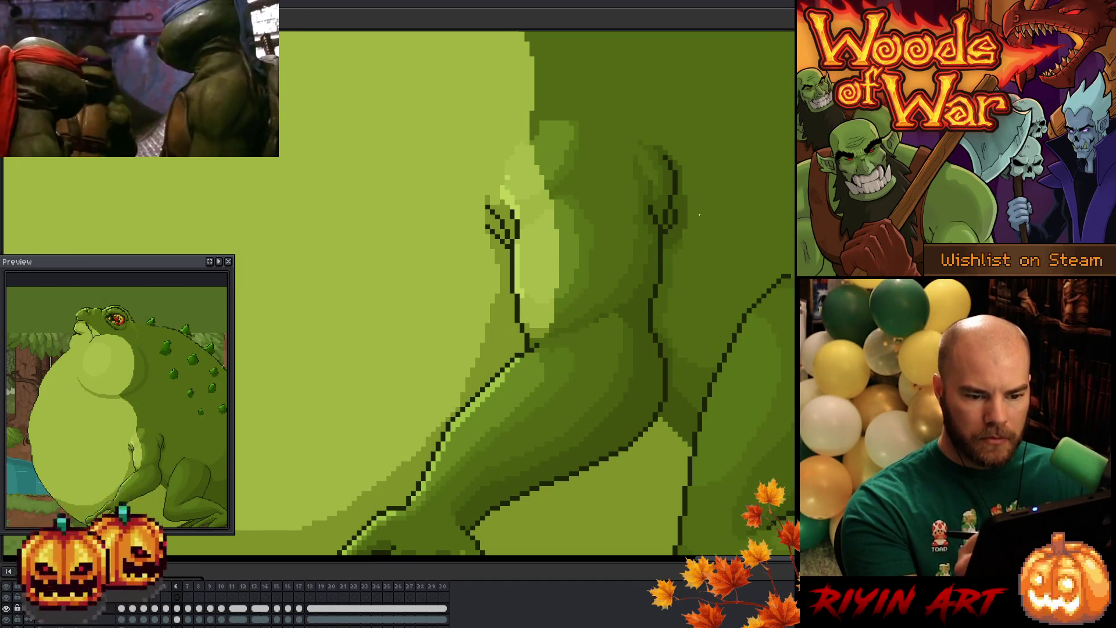
key(period)
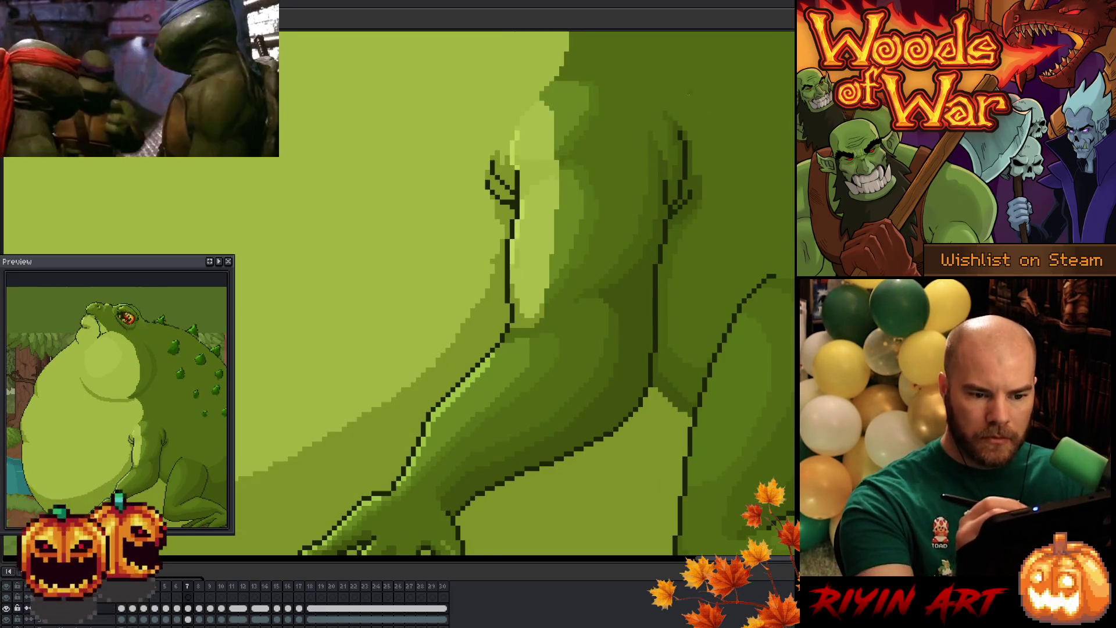
key(period)
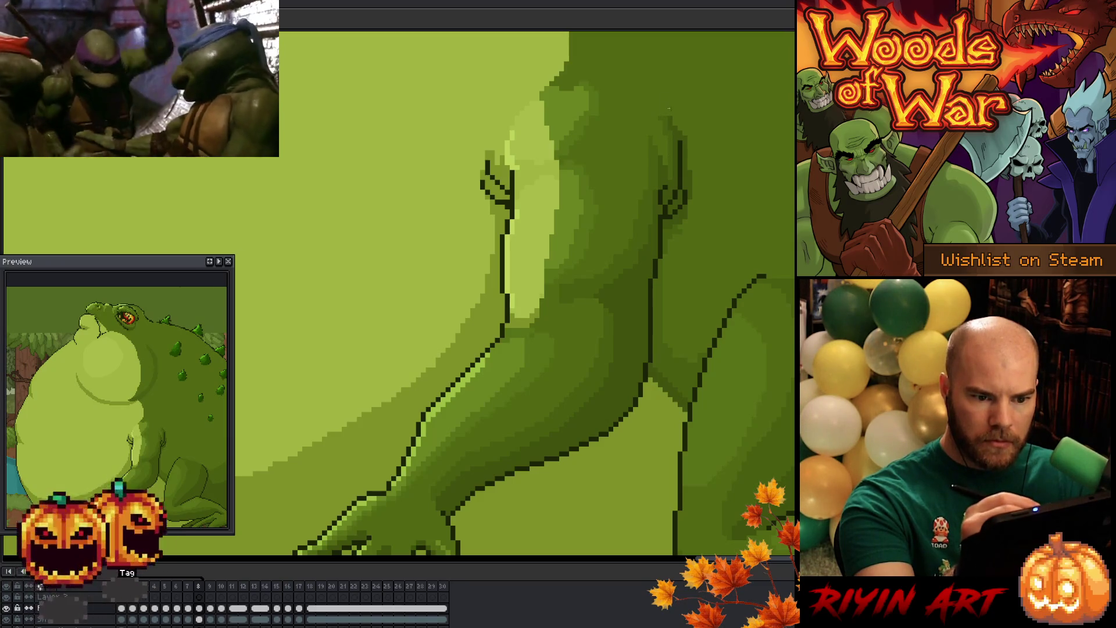
key(comma)
key(comma)
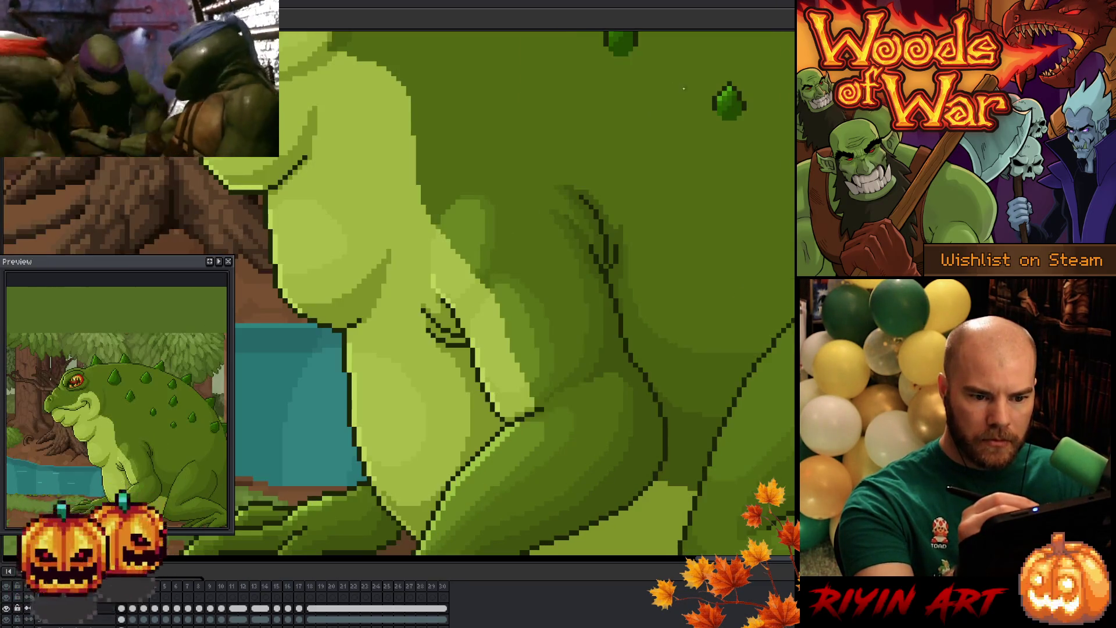
key(period)
key(comma)
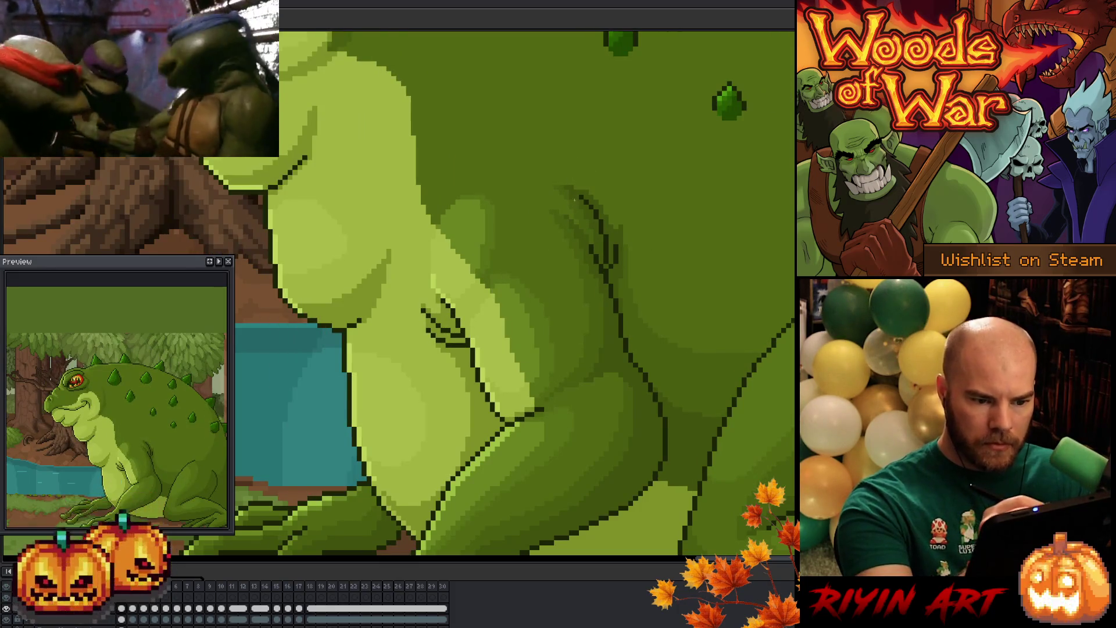
key(period)
key(period)
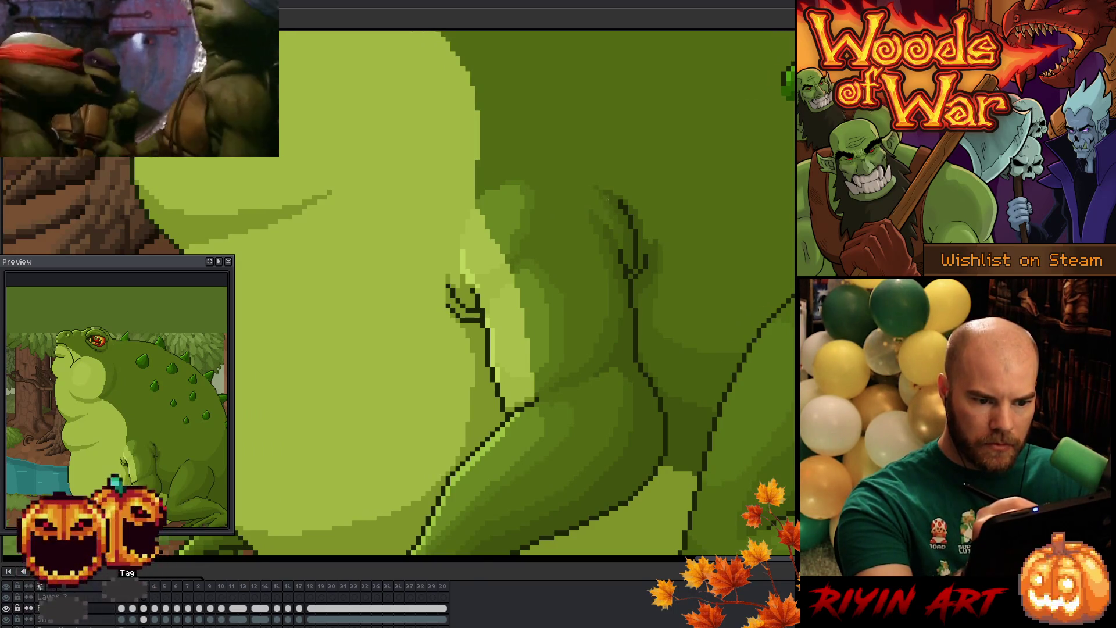
Step: Compare frame 4's arm pose against frame 3 by flipping between them
key(period)
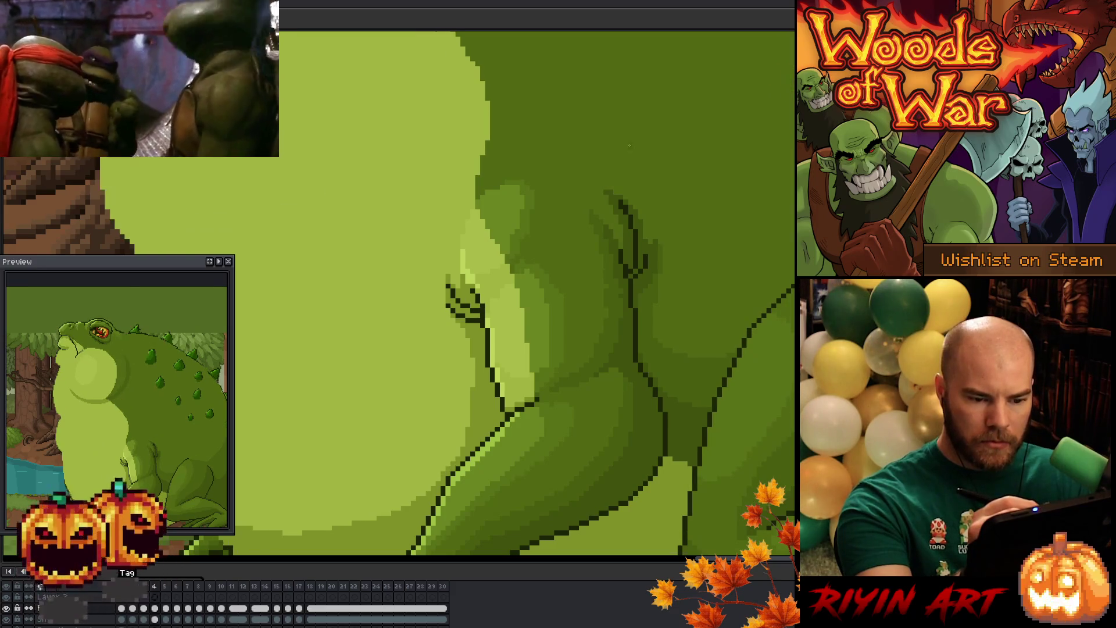
key(comma)
key(period)
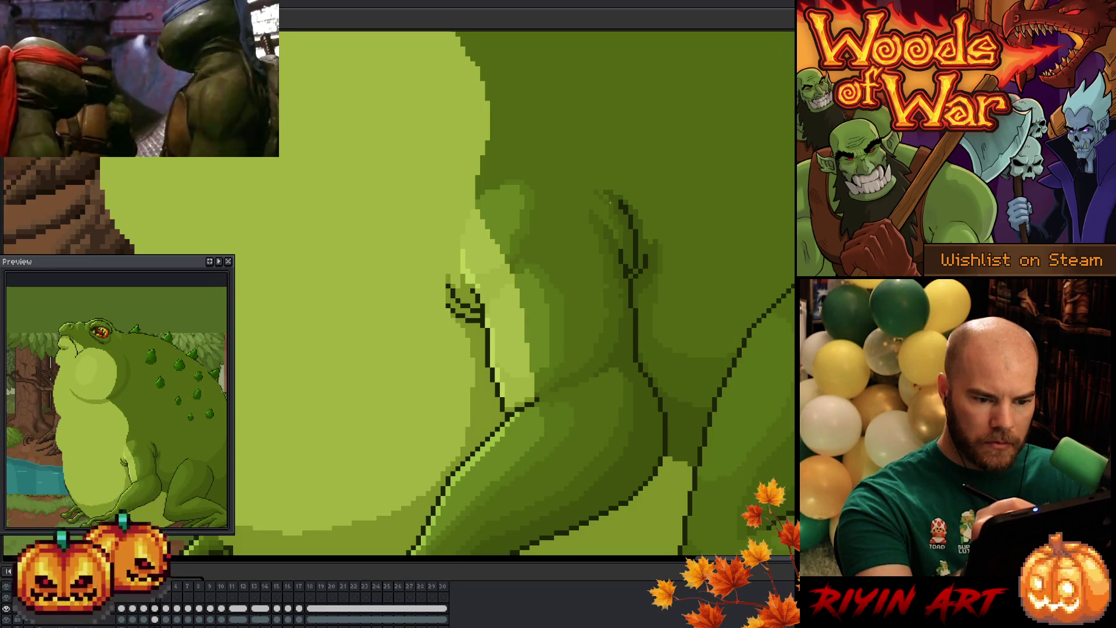
key(period)
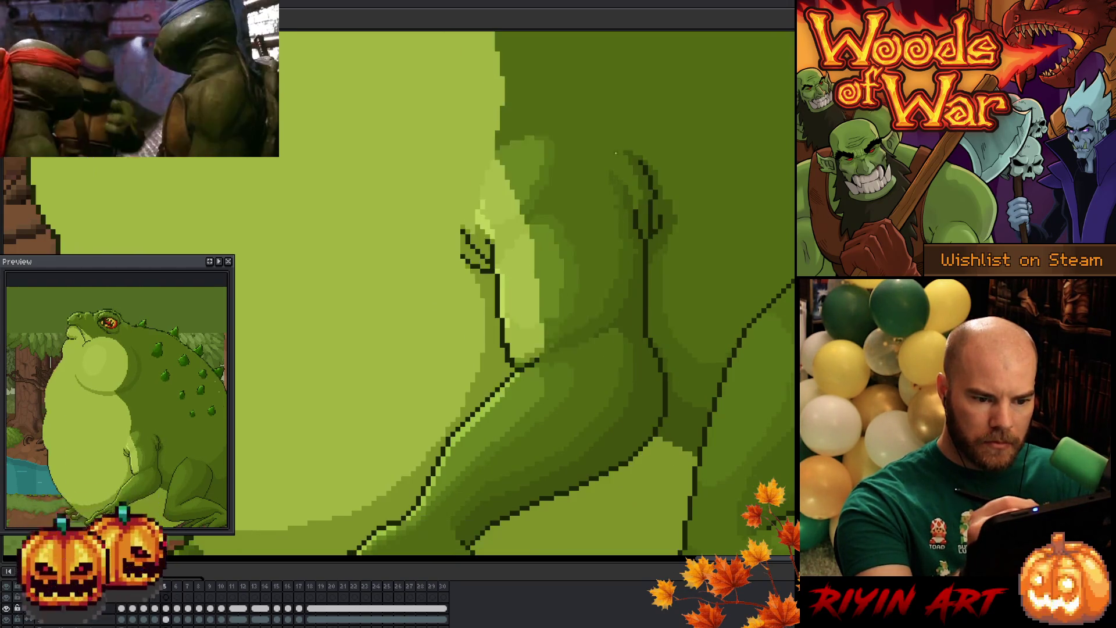
key(comma)
key(comma)
key(period)
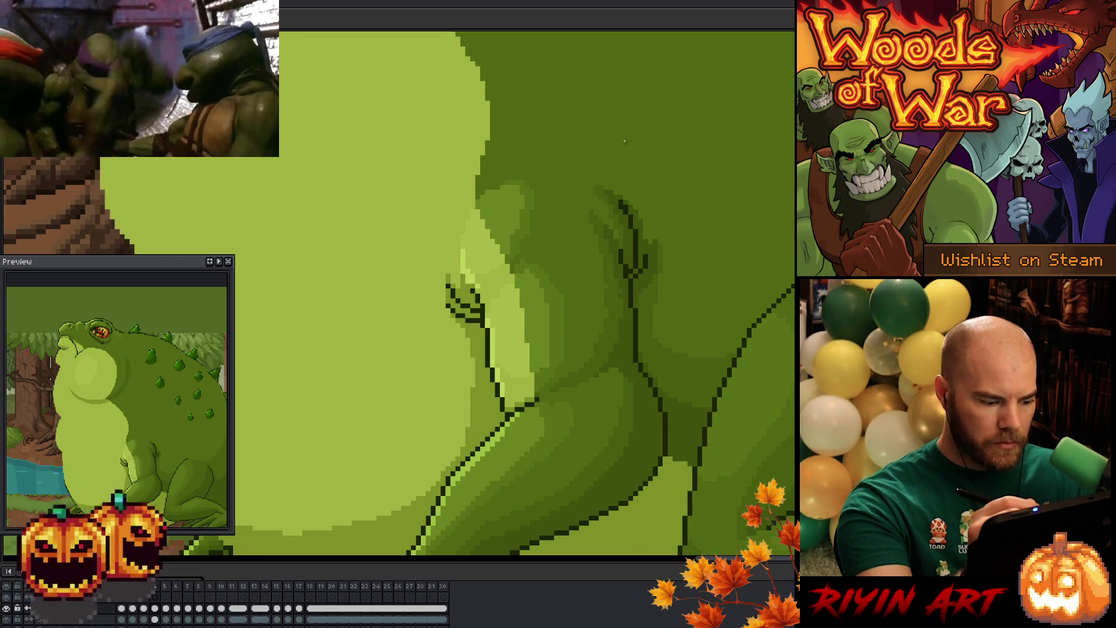
key(comma)
key(period)
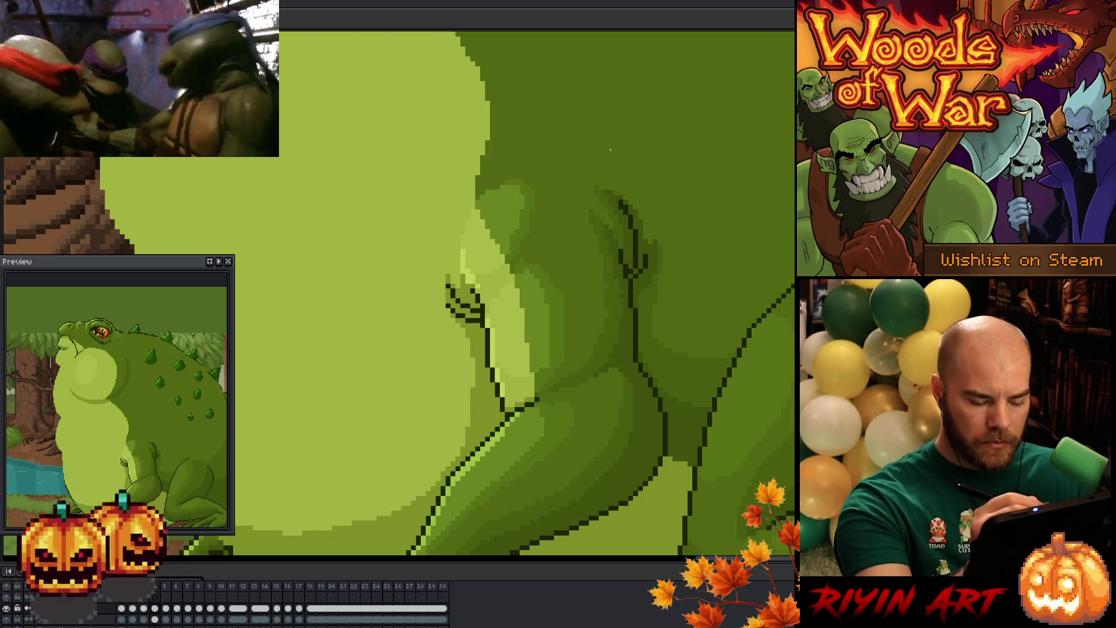
key(comma)
key(period)
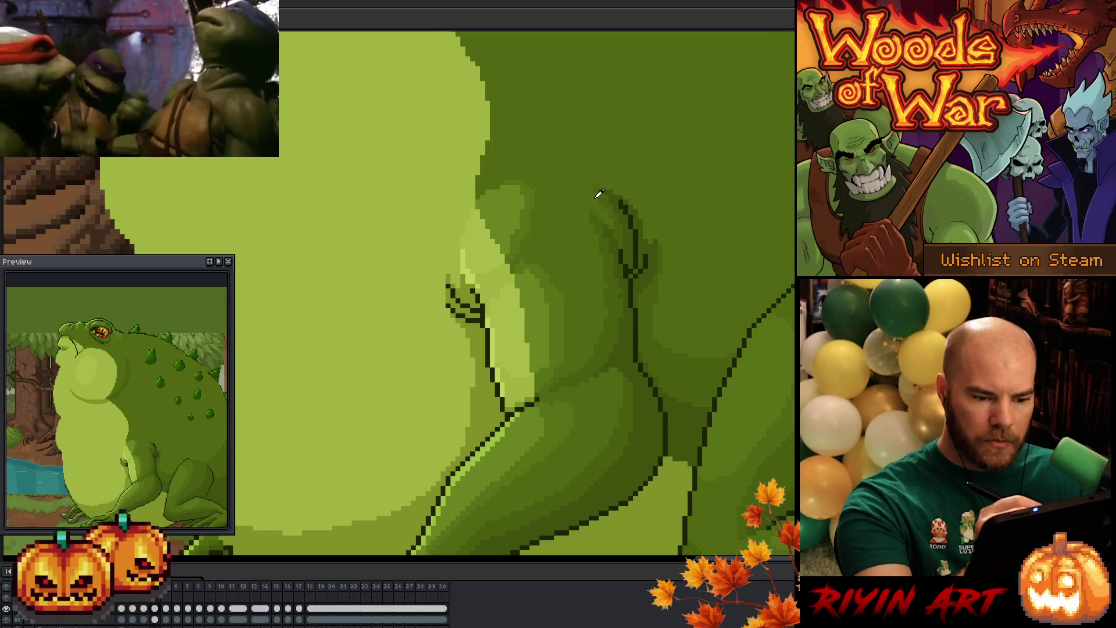
key(comma)
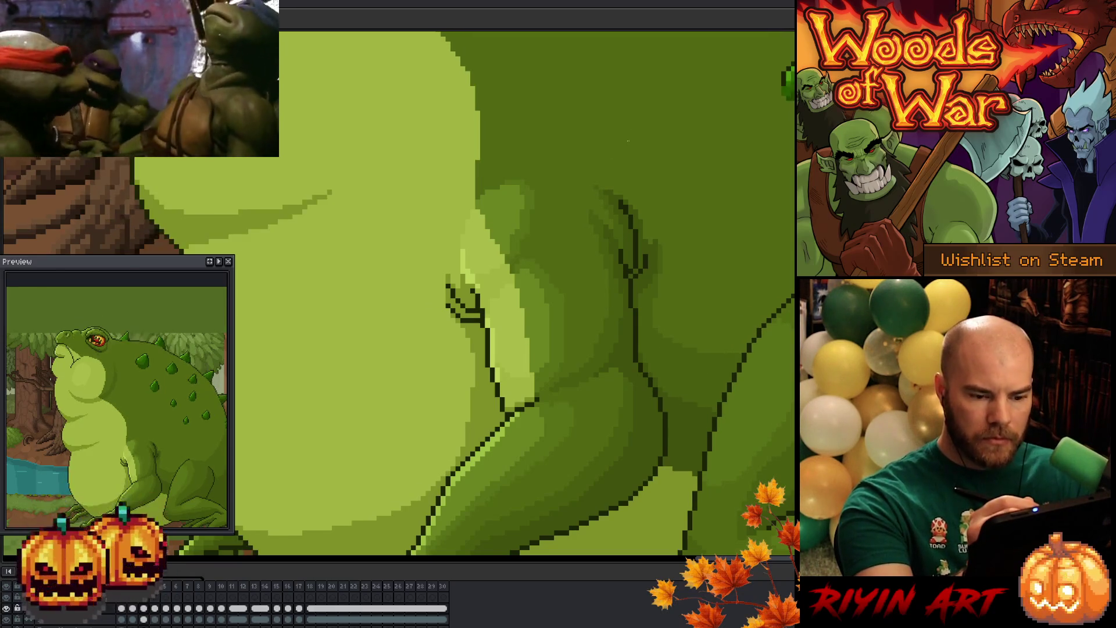
key(period)
key(comma)
key(period)
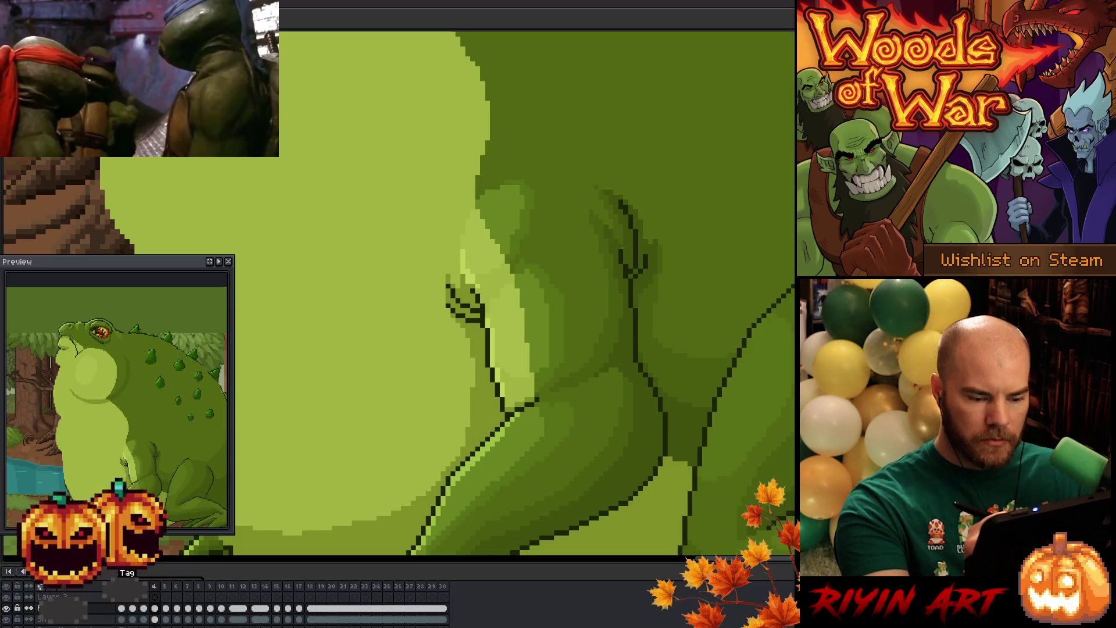
Step: Check the arm on frames 5 and 6 against their neighbours, ending on frame 6
key(period)
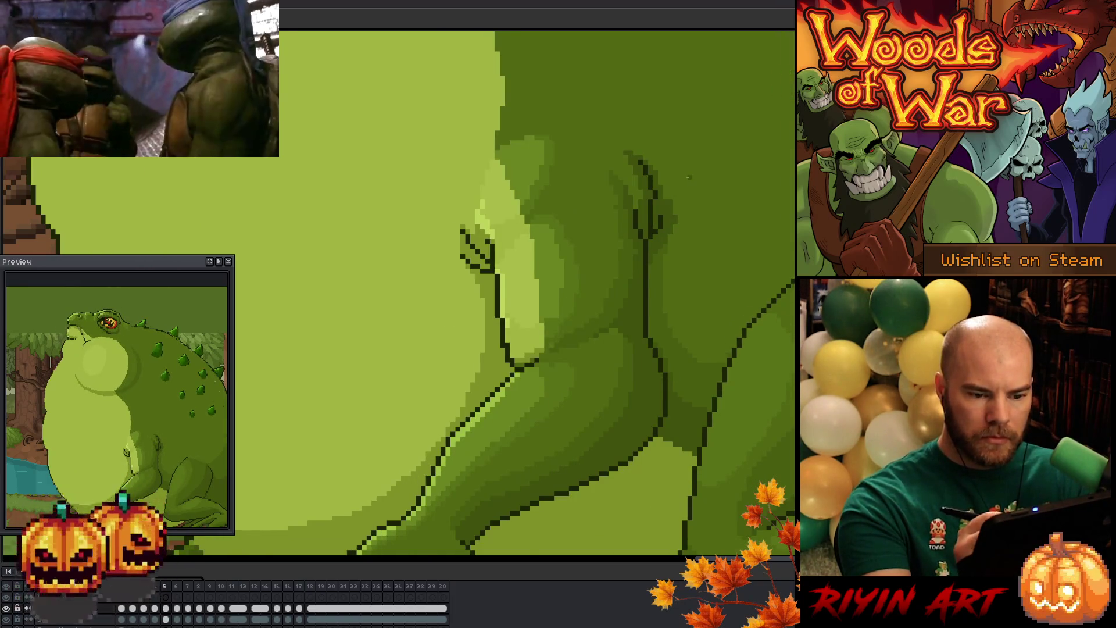
key(comma)
key(period)
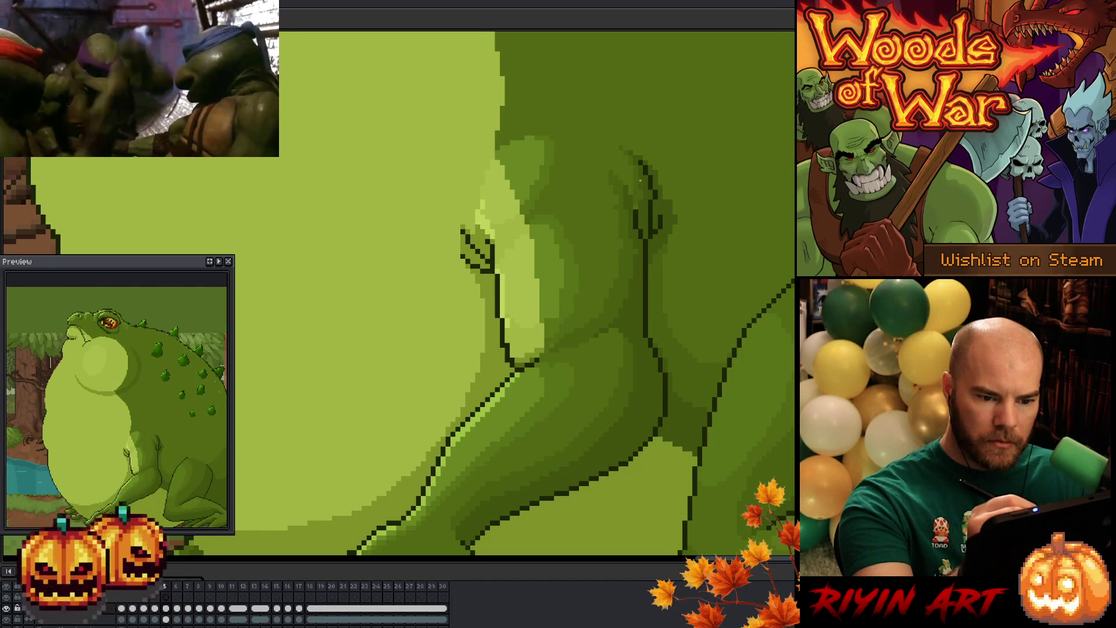
key(comma)
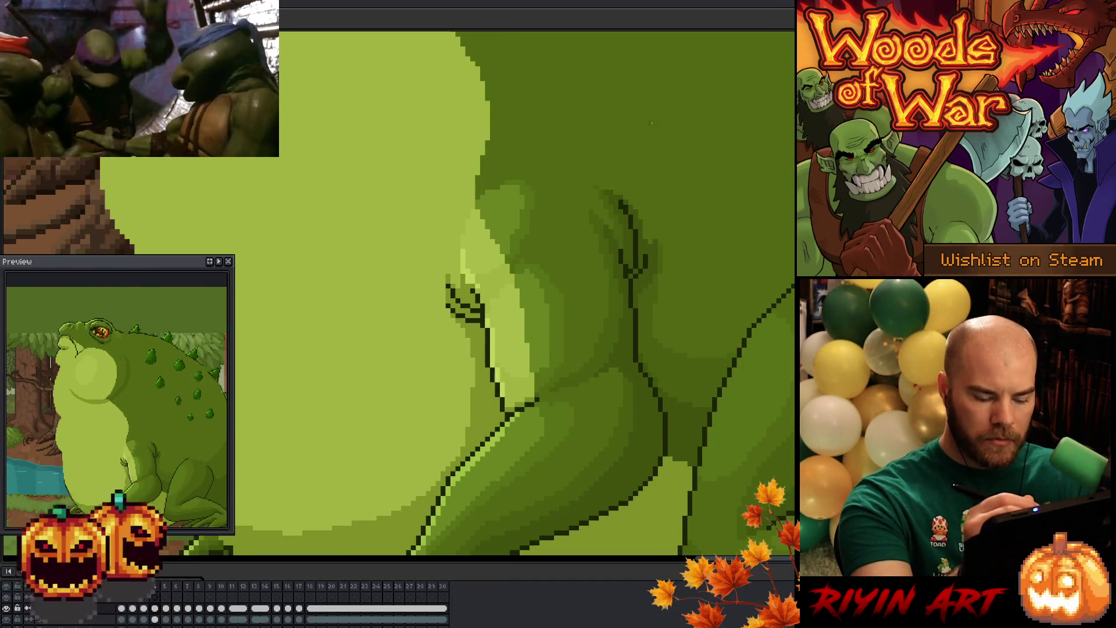
key(period)
key(comma)
key(period)
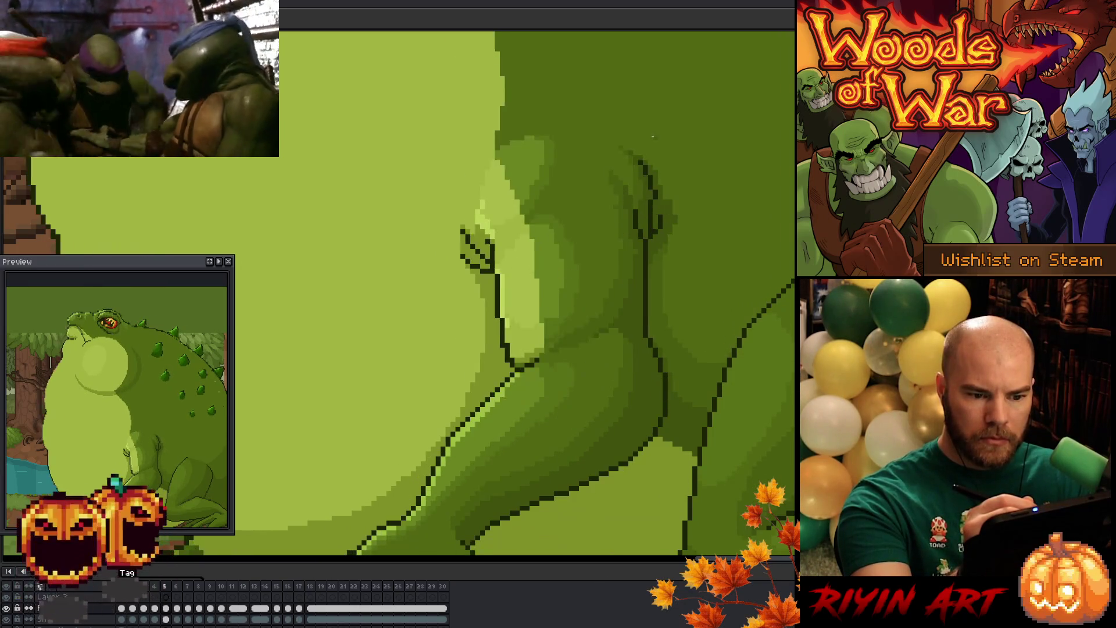
key(period)
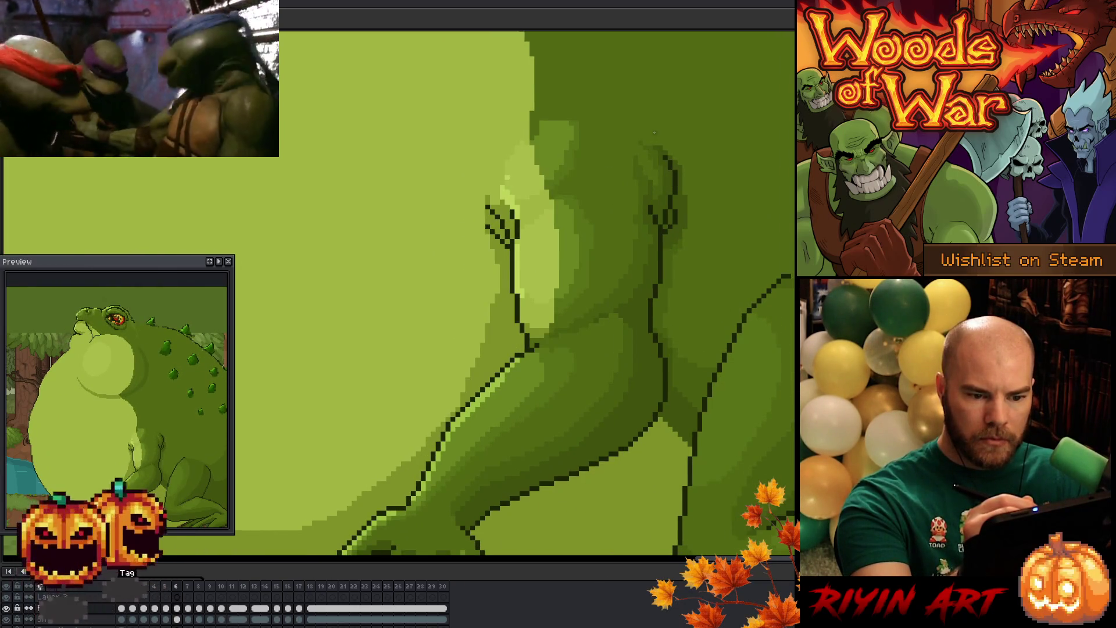
key(comma)
key(period)
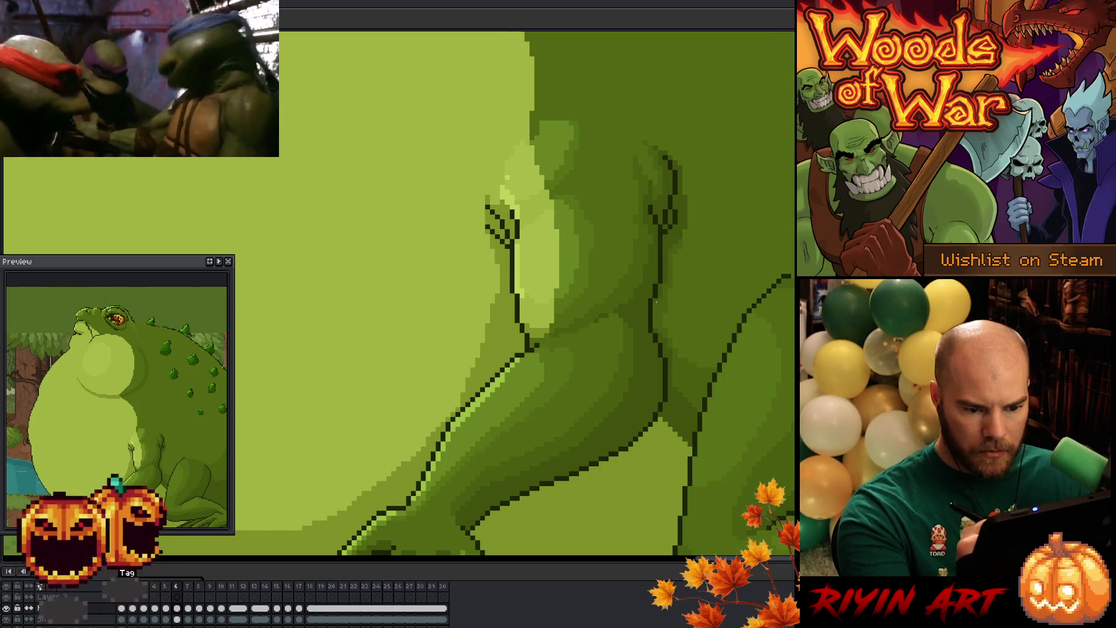
Step: Flip between frame 5 and the next frame to compare the arm
key(comma)
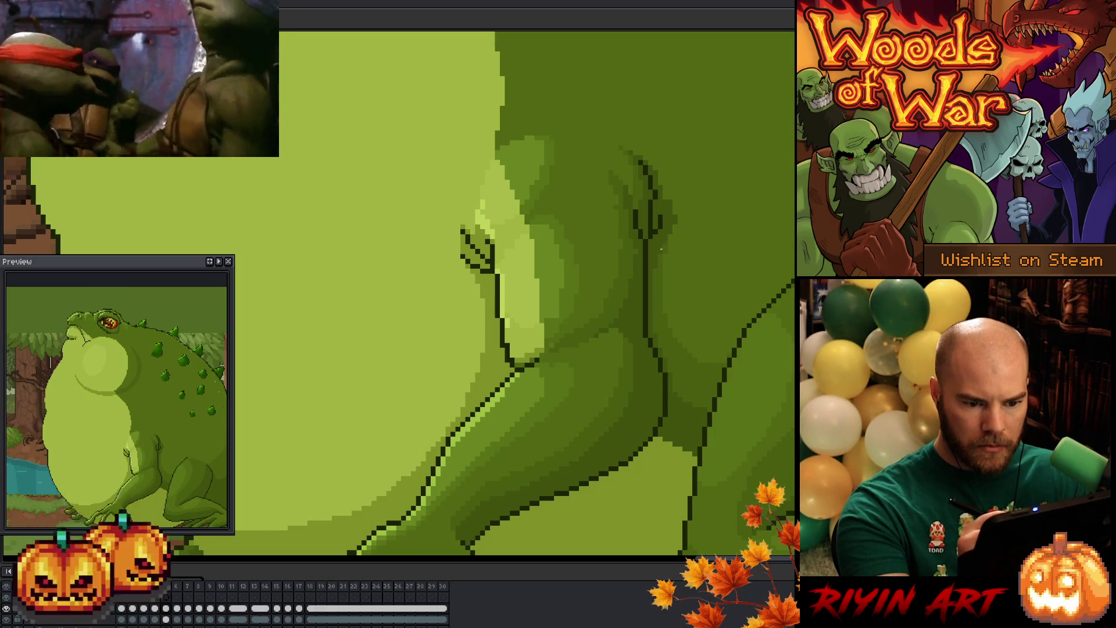
key(period)
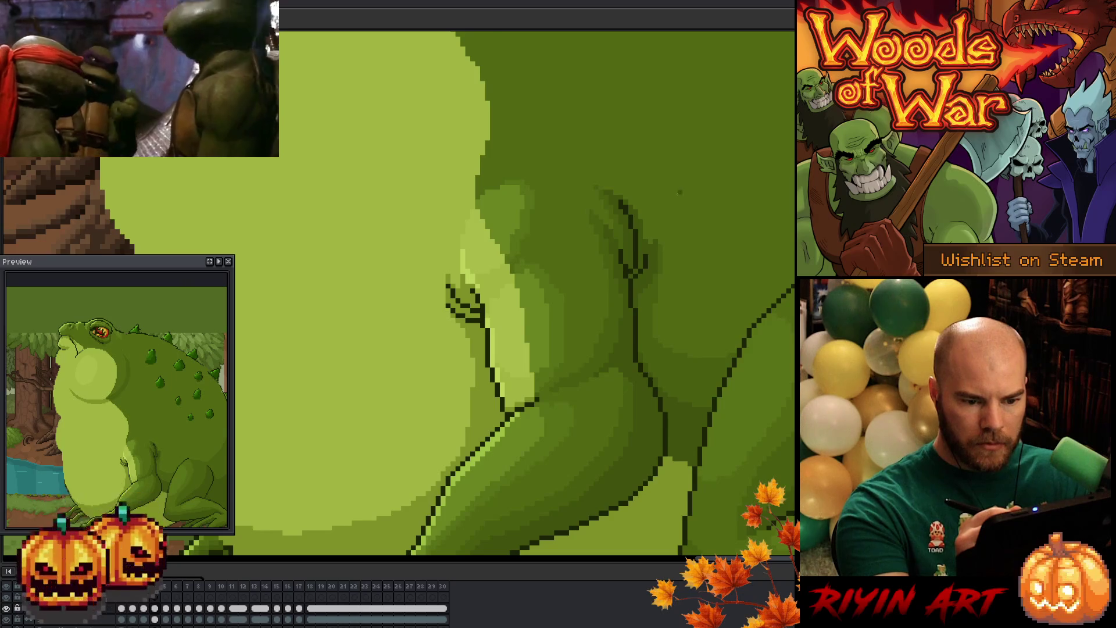
key(comma)
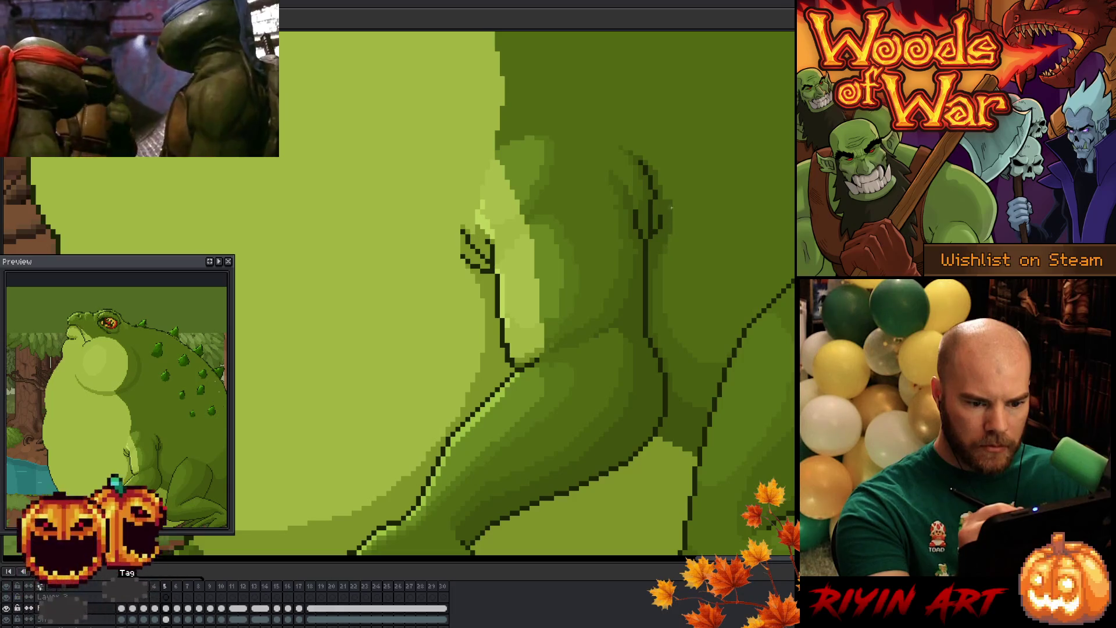
key(period)
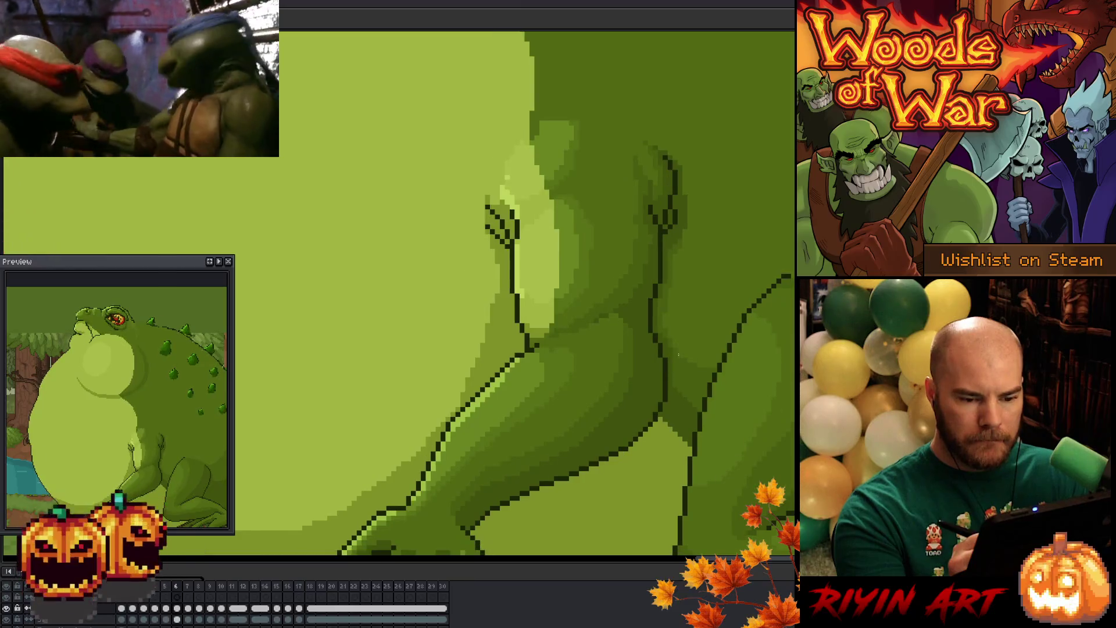
key(comma)
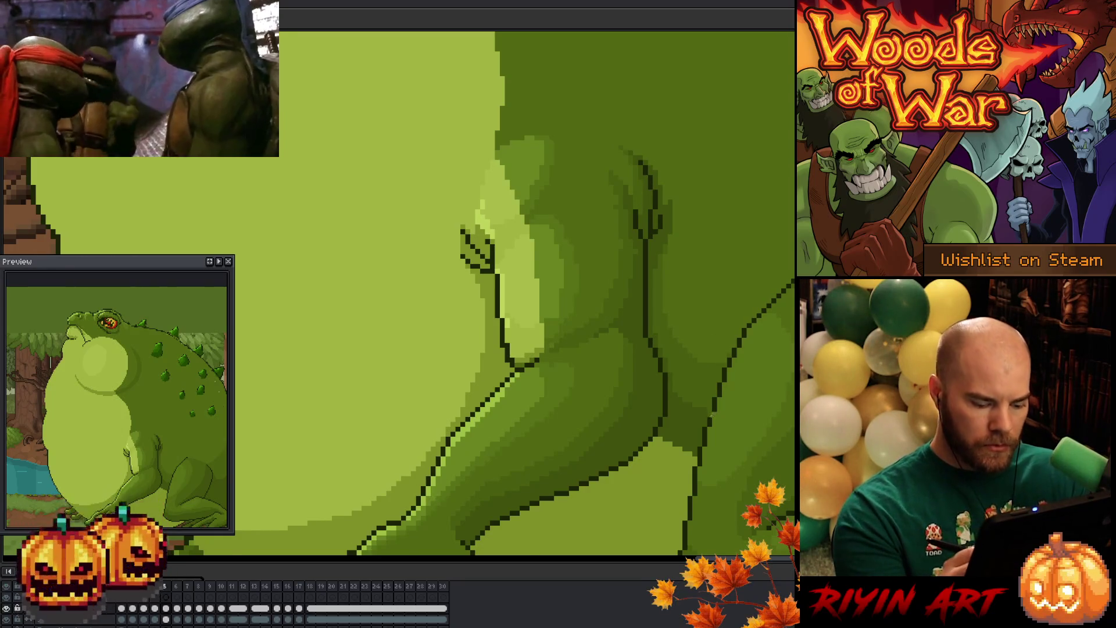
Step: Pan to show more of the arm and step through frames 6–7 to frame 8
drag(727, 375, 712, 433)
key(period)
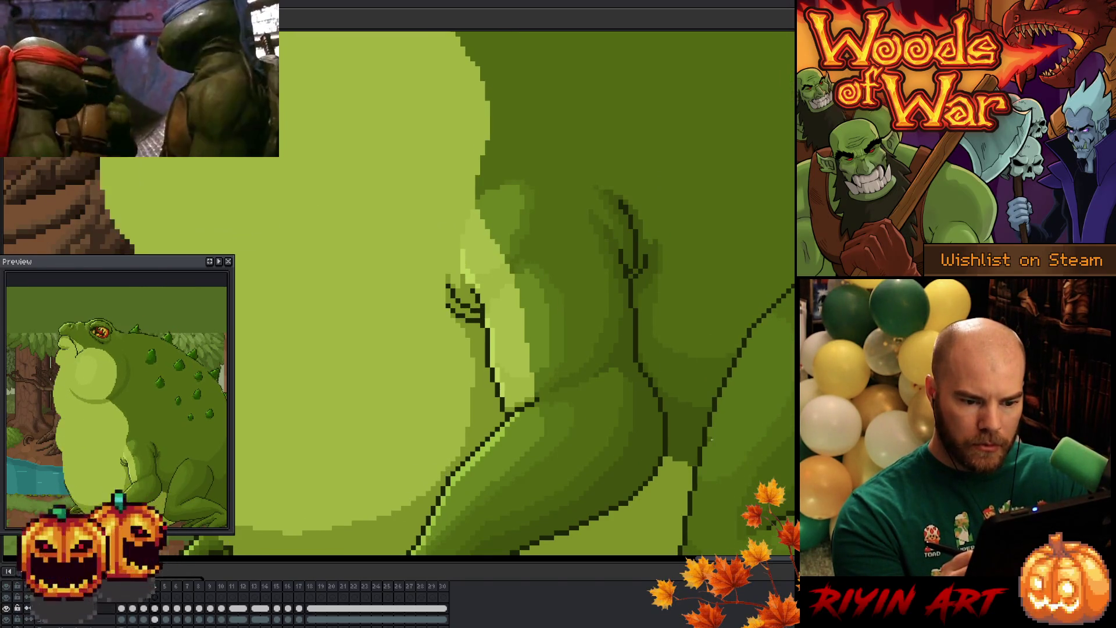
key(period)
key(period)
key(period)
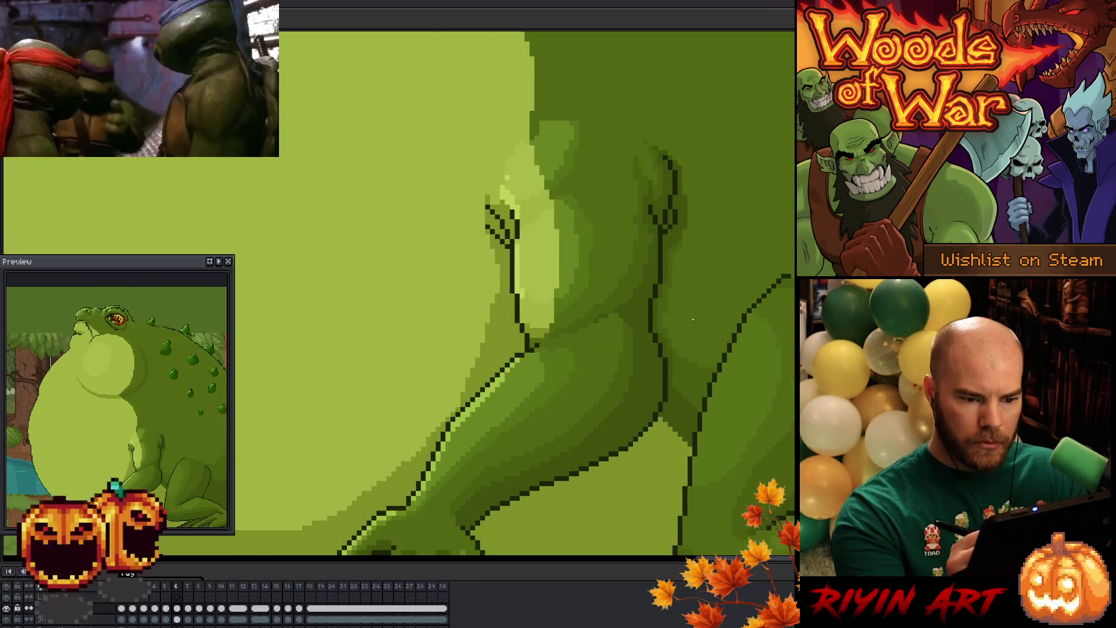
key(comma)
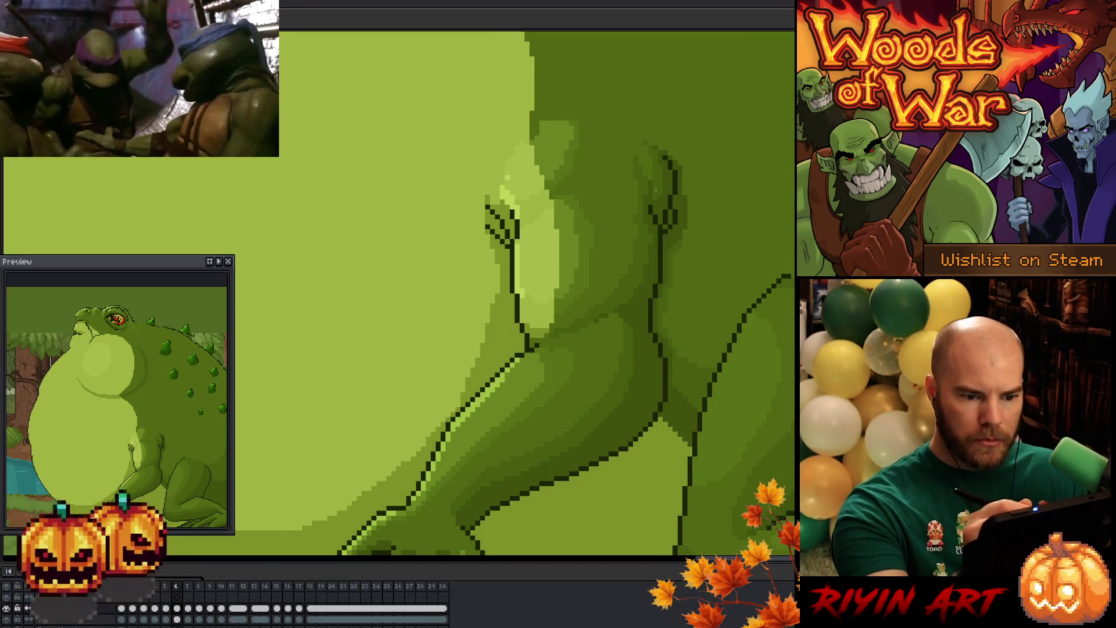
key(period)
key(period)
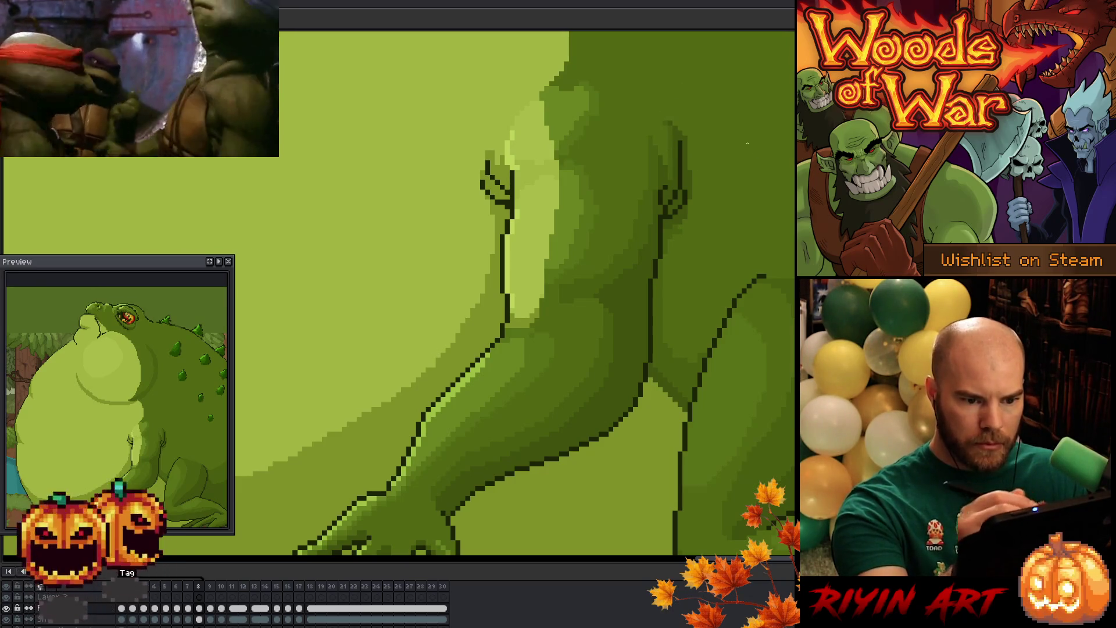
right_click(406, 279)
key(Escape)
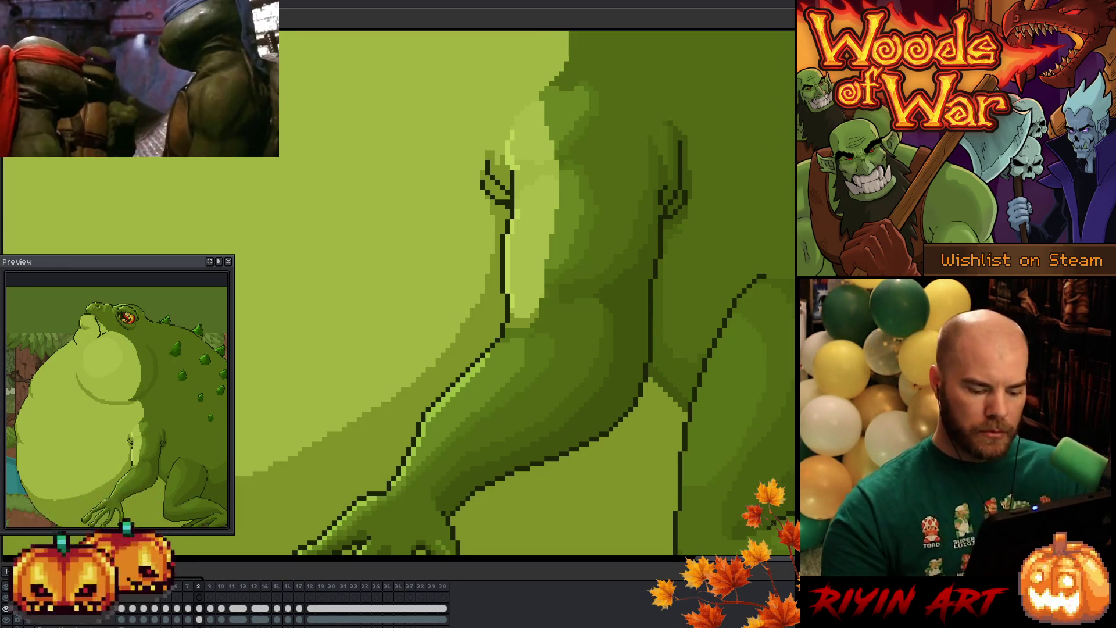
key(ctrl+z)
key(ctrl+y)
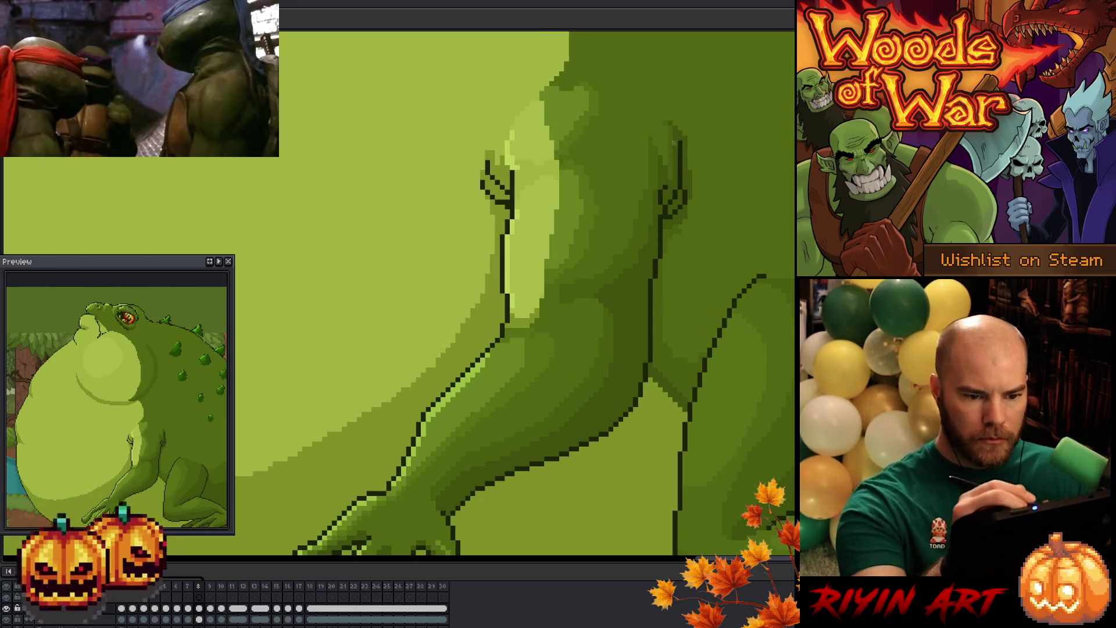
mouse_move(702, 145)
mouse_down()
mouse_move(674, 164)
mouse_move(669, 152)
mouse_up()
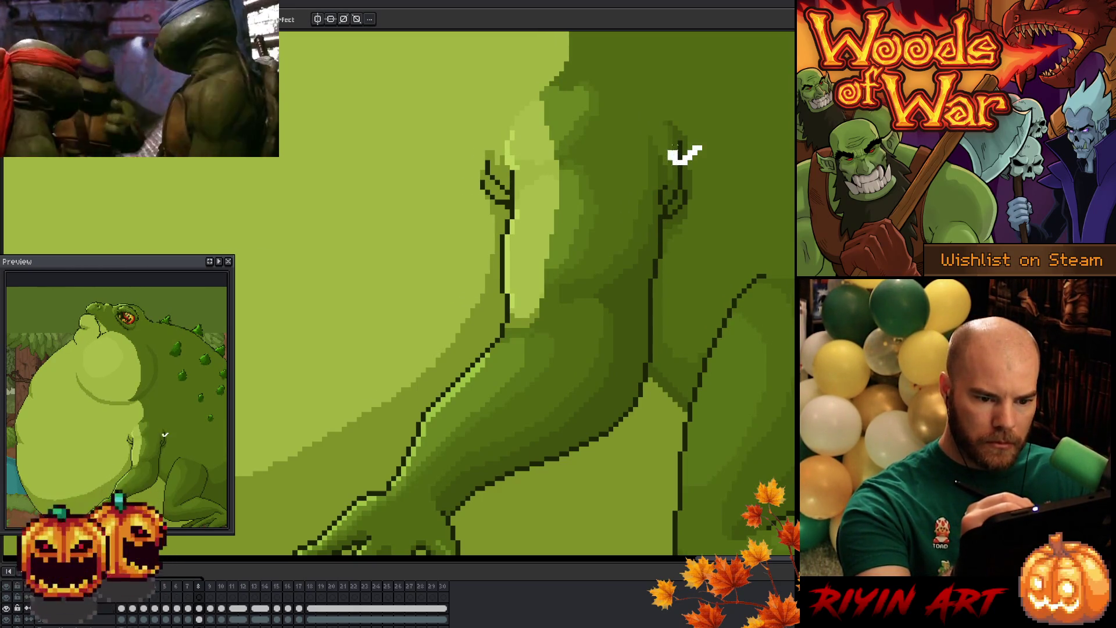
key(ctrl+z)
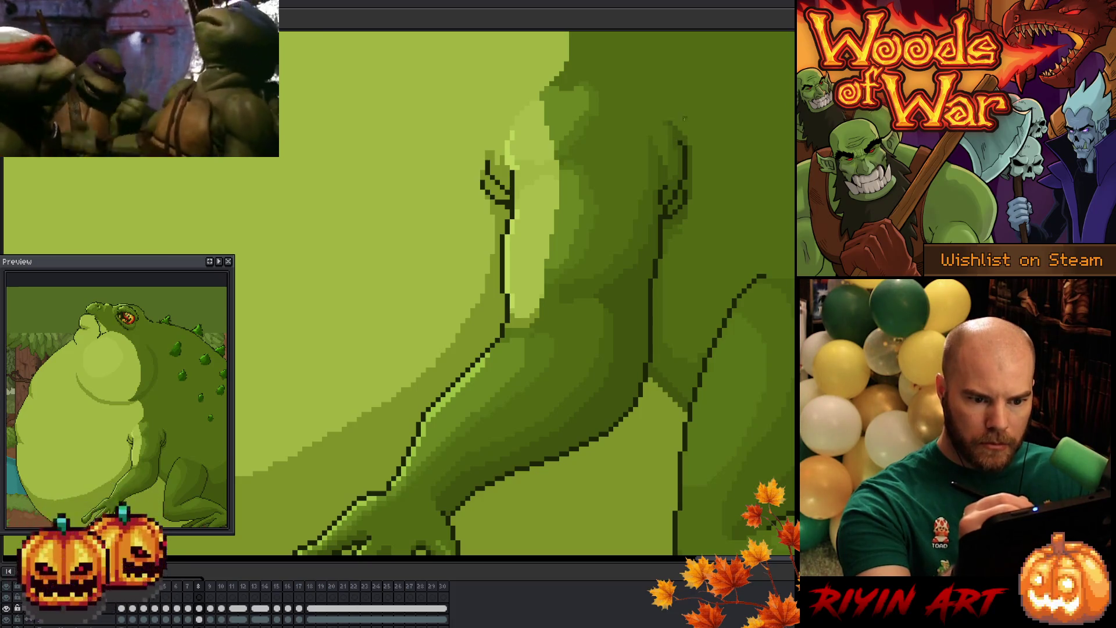
key(Left)
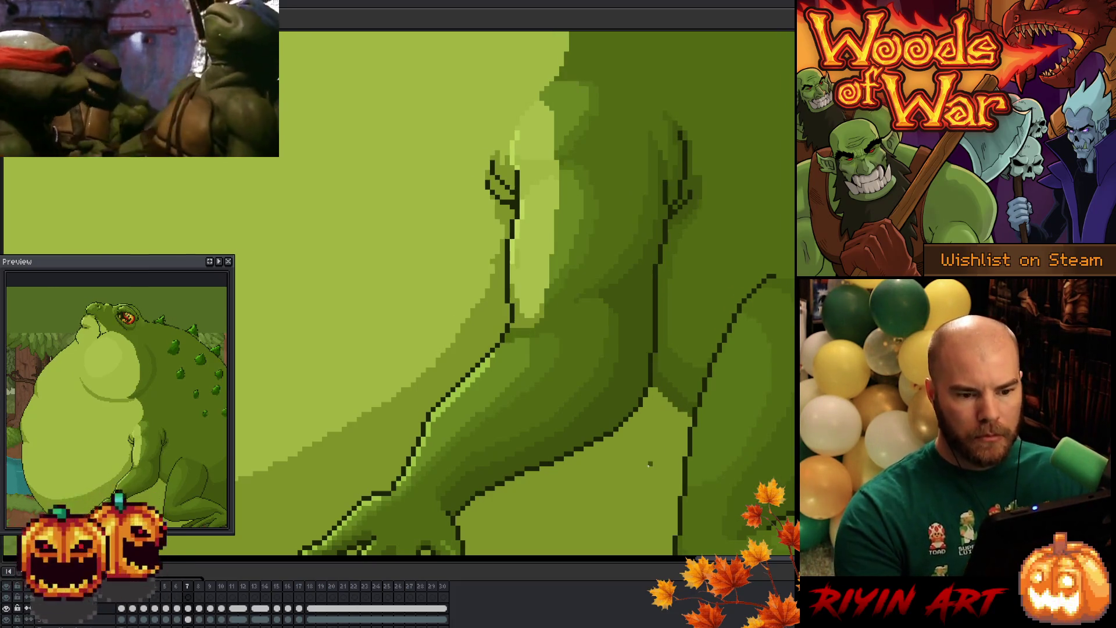
key(Right)
key(Left)
key(Right)
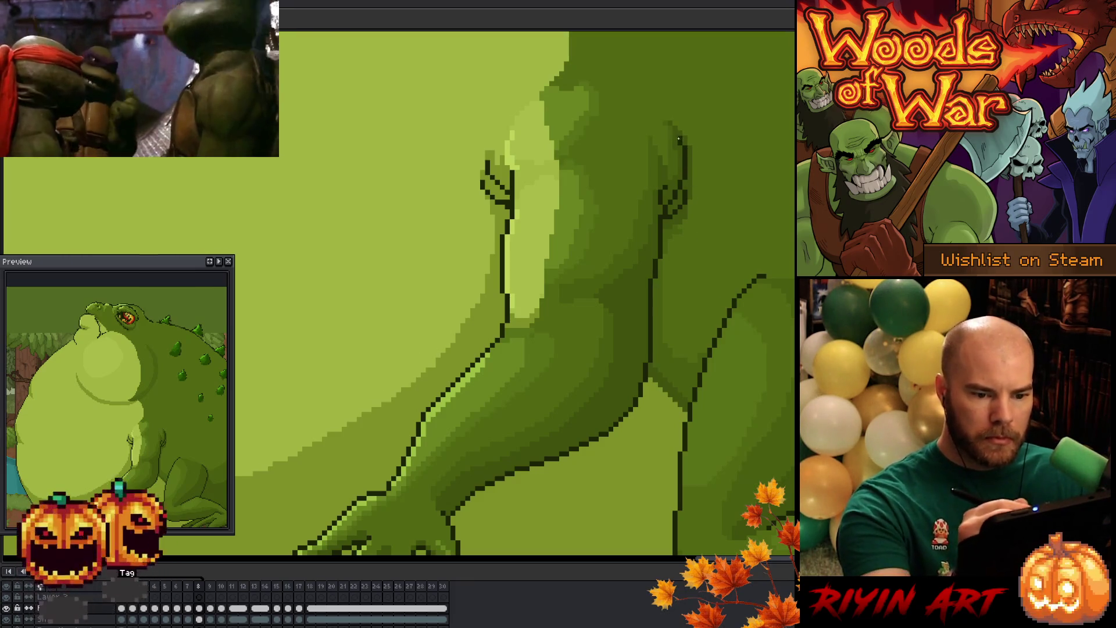
key(ctrl+s)
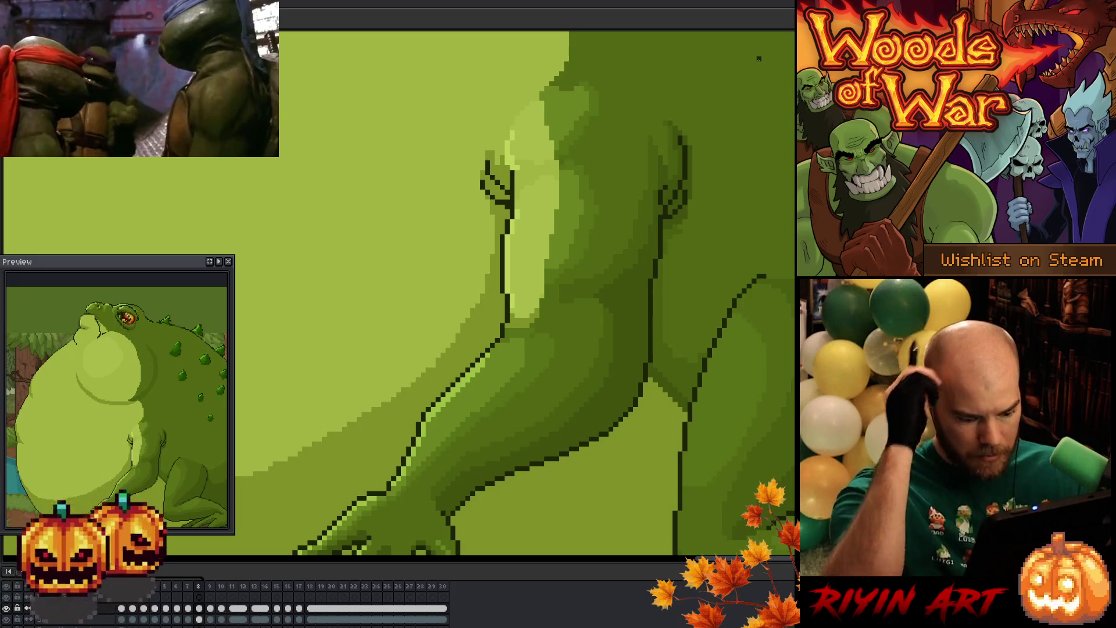
key(Left)
key(Right)
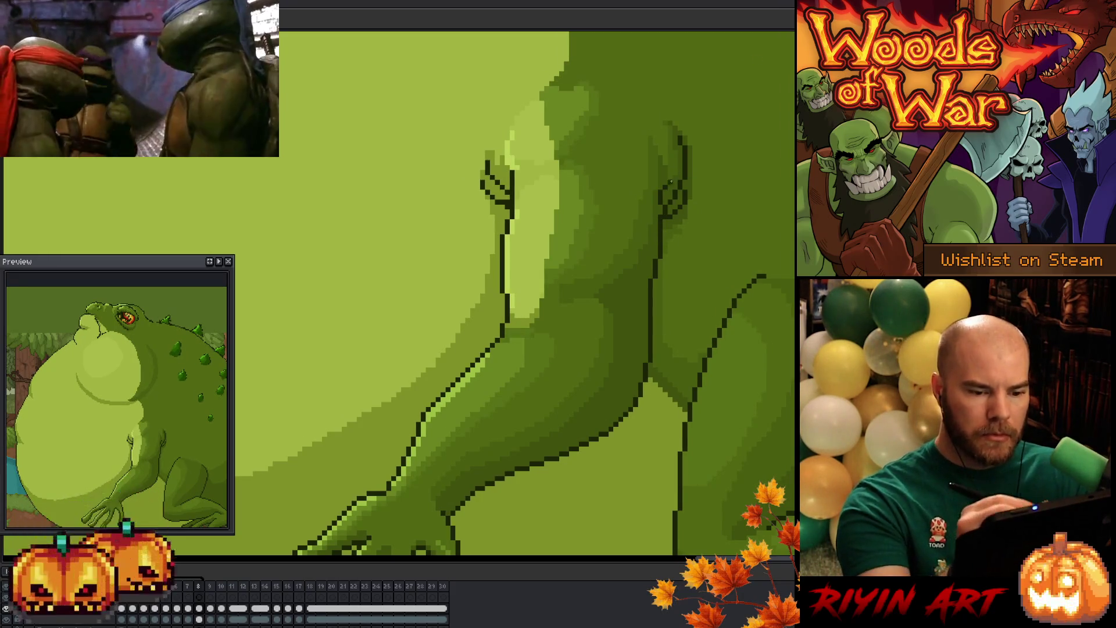
key(Left)
key(Right)
key(Left)
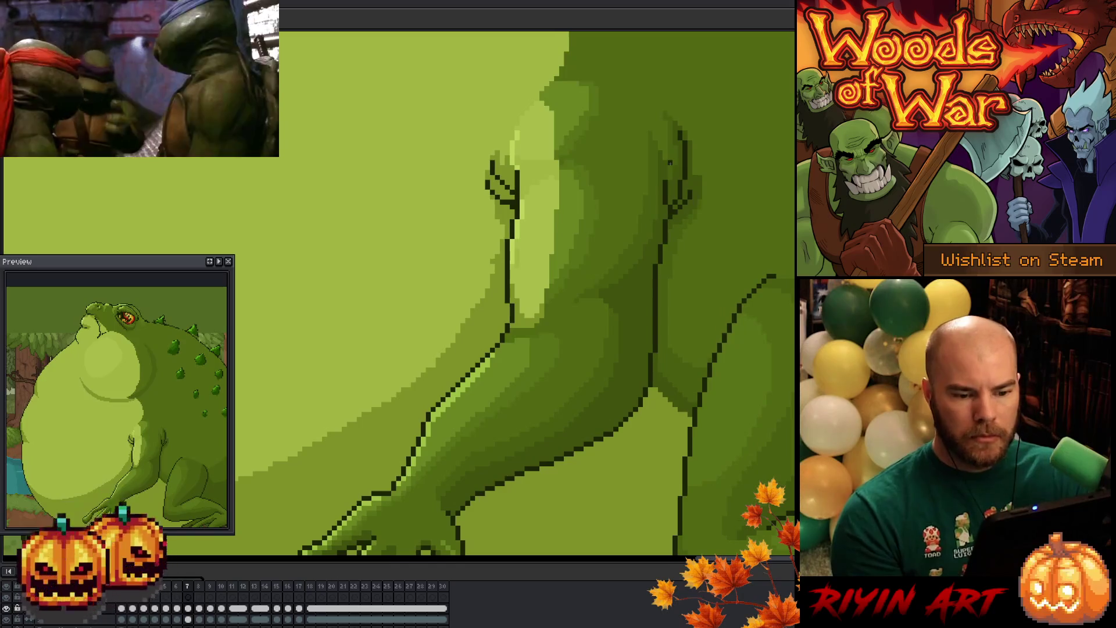
key(Right)
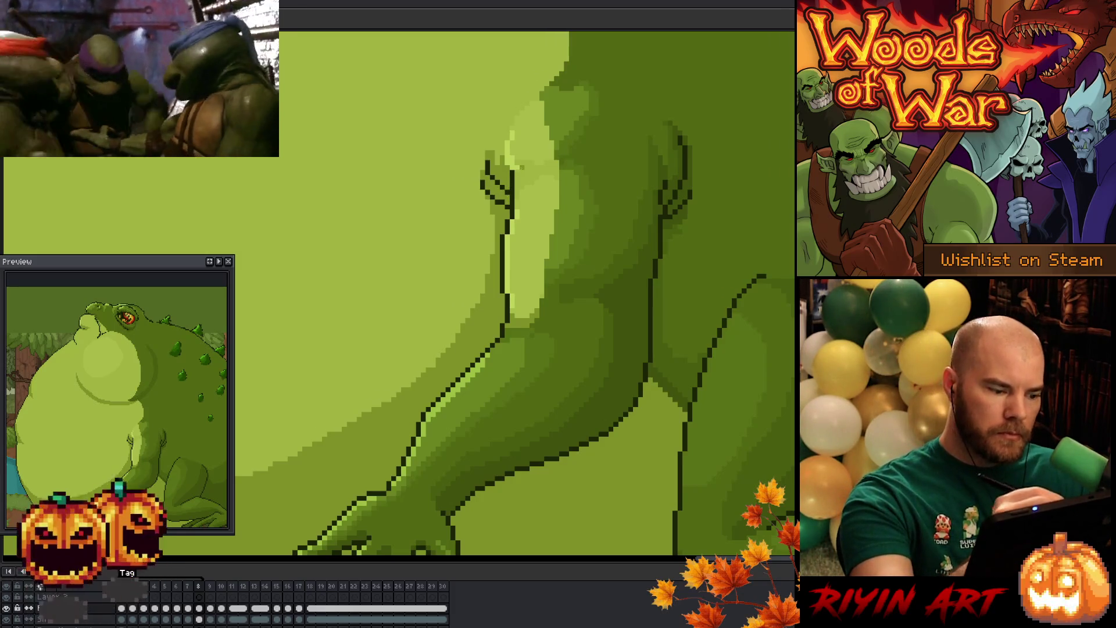
key(Left)
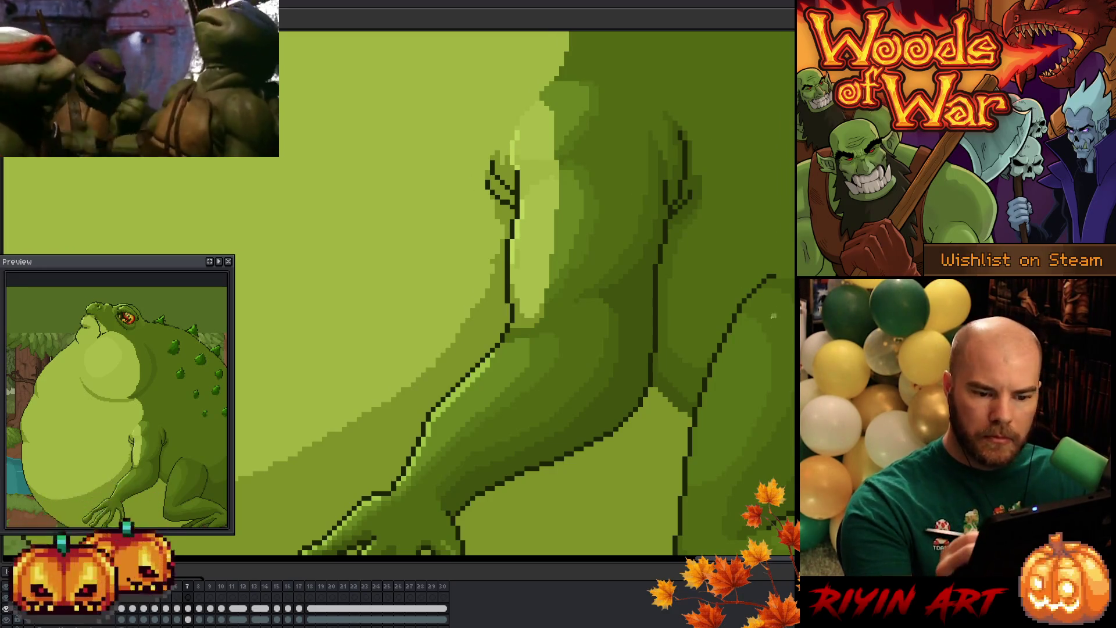
key(Right)
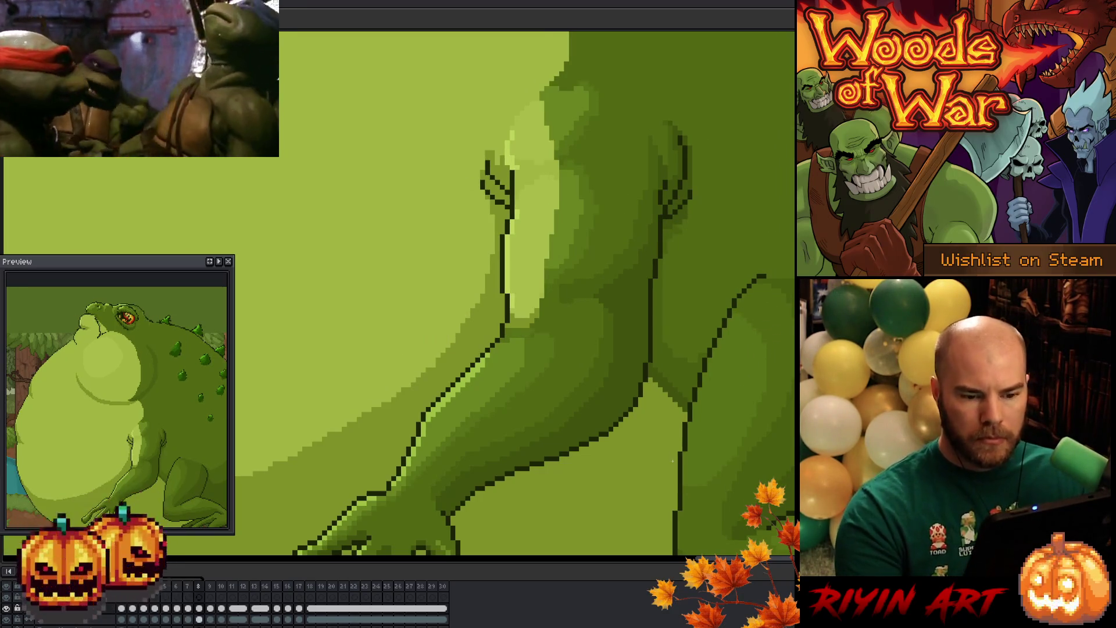
key(Left)
key(Right)
key(Left)
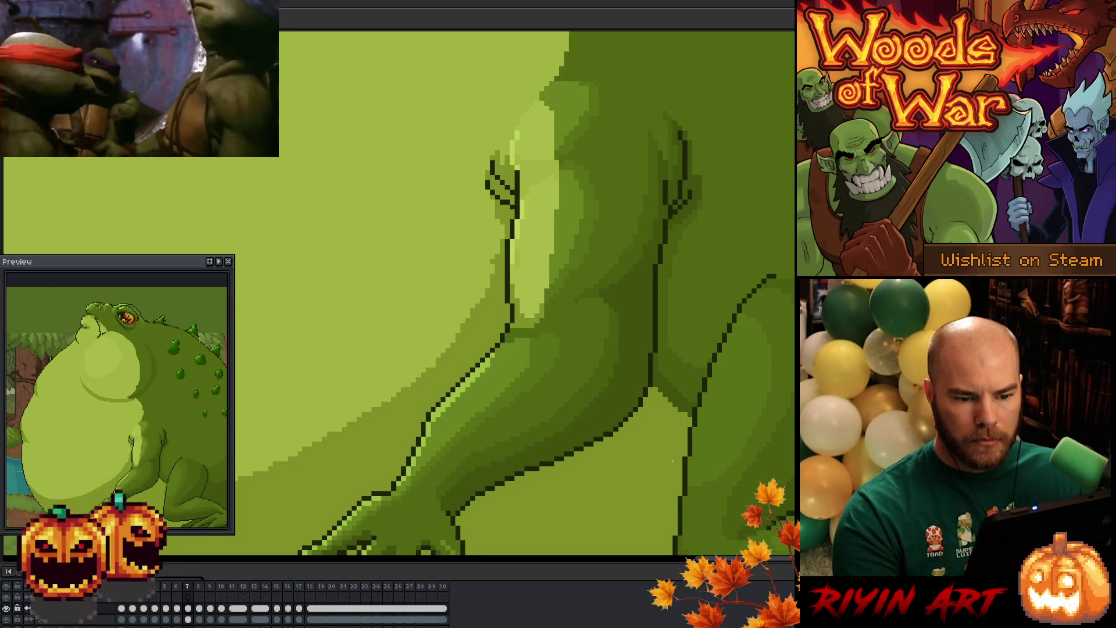
key(Right)
key(Left)
key(Right)
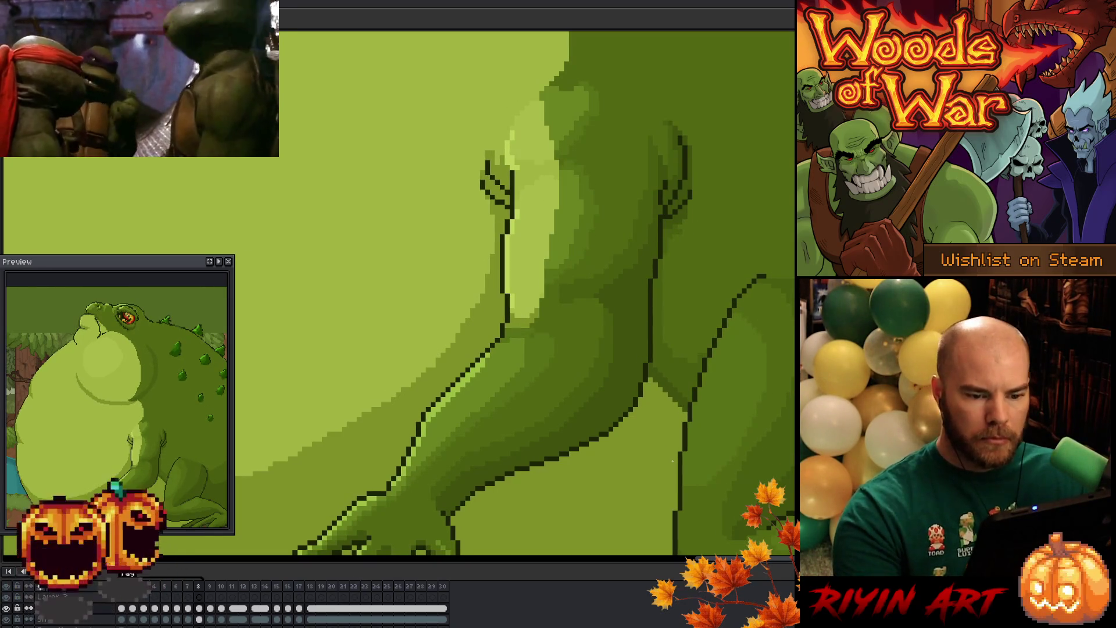
Step: Lasso the small elbow outline piece on frame 8 and nudge it one pixel left
mouse_move(689, 192)
mouse_down()
mouse_move(673, 212)
mouse_move(692, 197)
mouse_up()
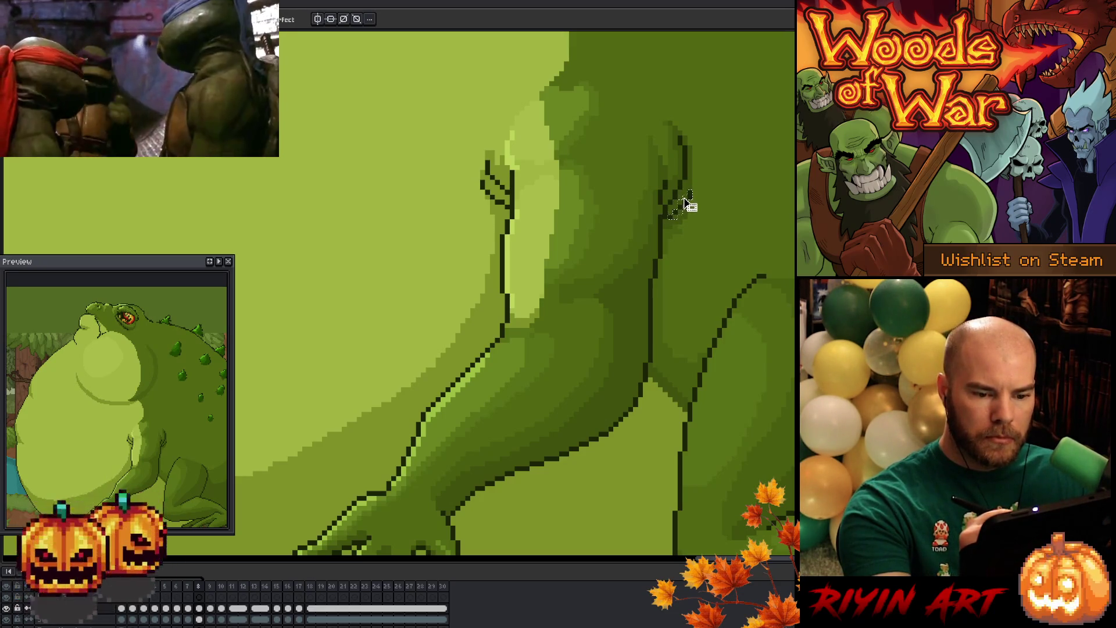
key(Left)
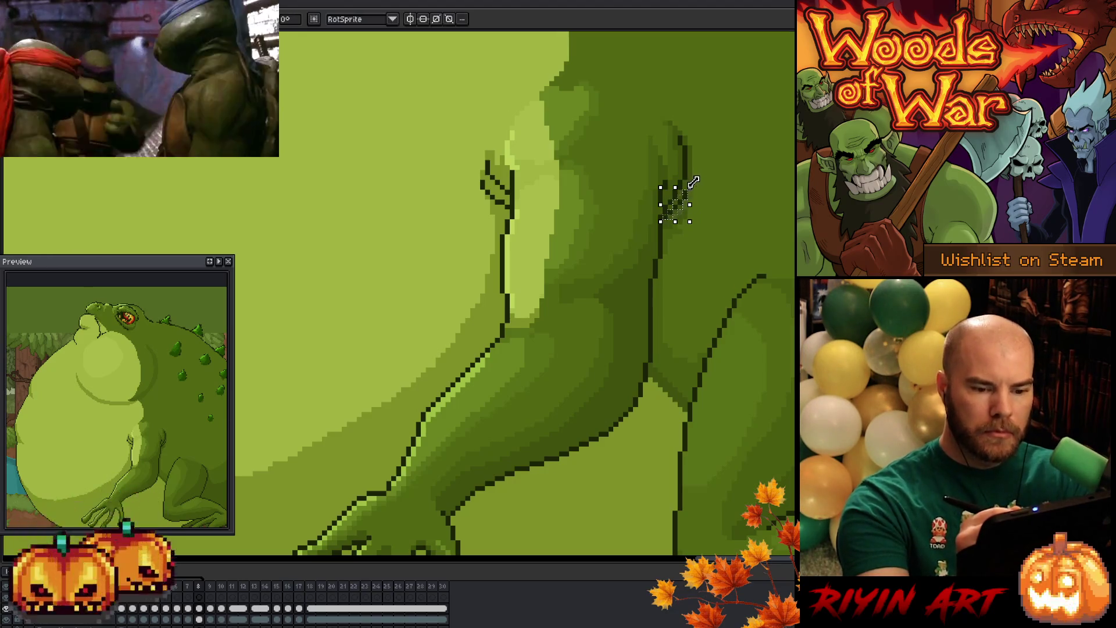
key(ctrl+d)
key(b)
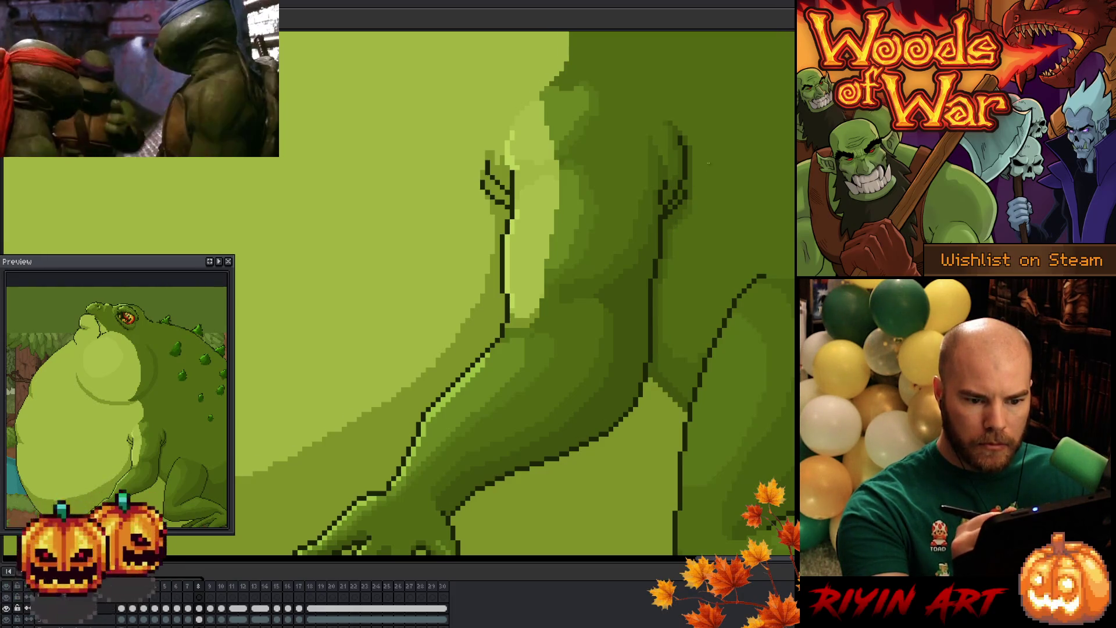
Step: Flip between frames 7 and 8 to check the shifted elbow outline
key(Left)
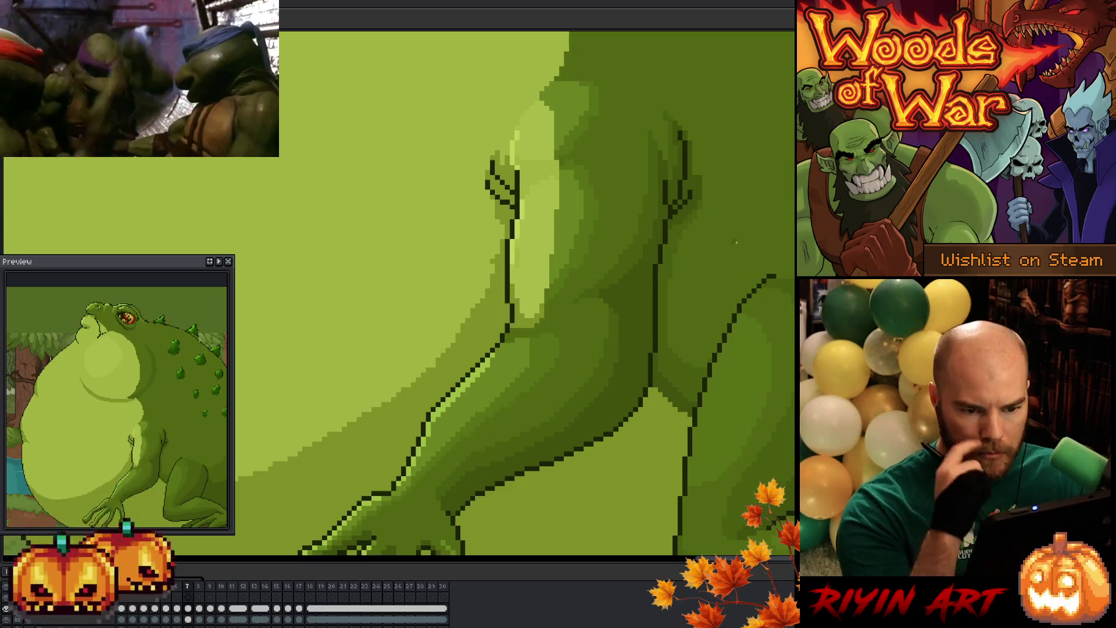
key(Right)
key(Left)
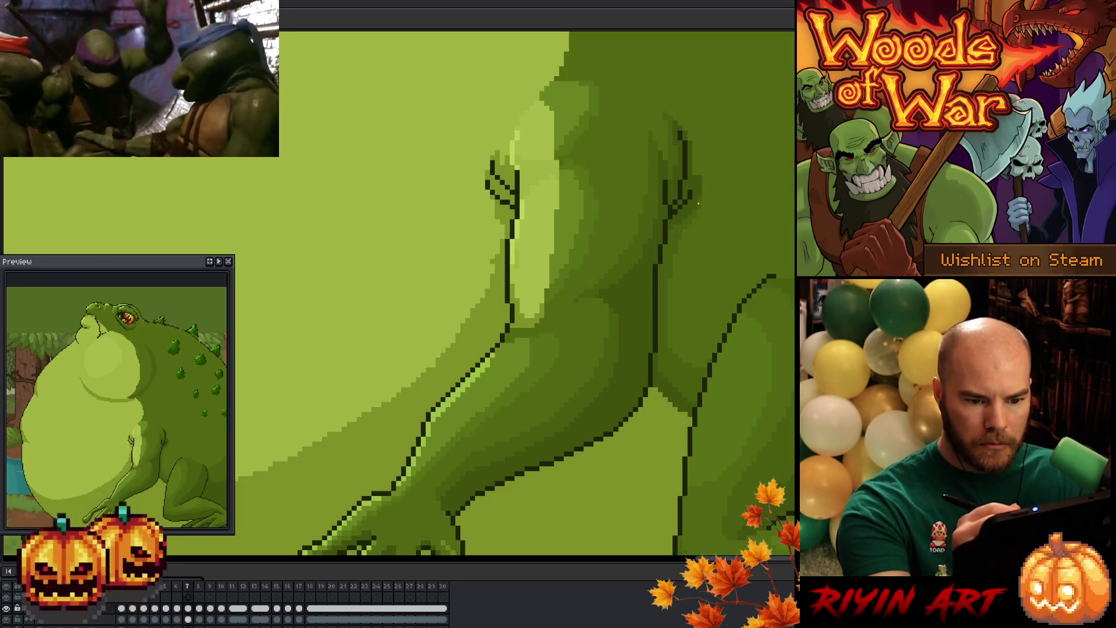
key(Right)
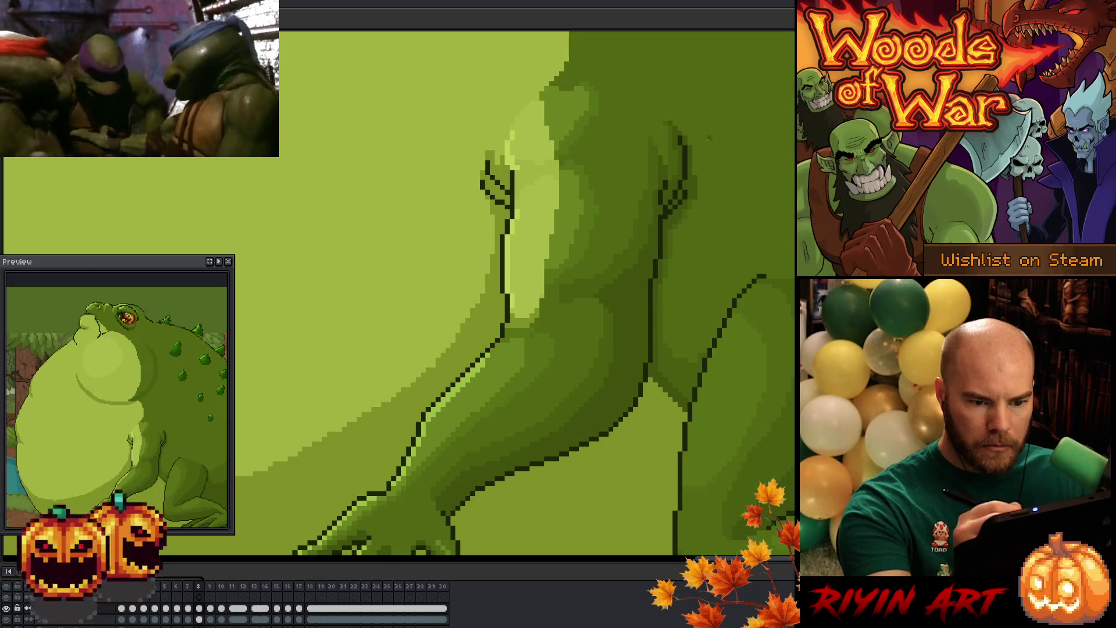
key(Left)
key(Right)
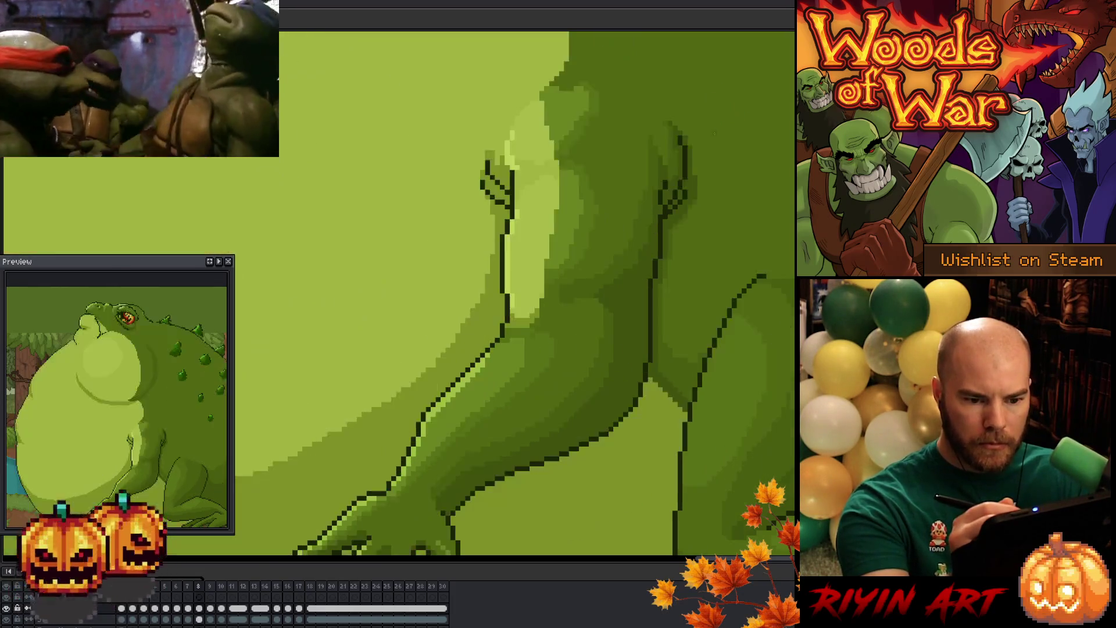
key(Left)
key(Right)
key(Left)
Step: Jump to the first frame and step forward through the inflating frames to frame 4
key(Right)
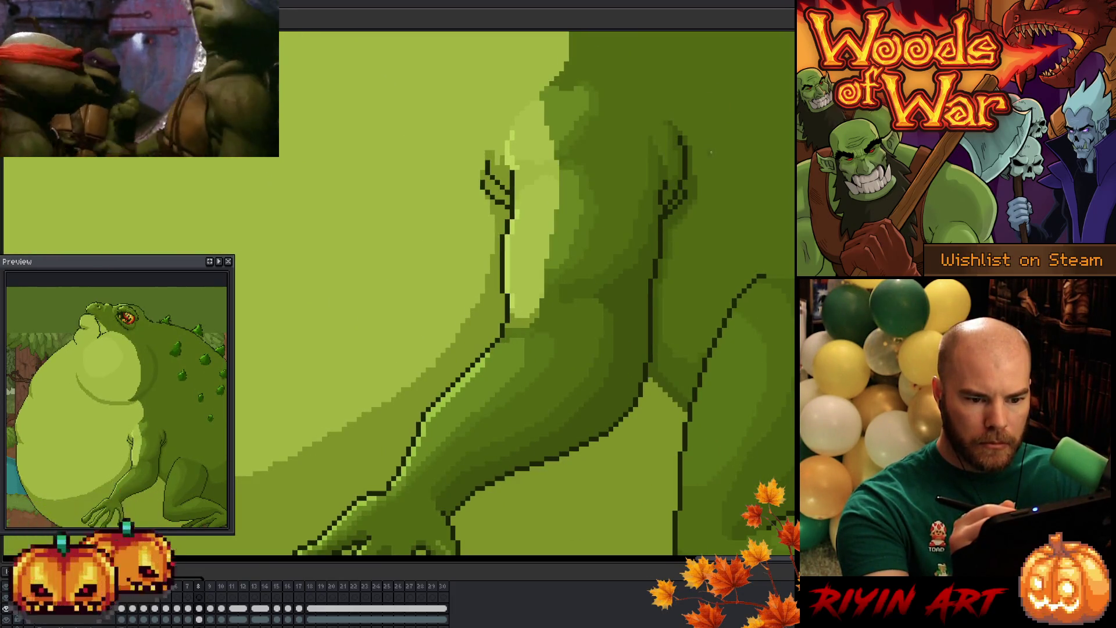
key(Home)
key(Right)
key(Right)
key(Right)
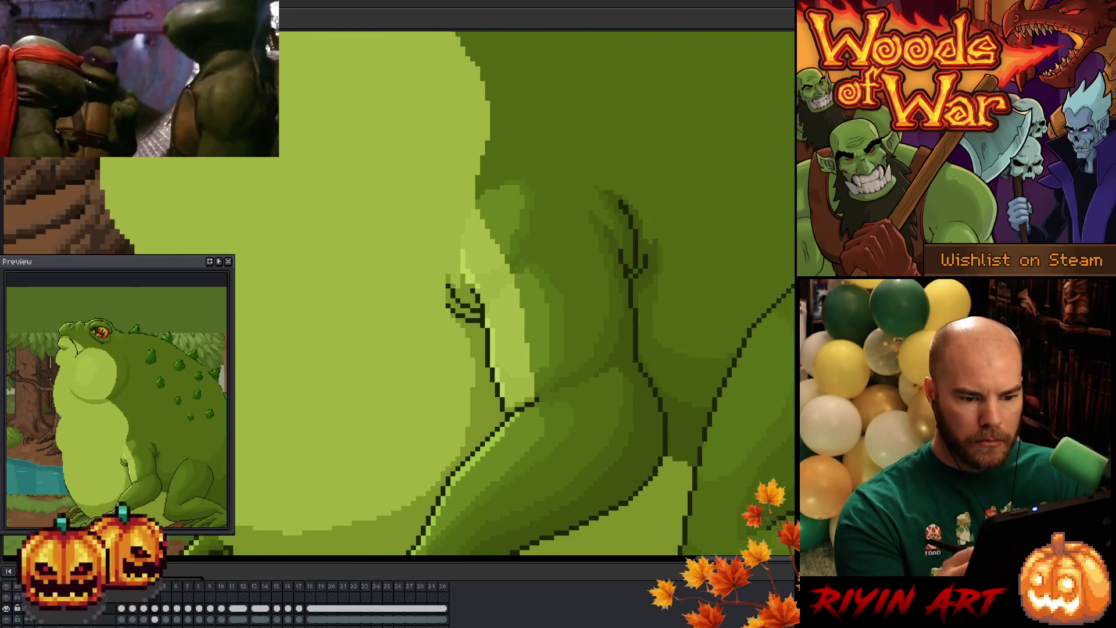
key(Home)
key(Right)
key(Right)
key(Right)
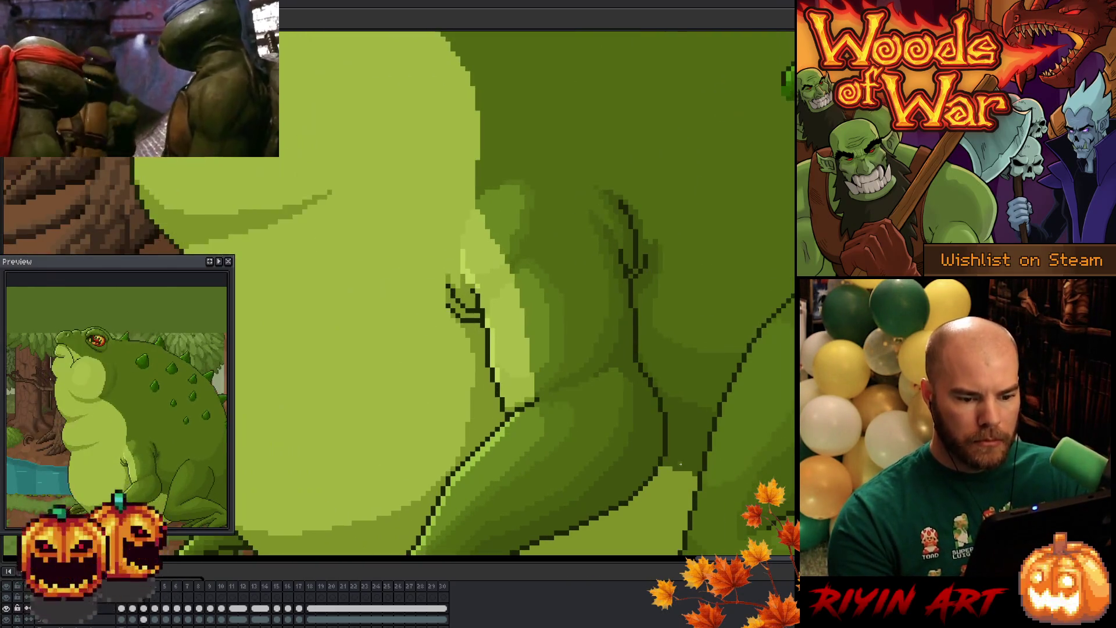
key(Left)
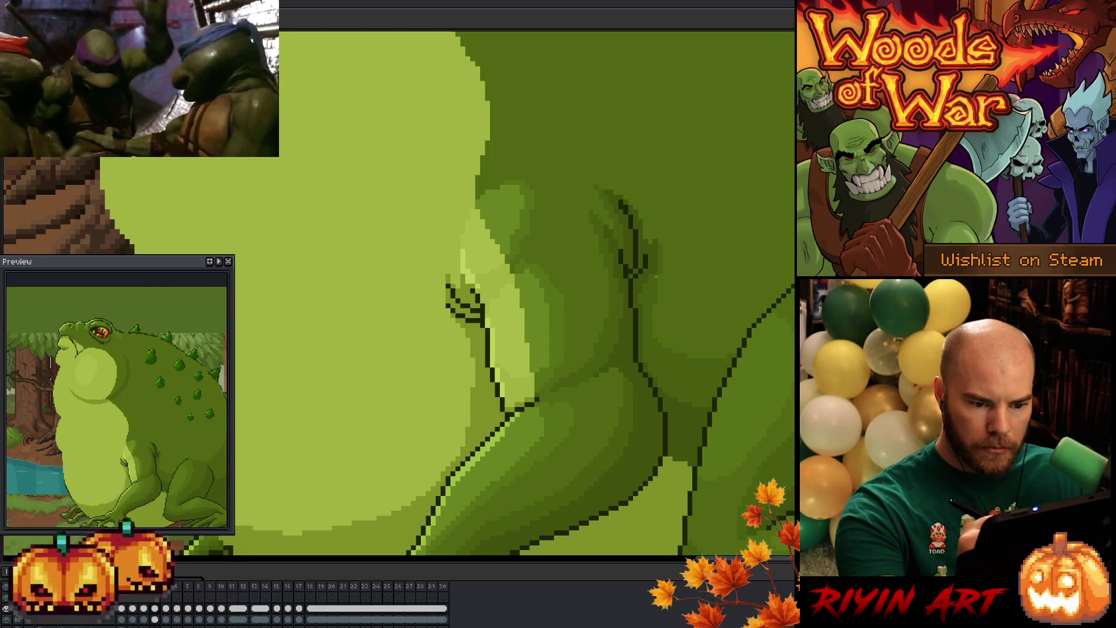
Step: Flip between frames 5, 6 and 7 comparing the arm poses
key(period)
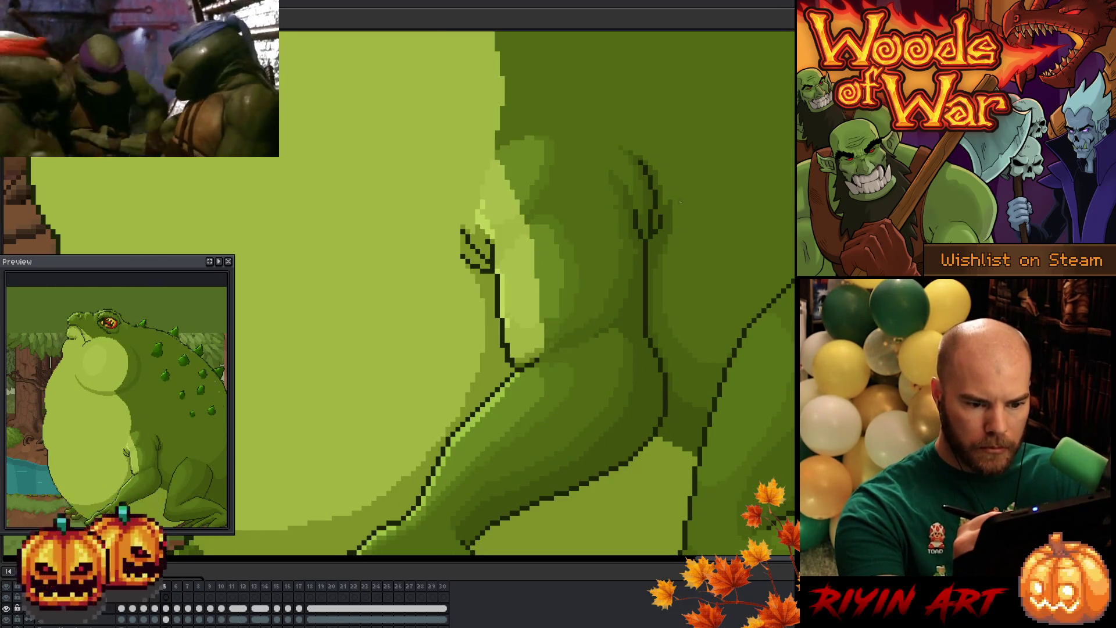
key(period)
key(comma)
key(period)
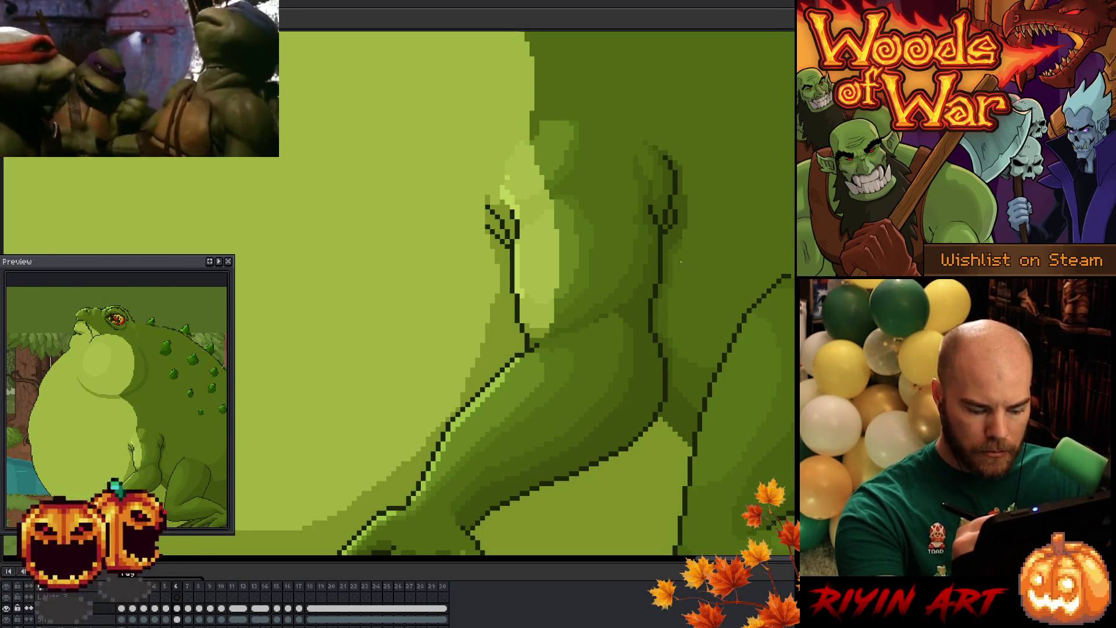
key(period)
key(comma)
key(period)
key(comma)
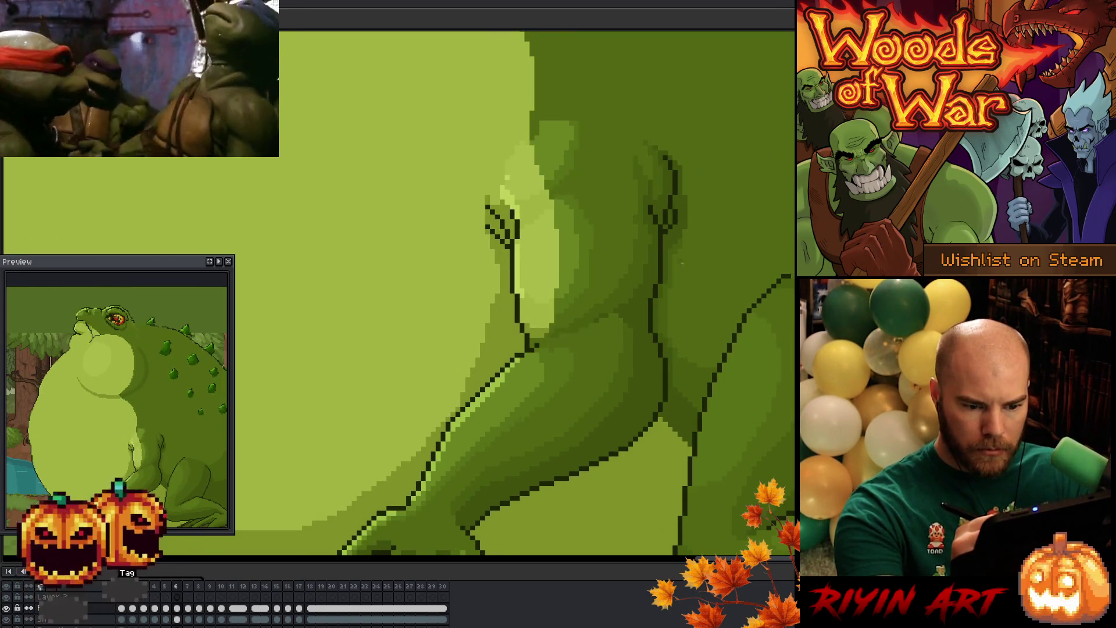
key(period)
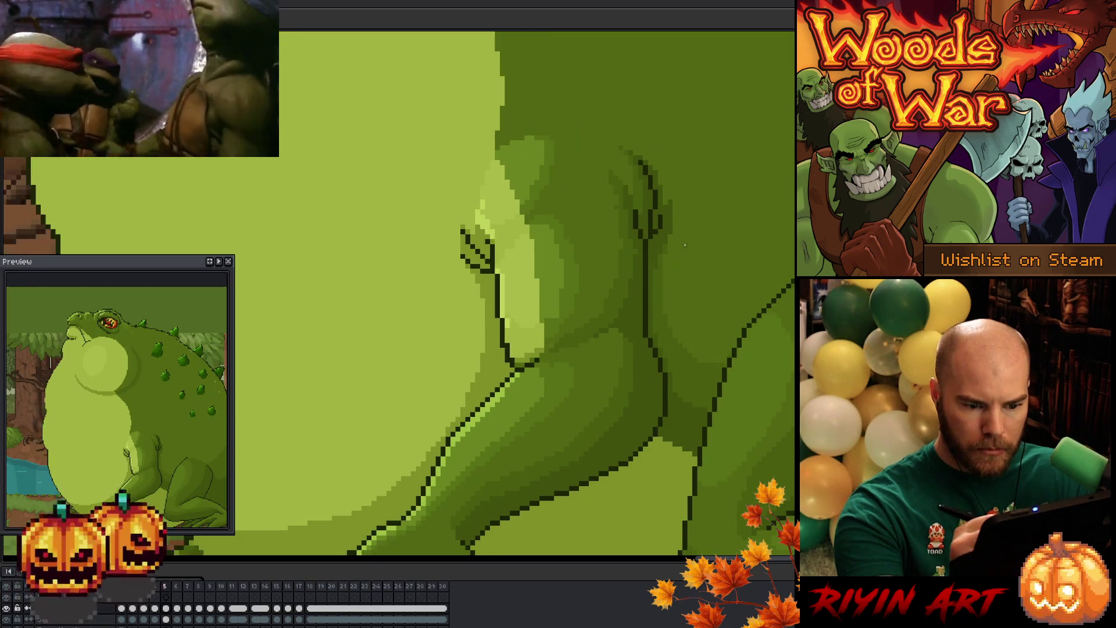
key(comma)
key(period)
key(comma)
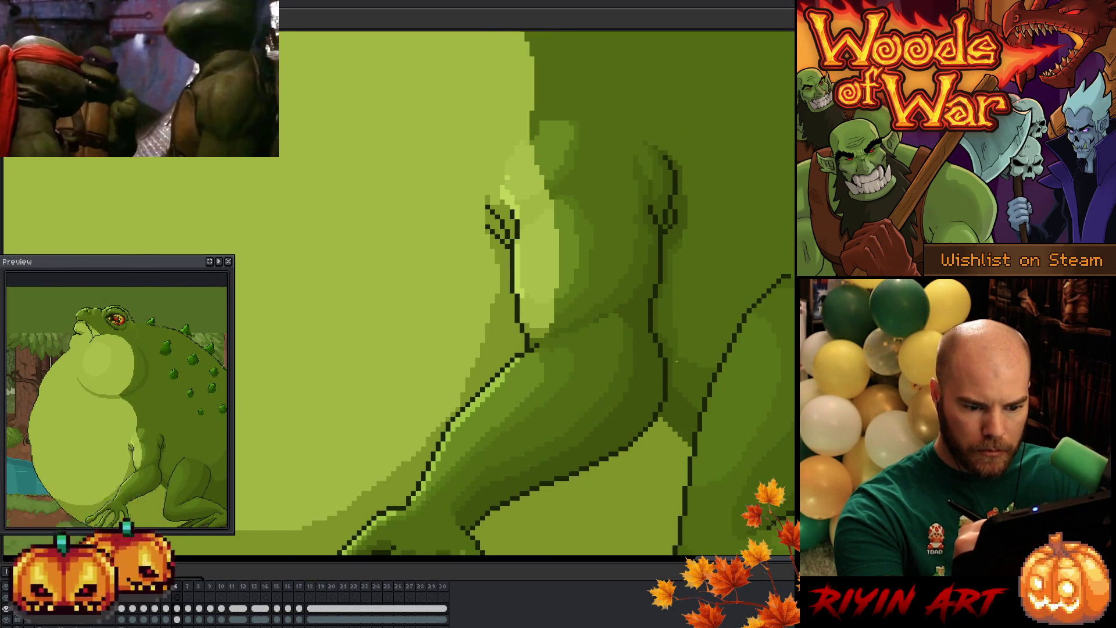
Step: Step through frames 5 to 8, briefly hiding the shading to check outlines
key(period)
key(comma)
key(comma)
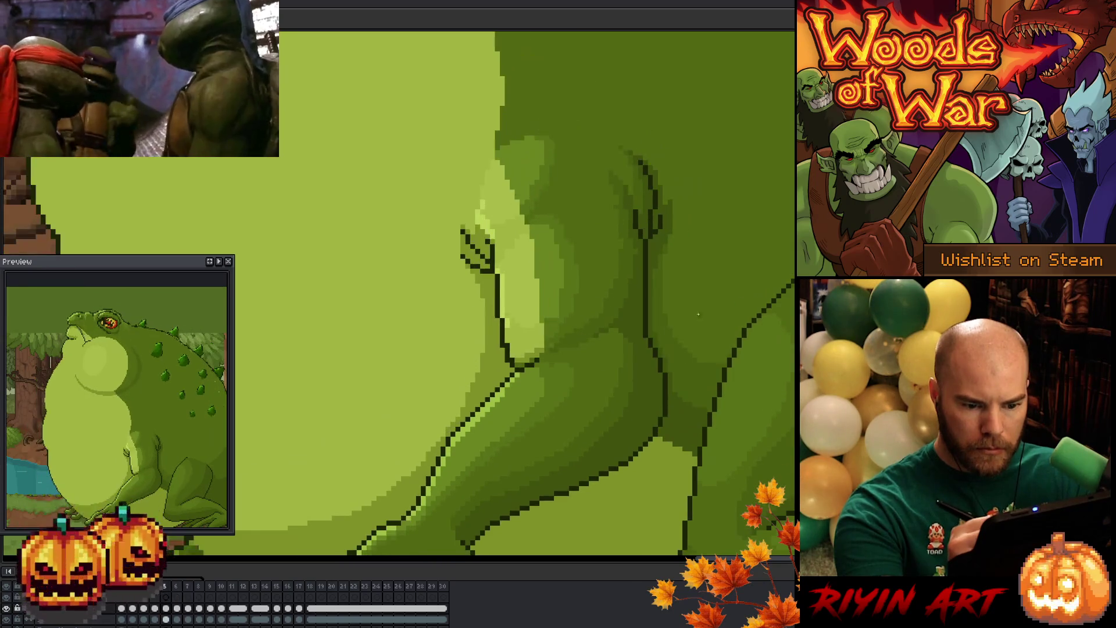
key(period)
key(period)
key(comma)
key(comma)
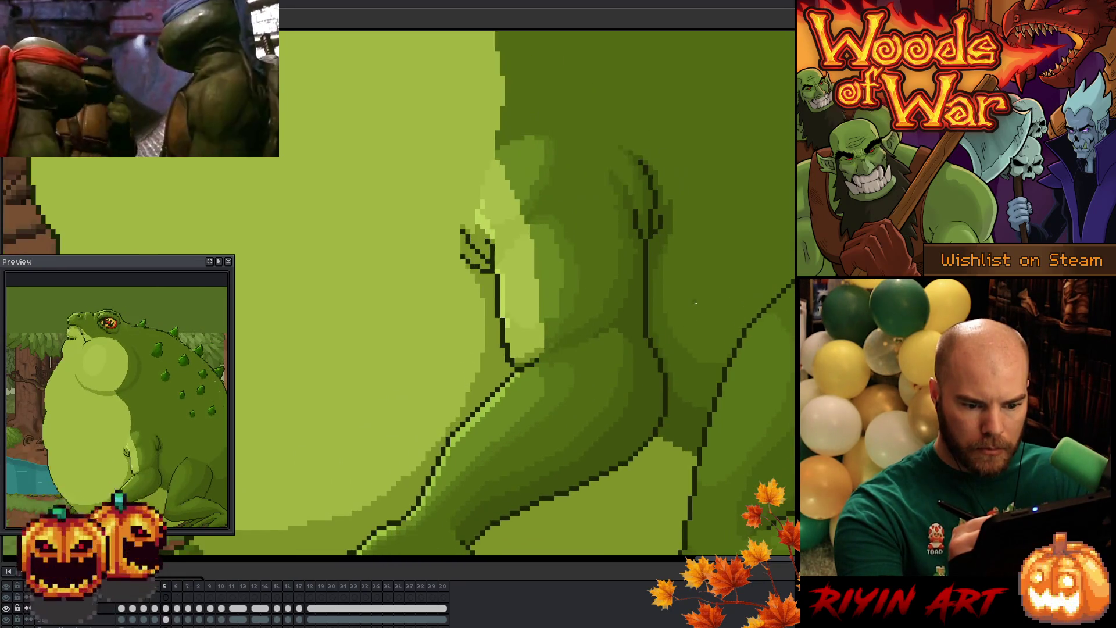
key(period)
key(period)
key(period)
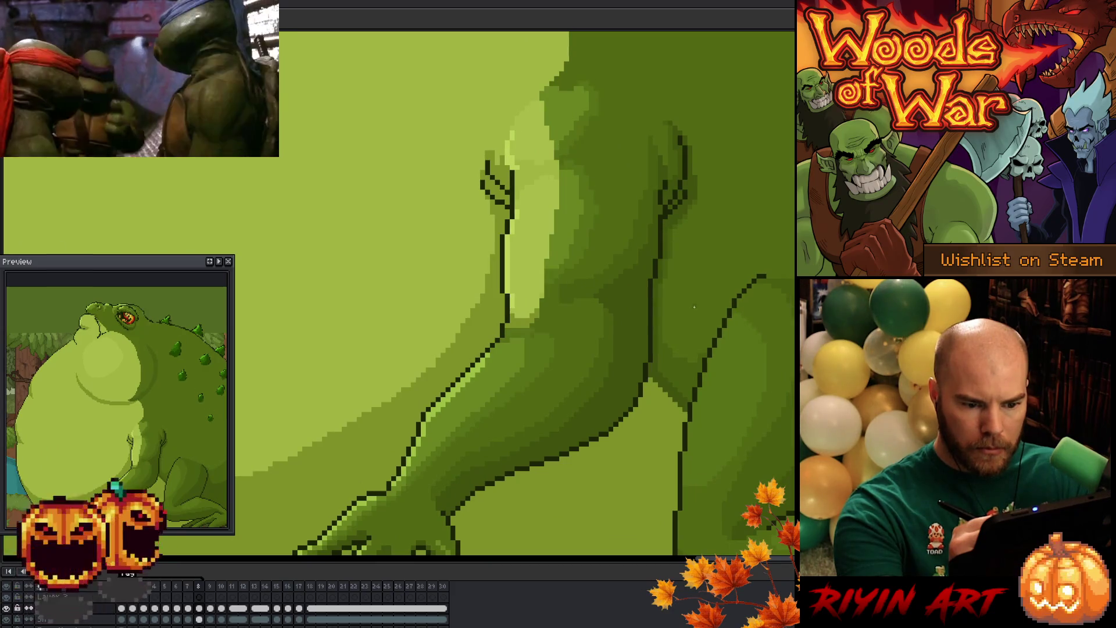
key(comma)
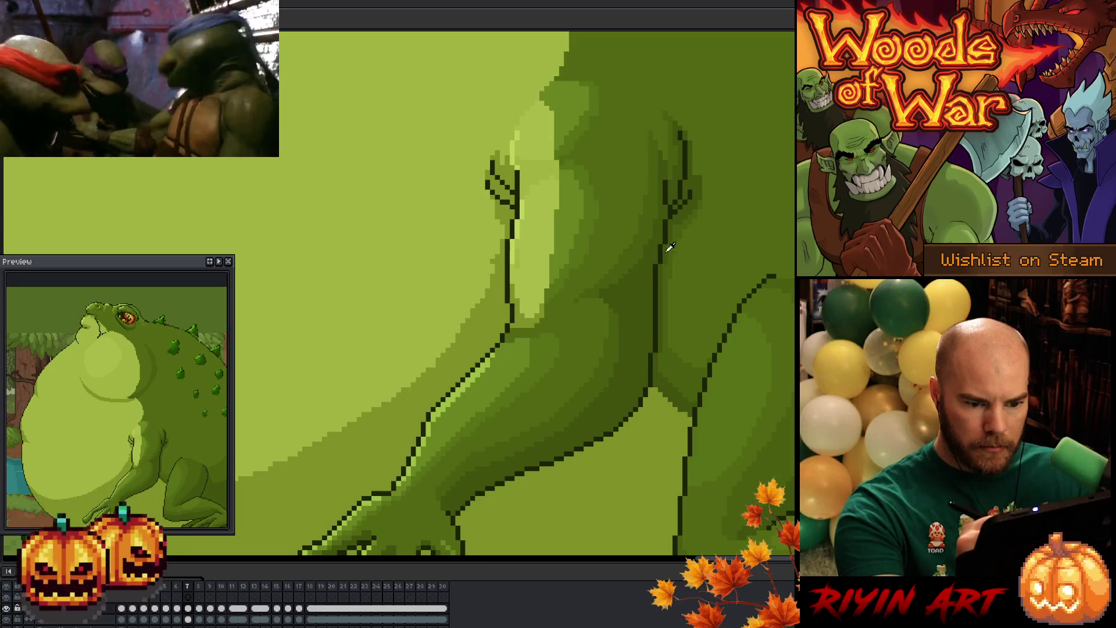
key(Right)
key(Left)
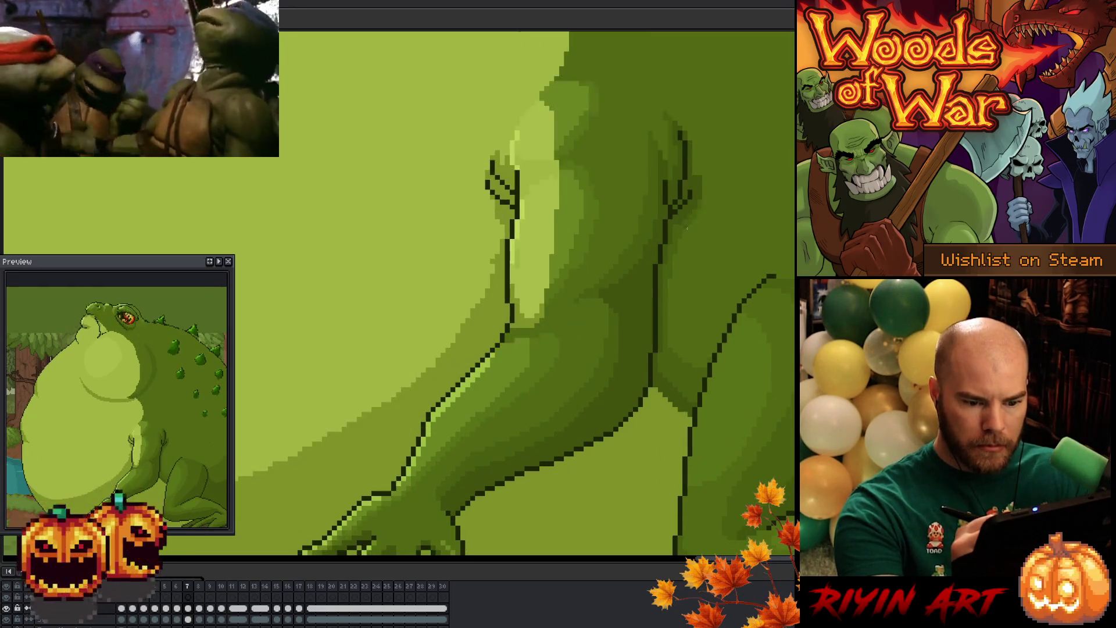
key(Right)
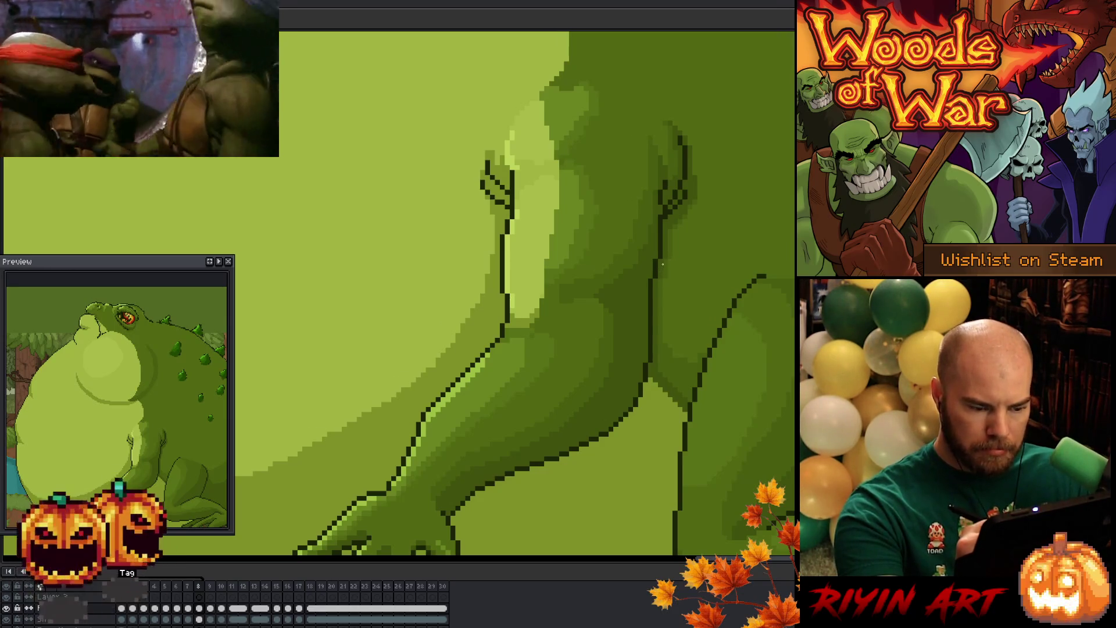
key(Right)
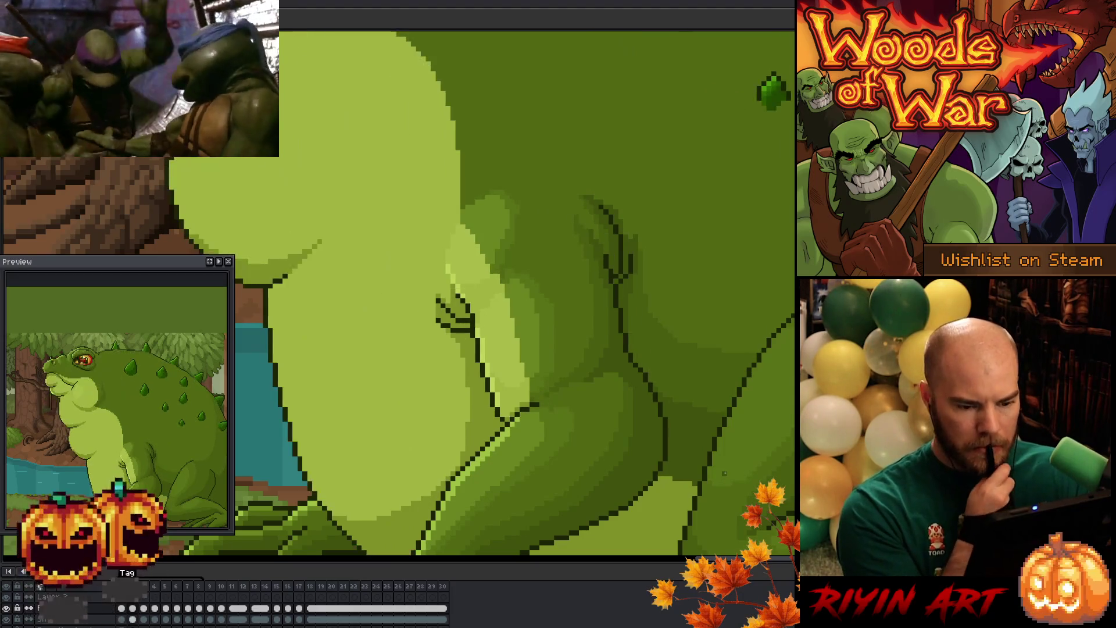
Step: Step through frames 4 to 6, flicking back and forth to compare the arm
key(Right)
key(Right)
key(Left)
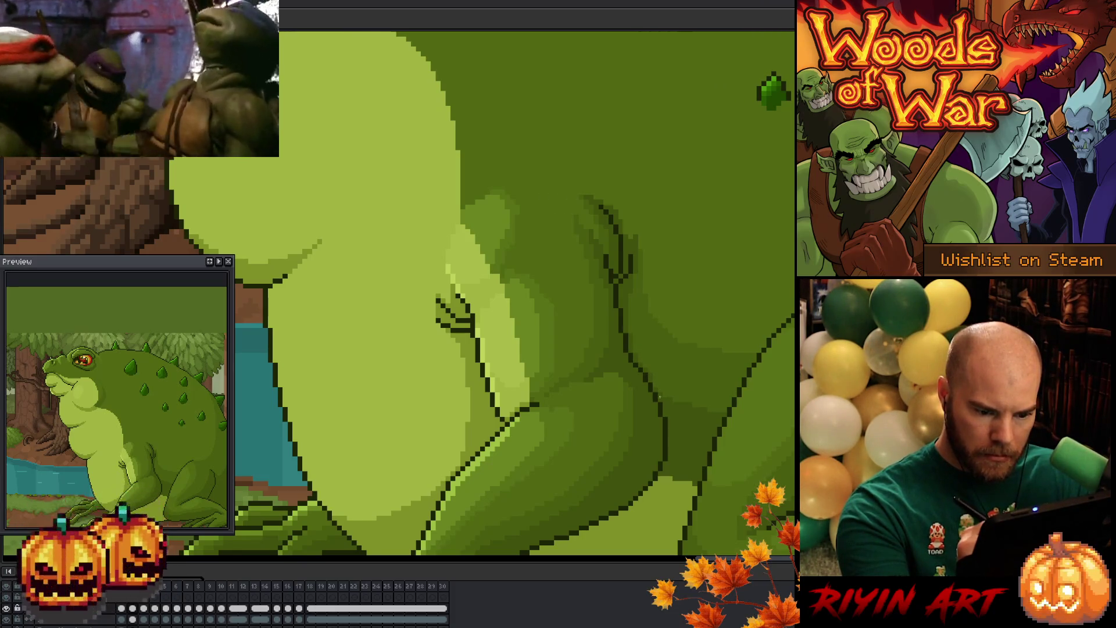
key(Right)
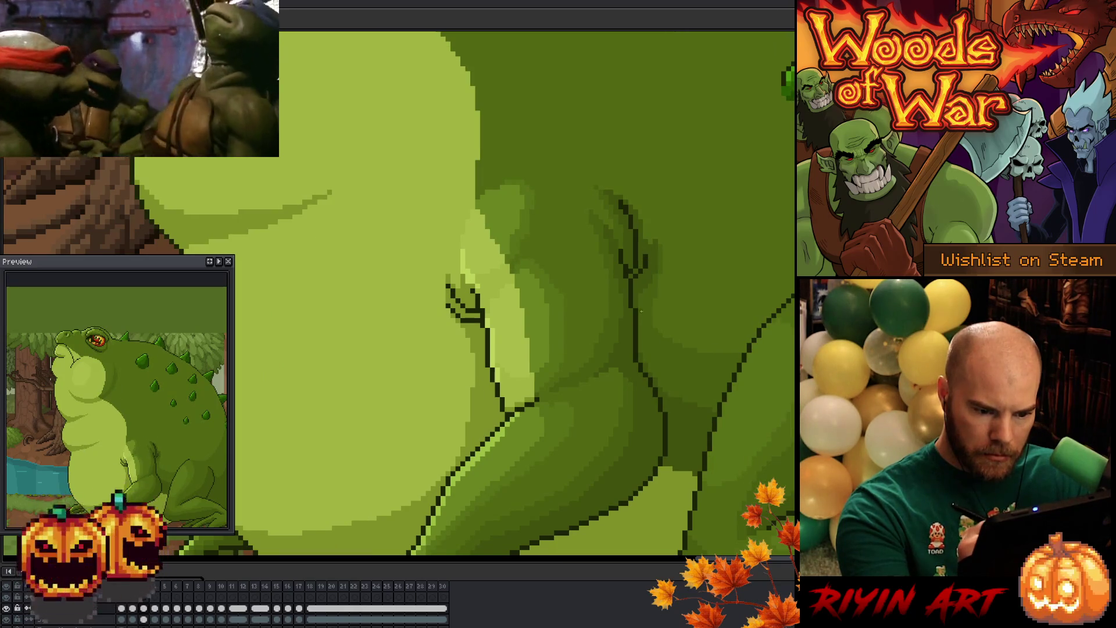
key(Right)
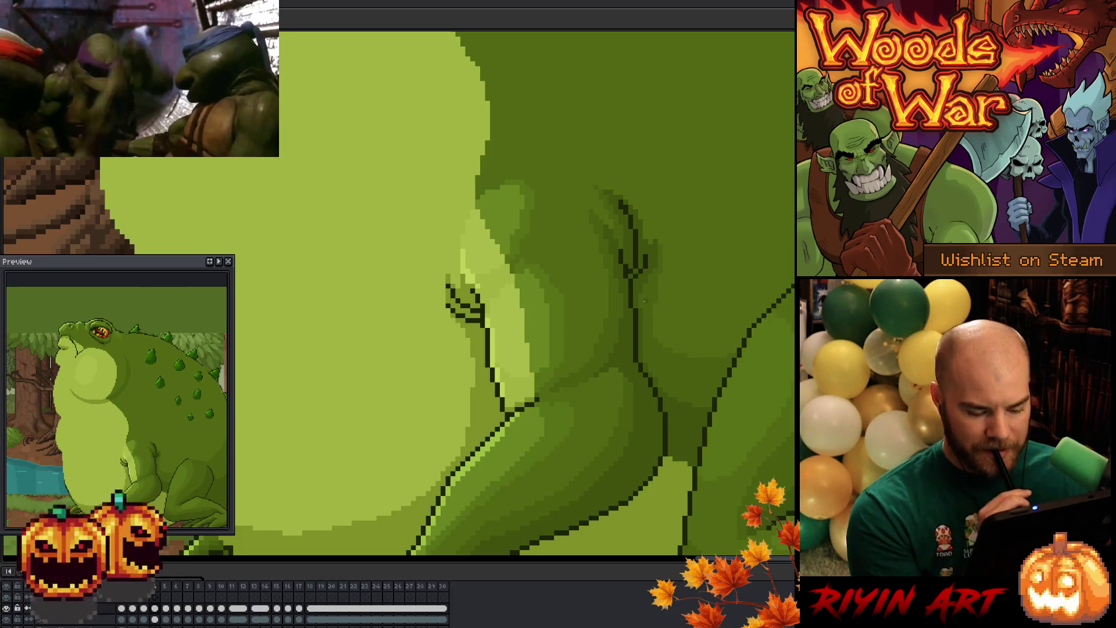
key(Right)
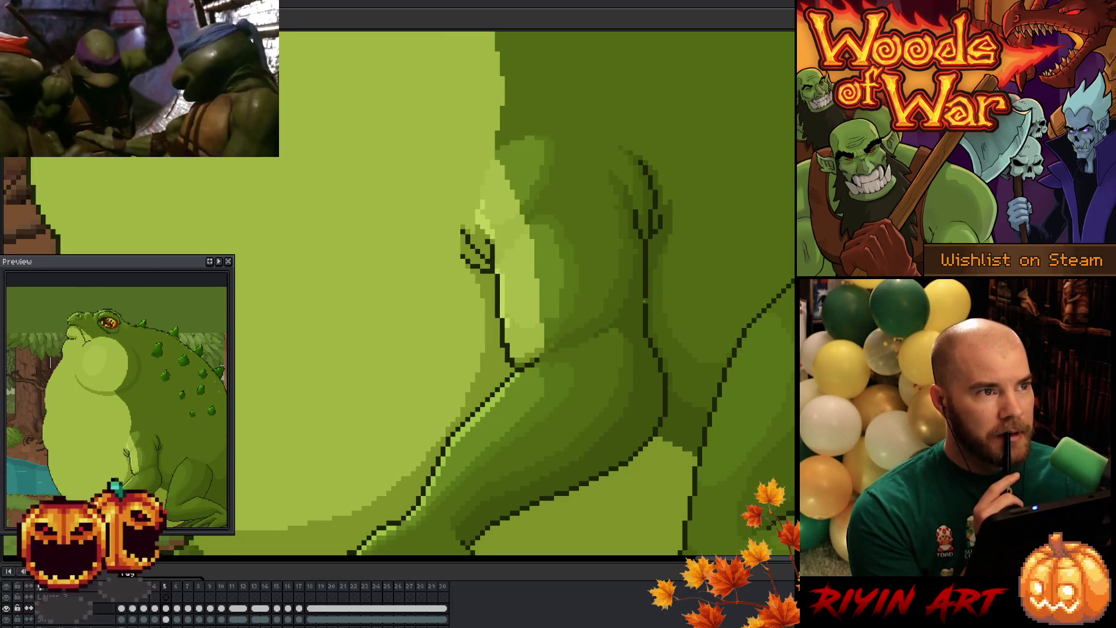
key(Left)
key(Right)
key(Left)
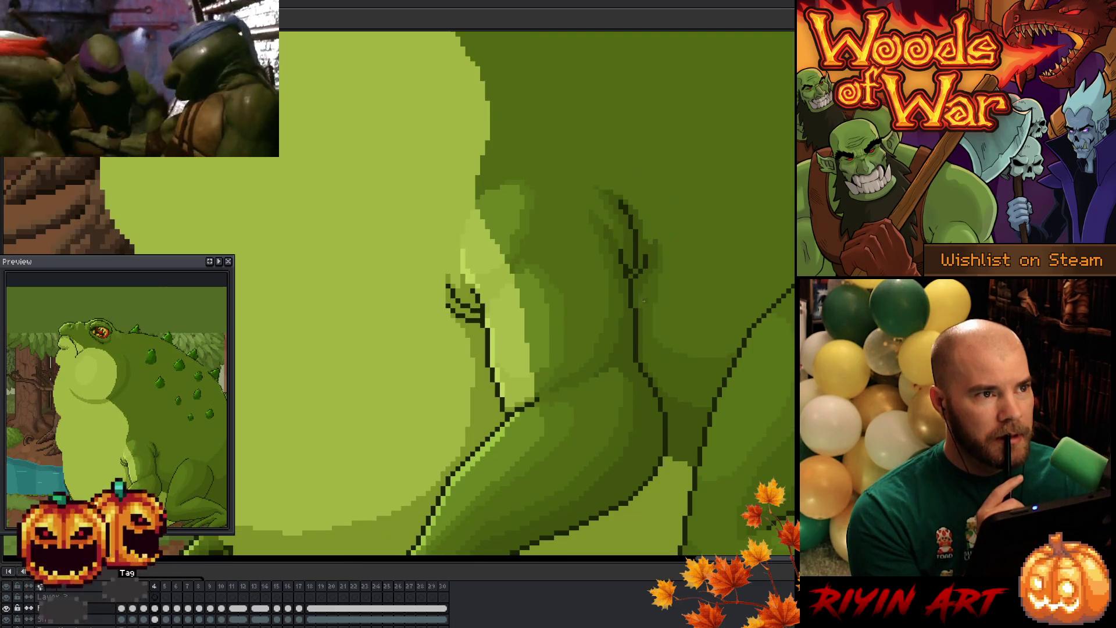
key(Right)
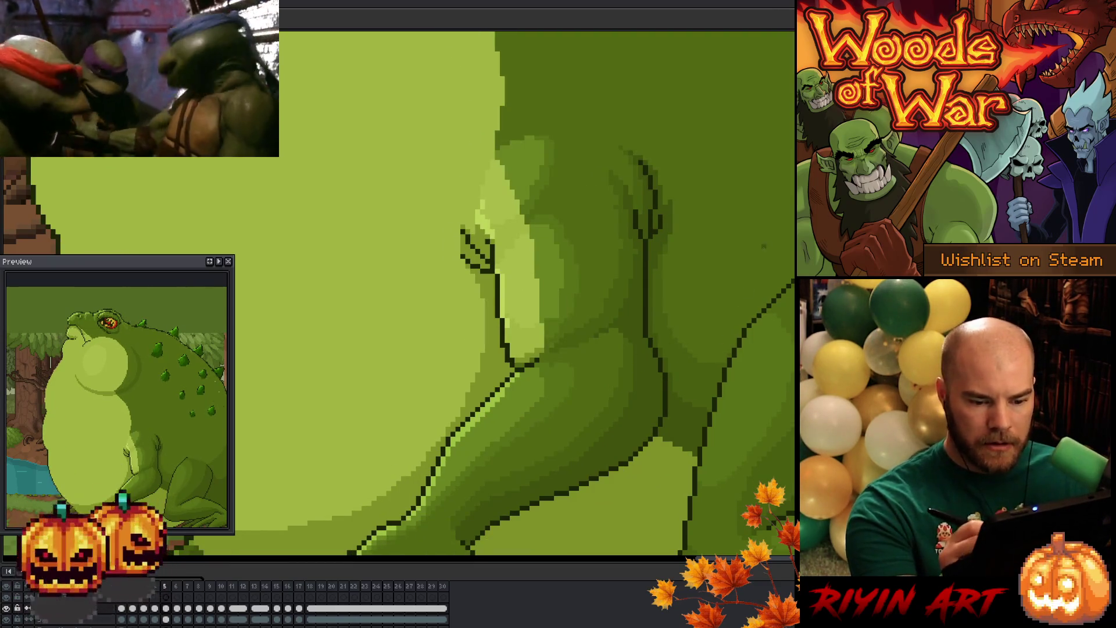
key(Right)
key(Left)
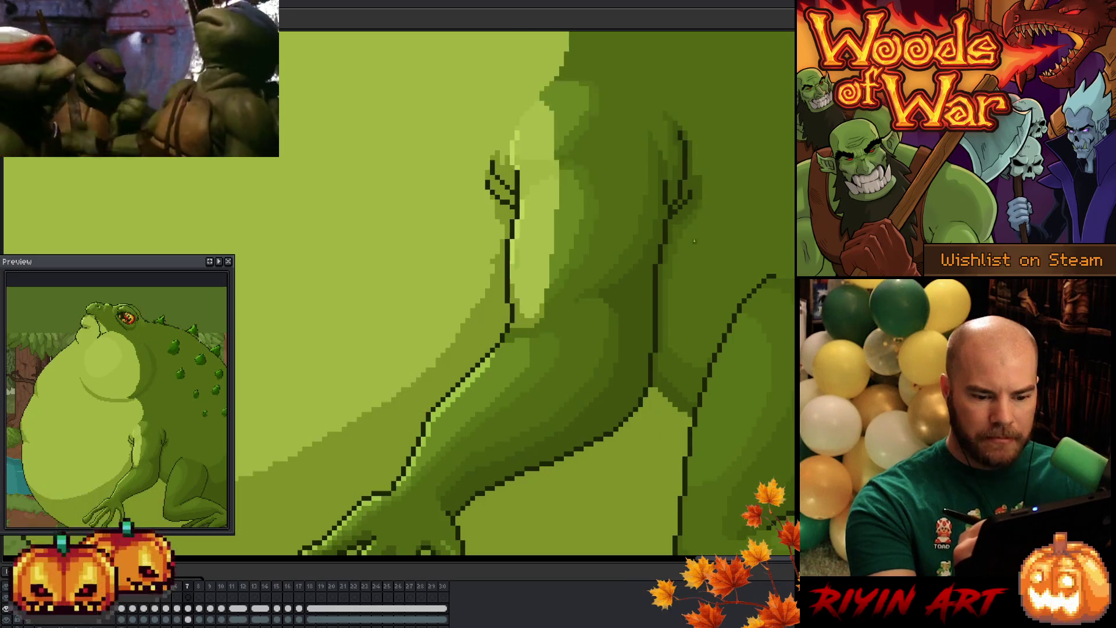
key(Right)
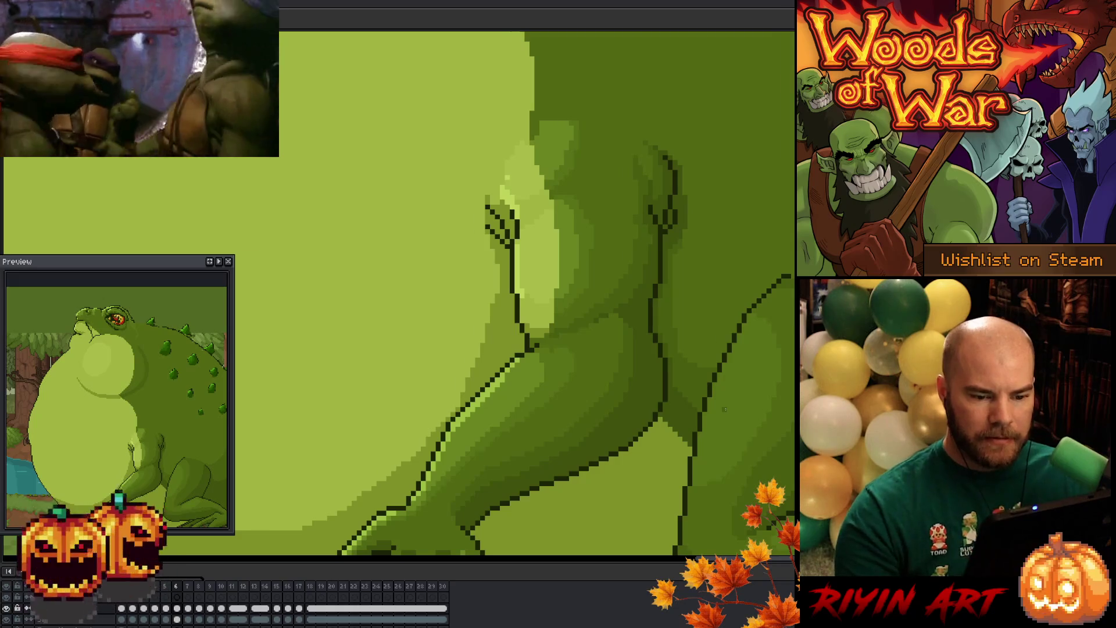
Step: Compare frames 6 and 7, then save the animation file with Ctrl+S
key(Right)
key(Left)
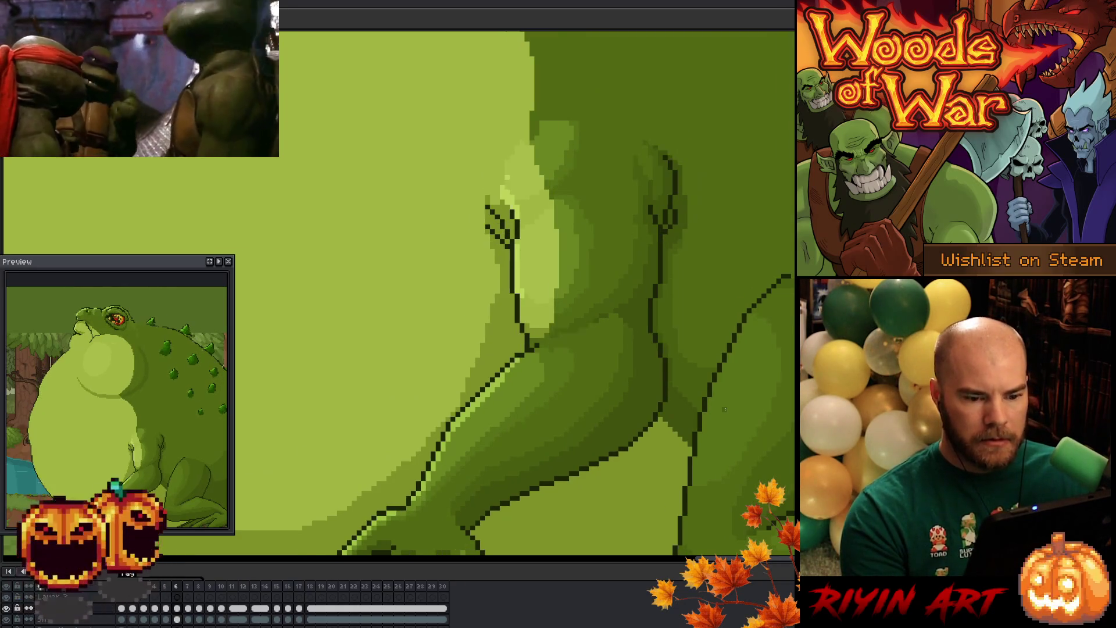
key(Right)
key(Left)
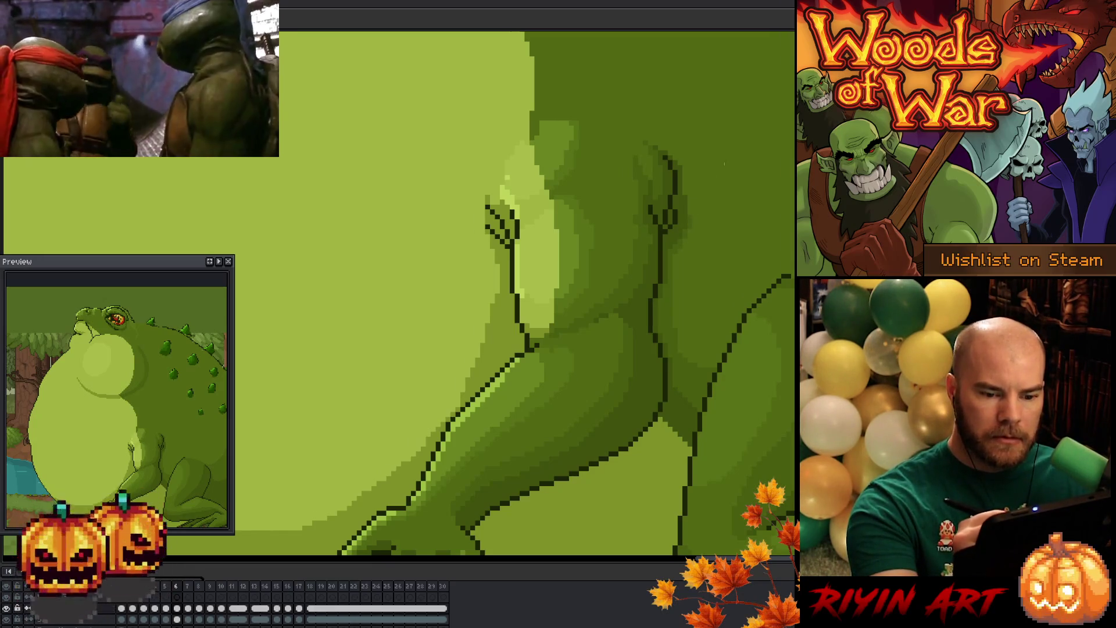
key(Right)
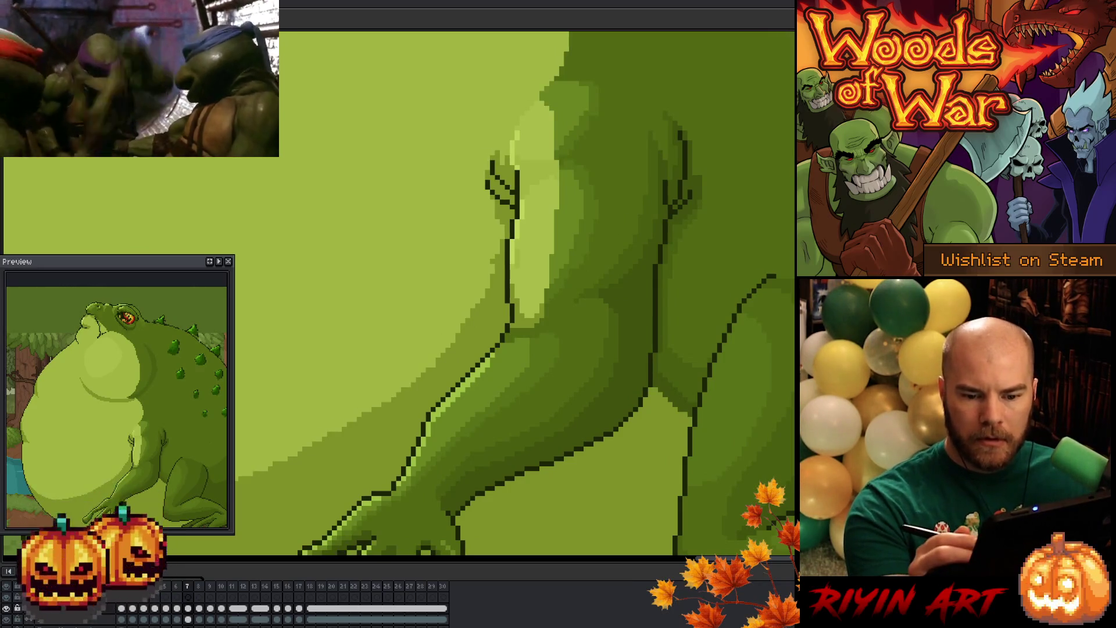
key(ctrl+s)
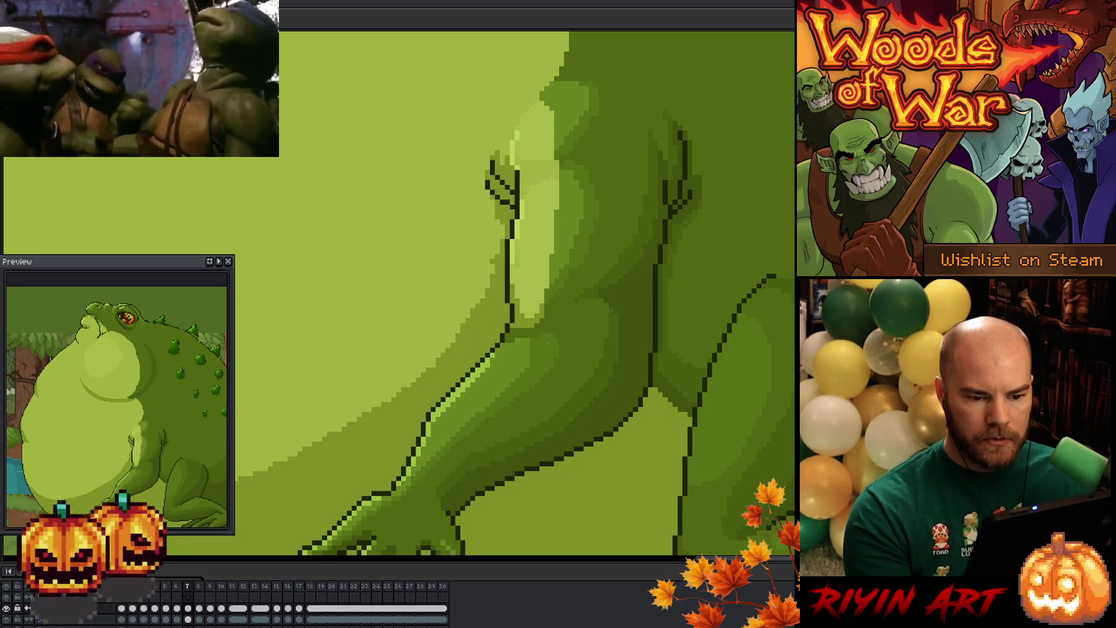
Step: Advance to frame 8 and flick between it and frame 7 to compare
key(Right)
key(Left)
key(Right)
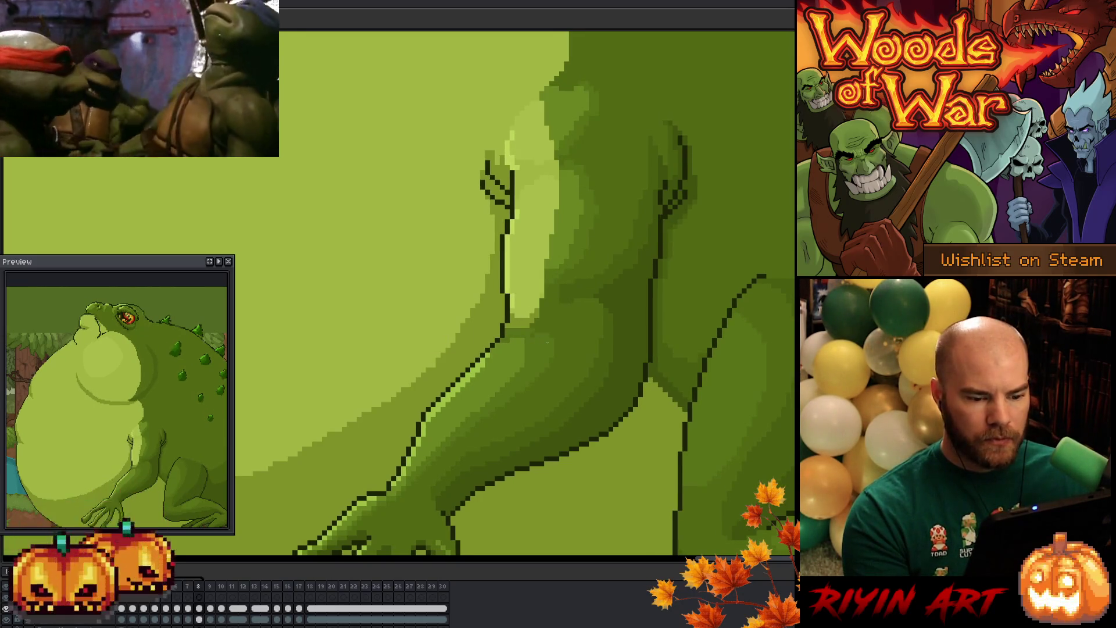
key(Left)
key(Right)
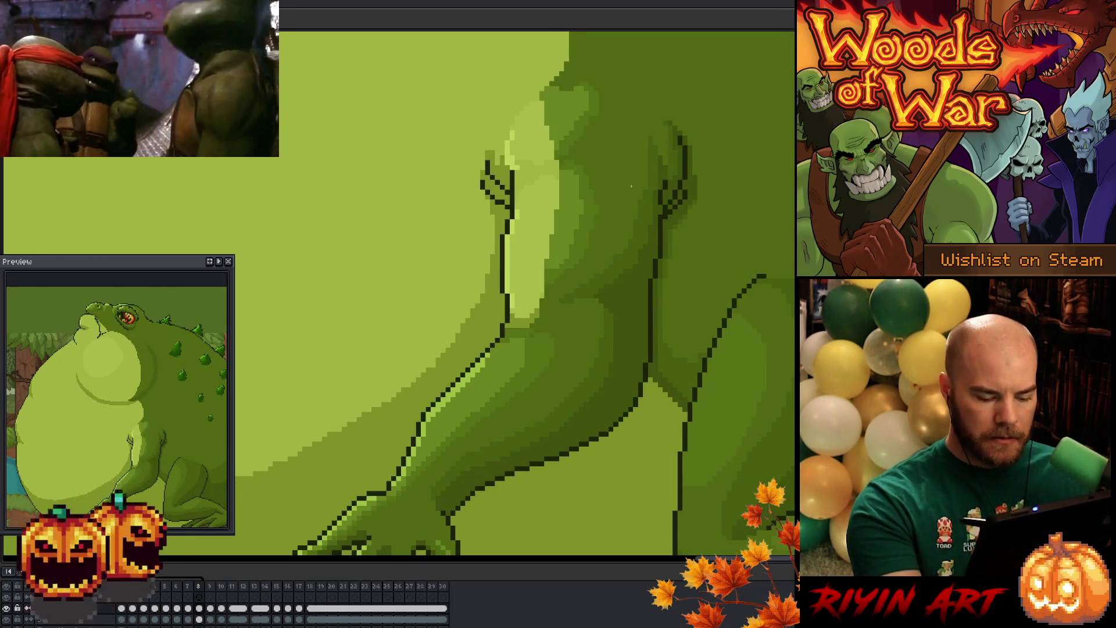
key(Left)
key(Right)
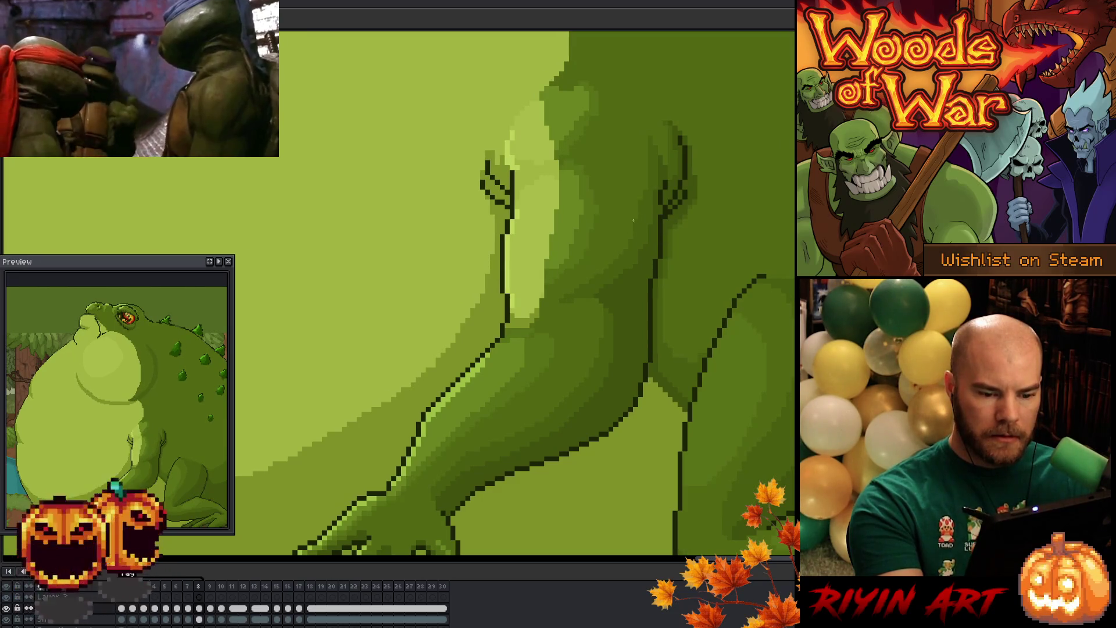
key(Left)
key(Right)
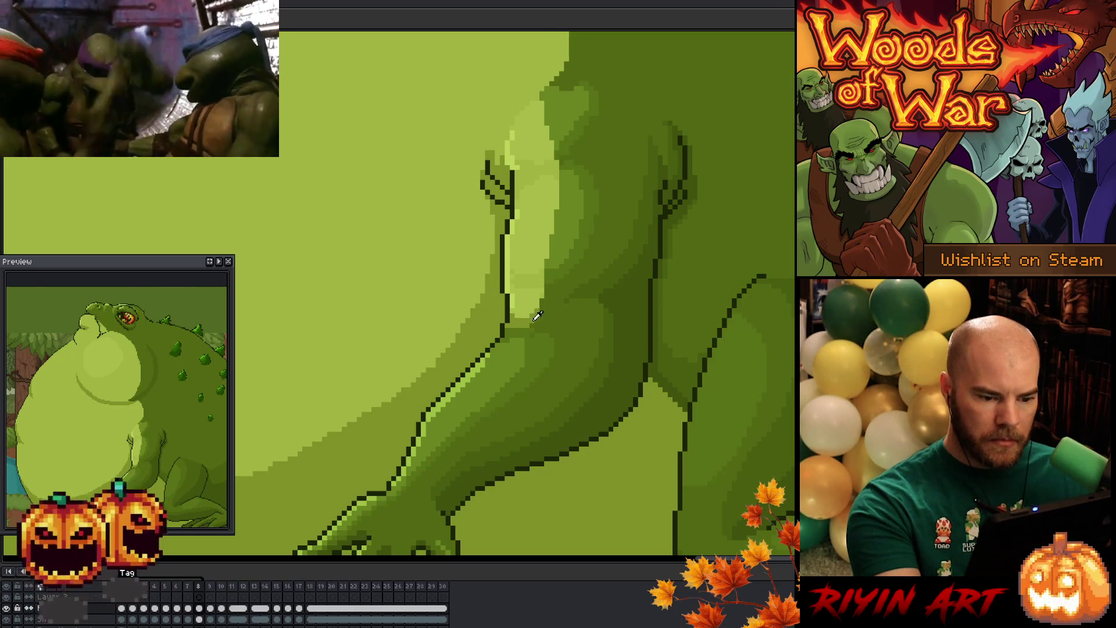
Step: Paint over part of the arm's pale highlight on frame 8 with mid-green
drag(539, 286, 514, 314)
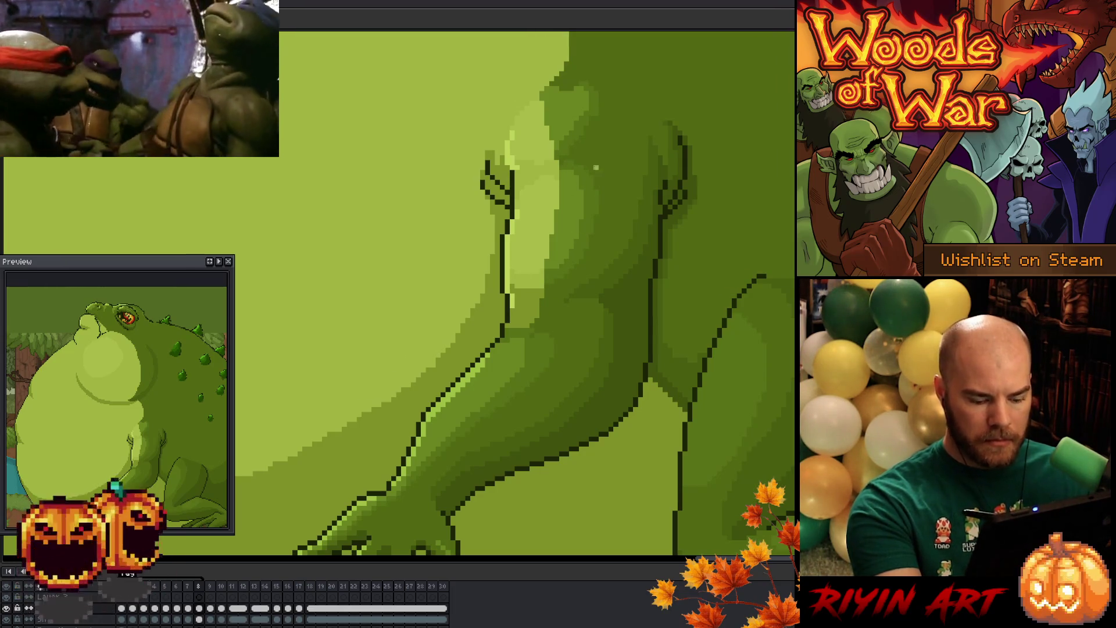
Step: Step back from frame 8 through frame 7 to frame 6, rechecking frame 8 once
key(comma)
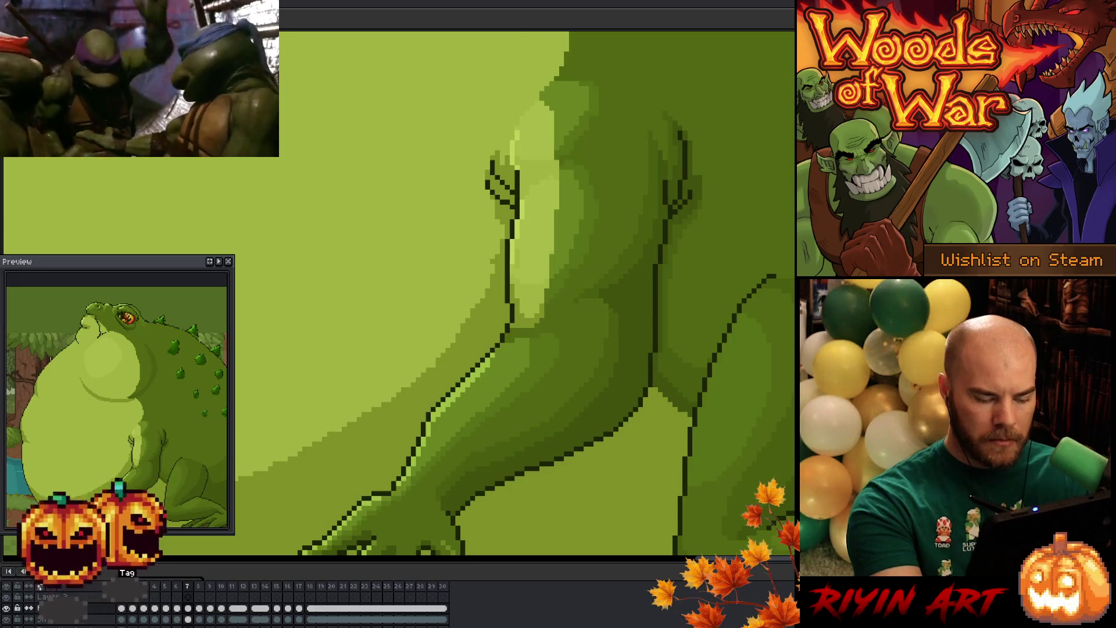
key(comma)
key(period)
key(period)
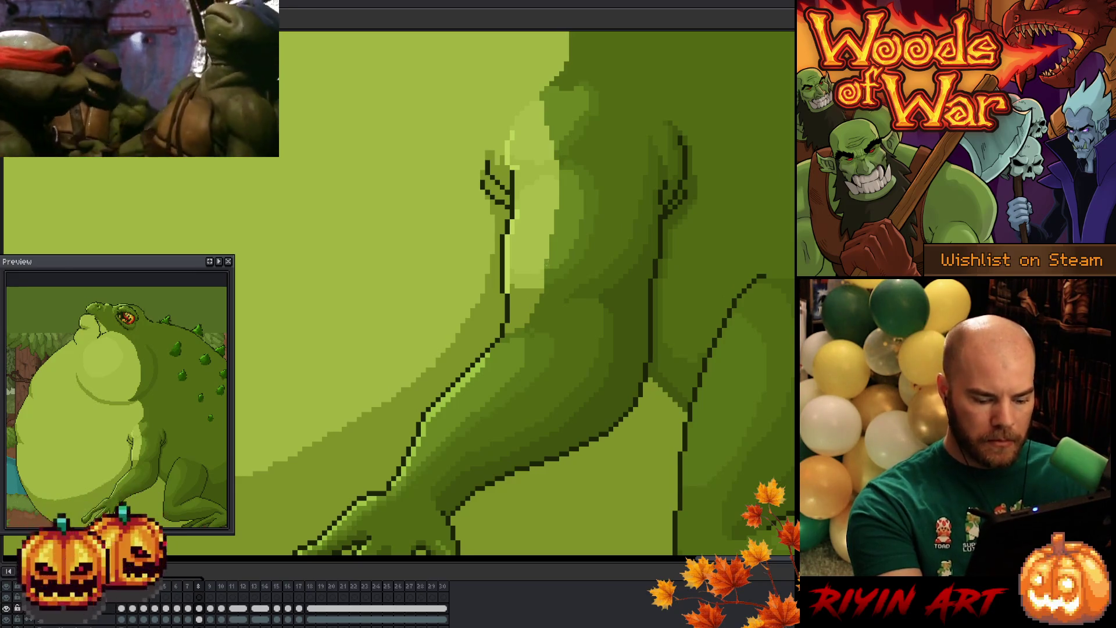
key(Left)
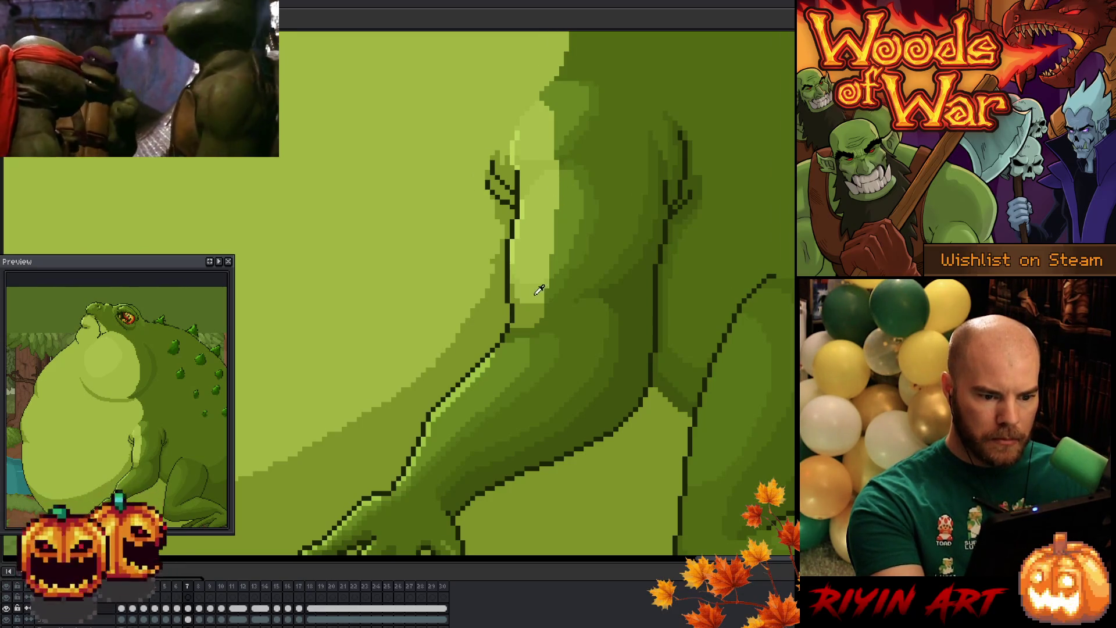
key(comma)
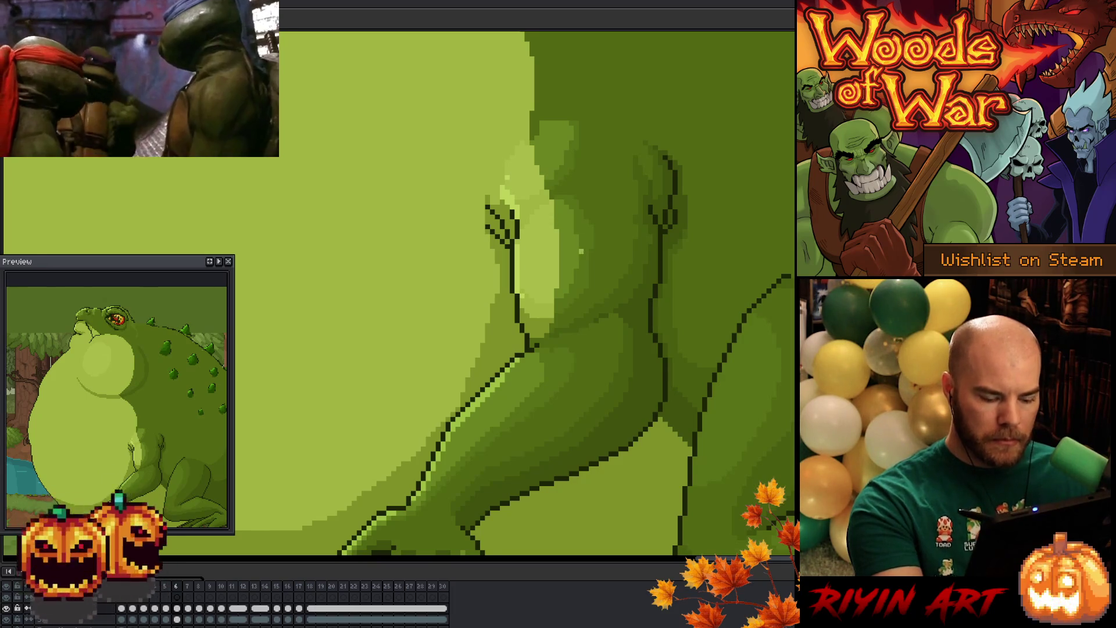
Step: On frame 5, compare with frame 6 and lighten a few arm-highlight pixels with the pencil
key(Left)
key(Right)
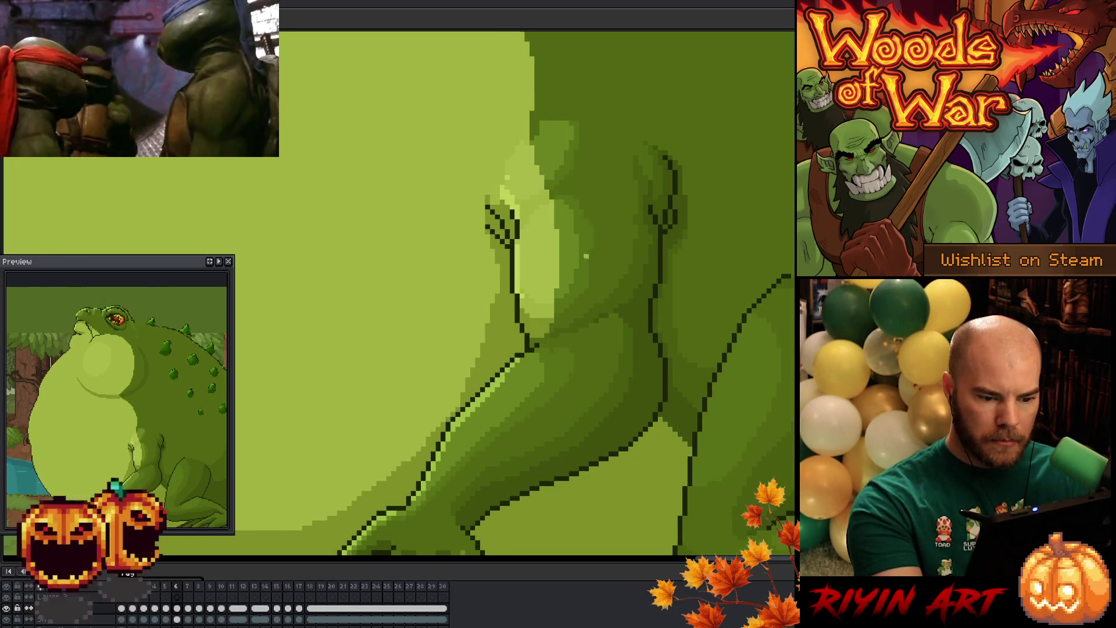
key(Left)
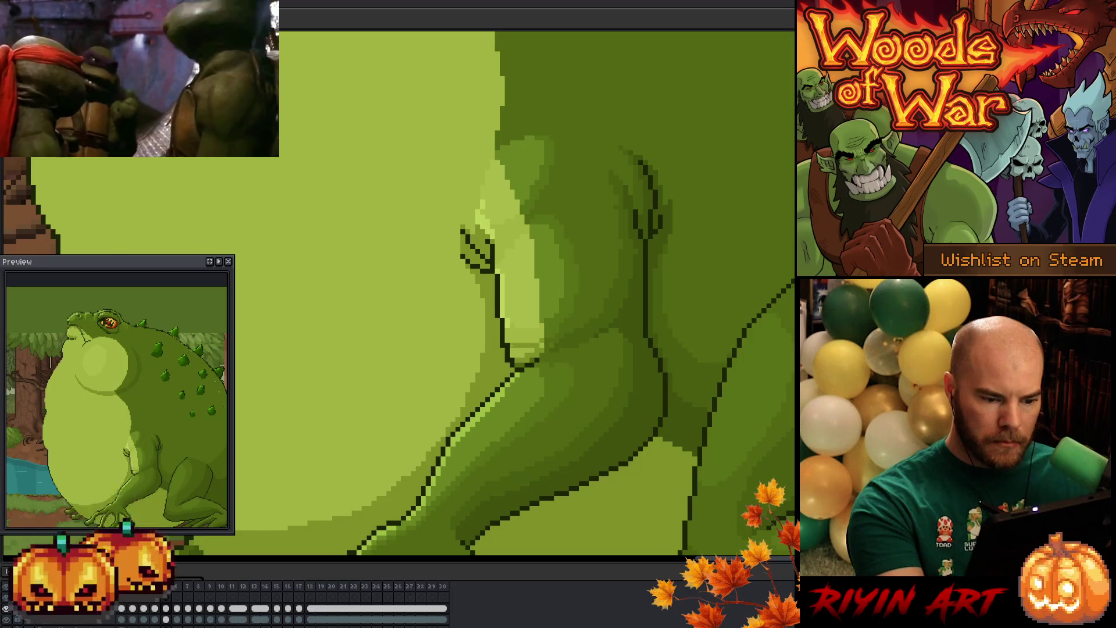
drag(507, 358, 510, 338)
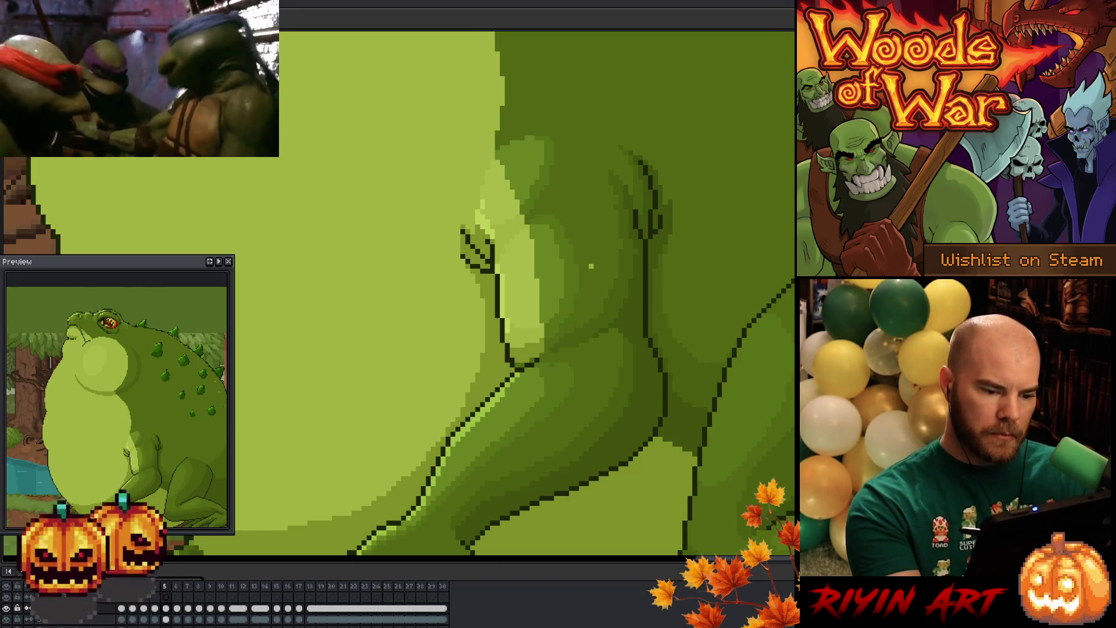
Step: Step forward to frame 6, then back through frame 5 to frame 4
key(period)
key(comma)
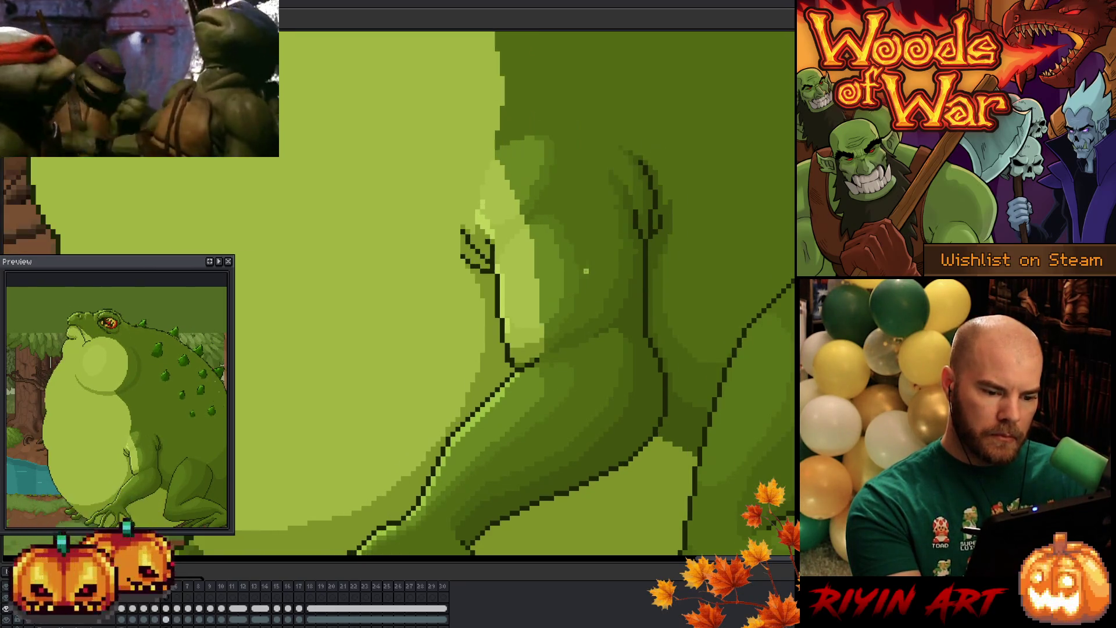
key(comma)
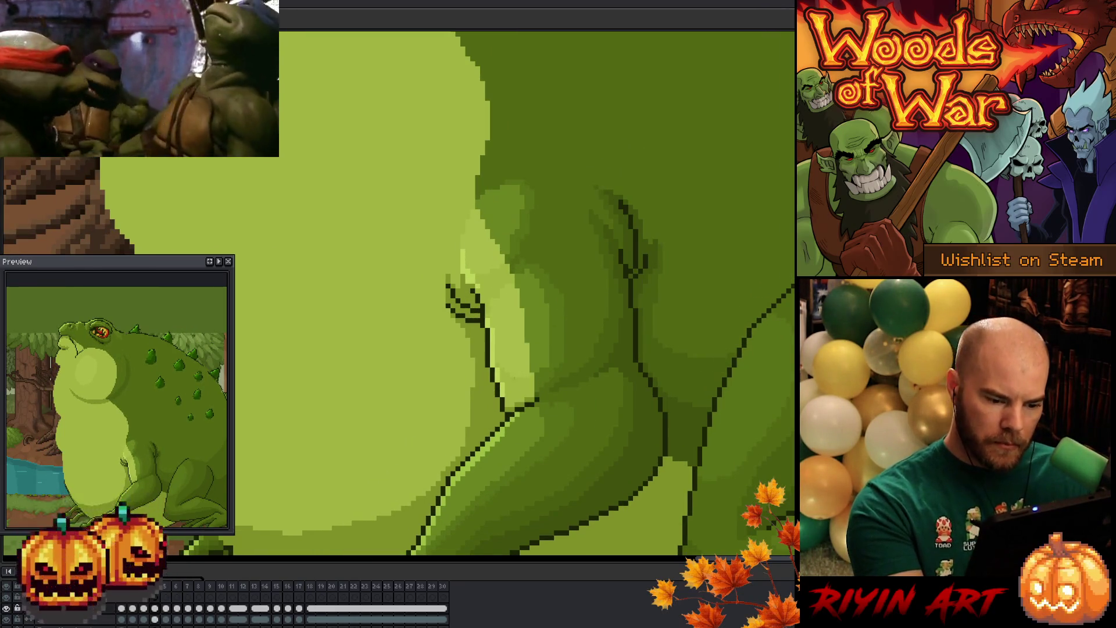
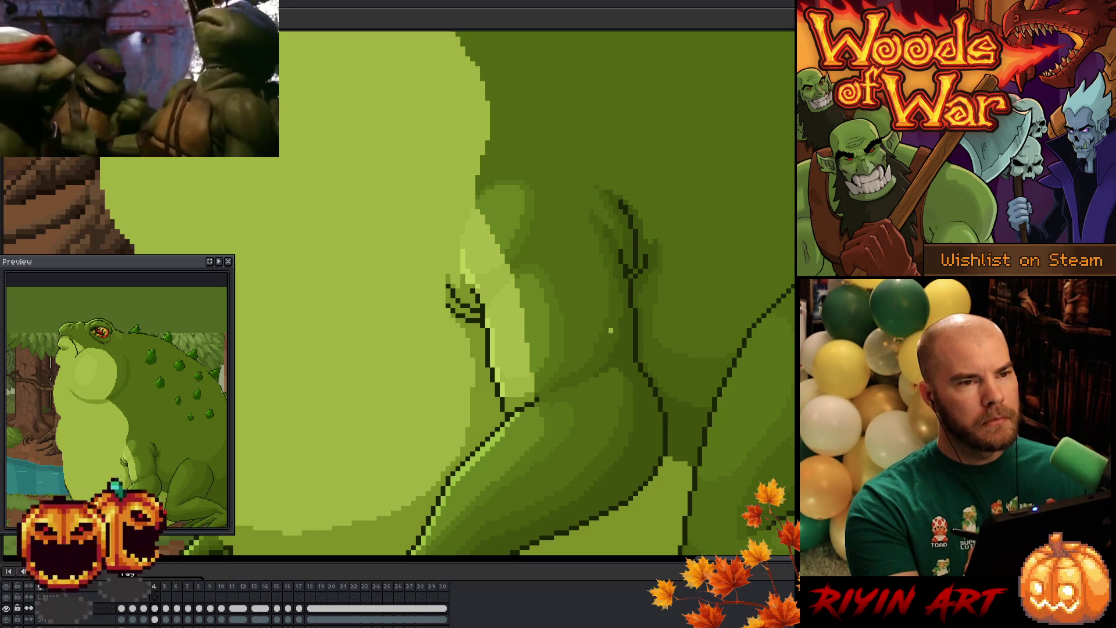
Step: Flick back and forth between neighbouring frames to compare the toad's throat and pose
key(Left)
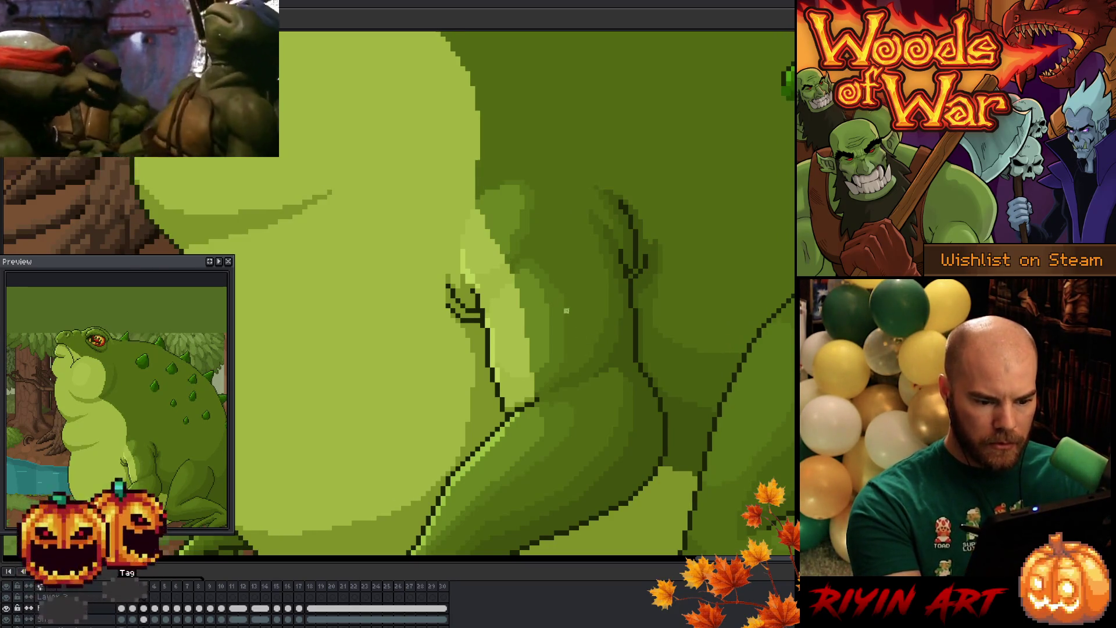
key(Right)
key(Left)
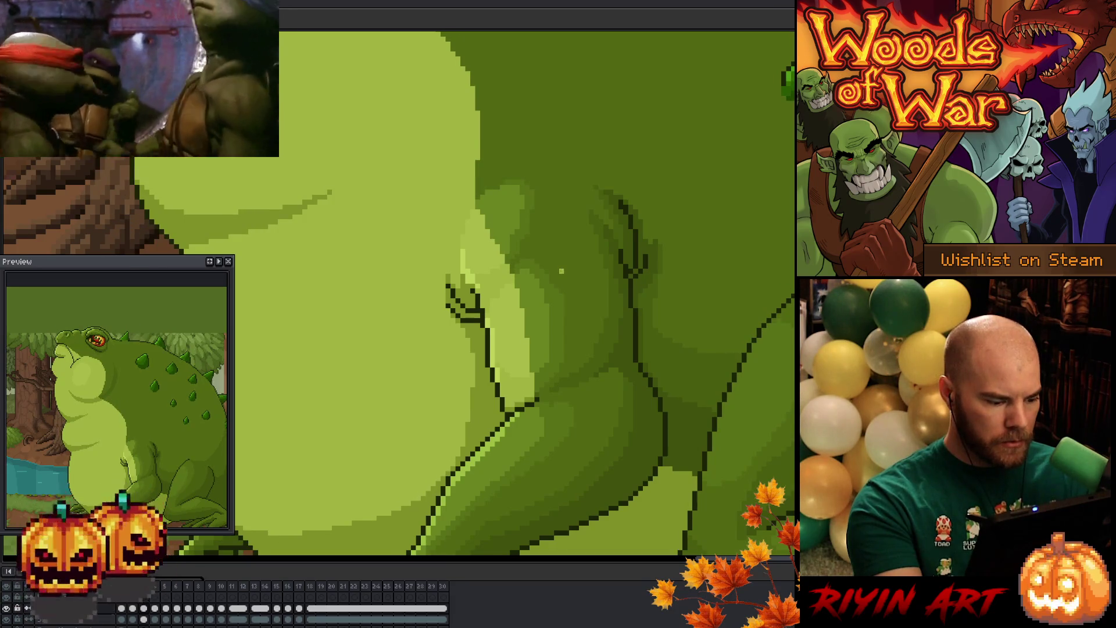
key(Right)
key(Left)
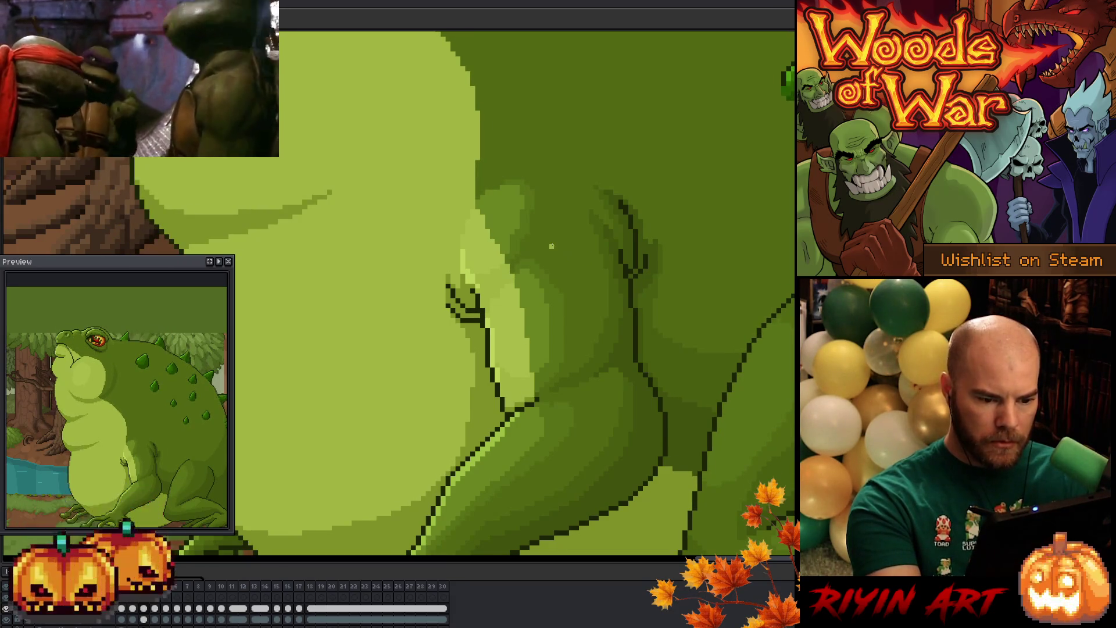
key(Right)
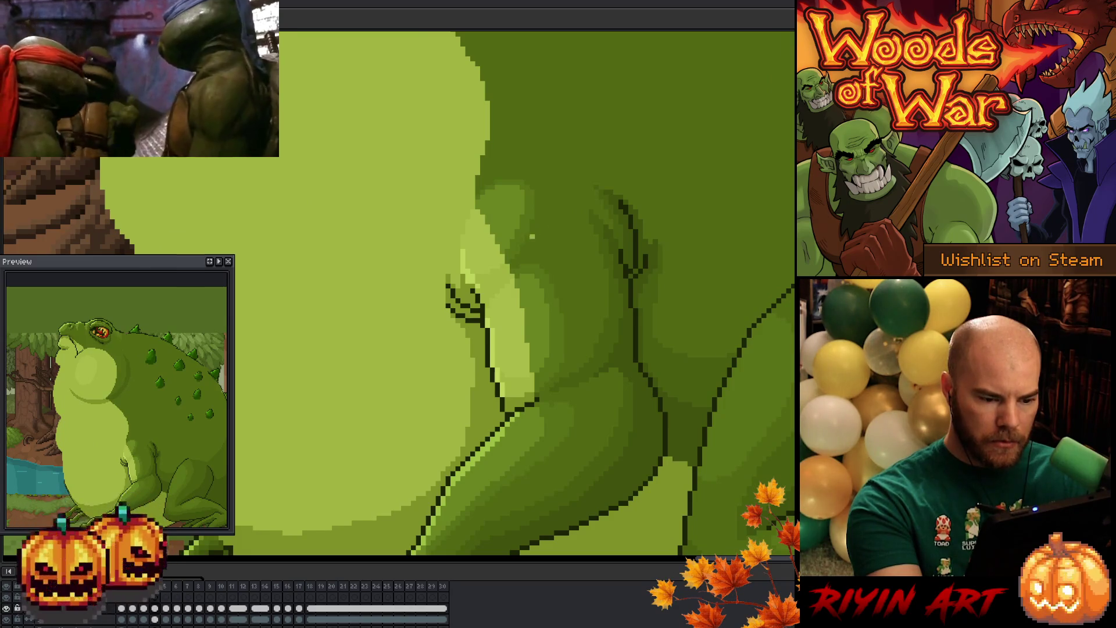
key(Left)
key(Right)
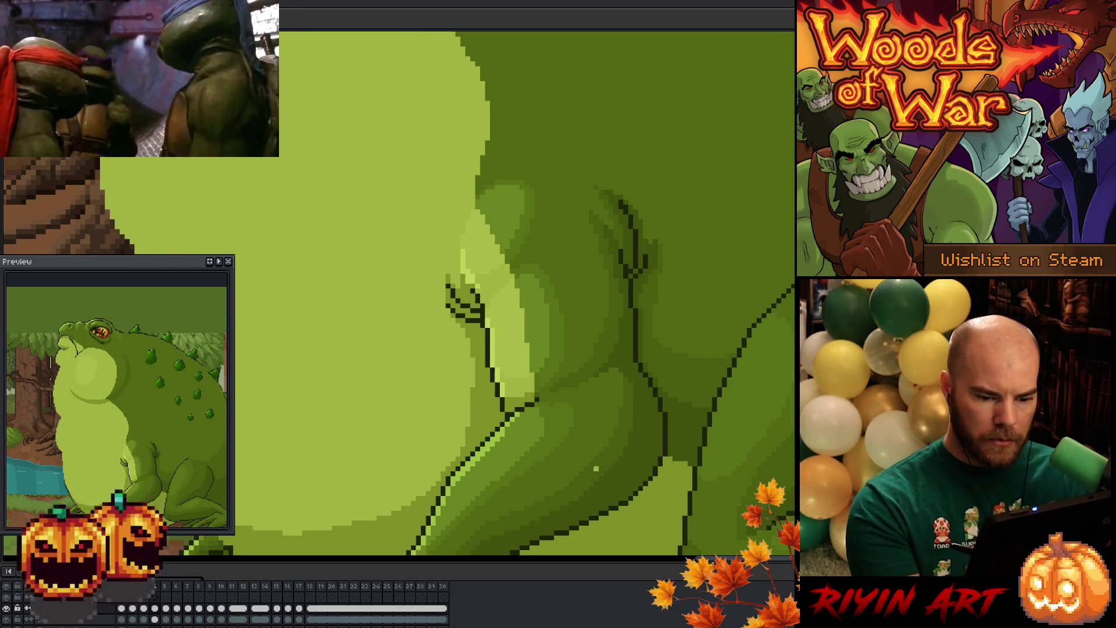
key(Left)
key(Right)
key(Left)
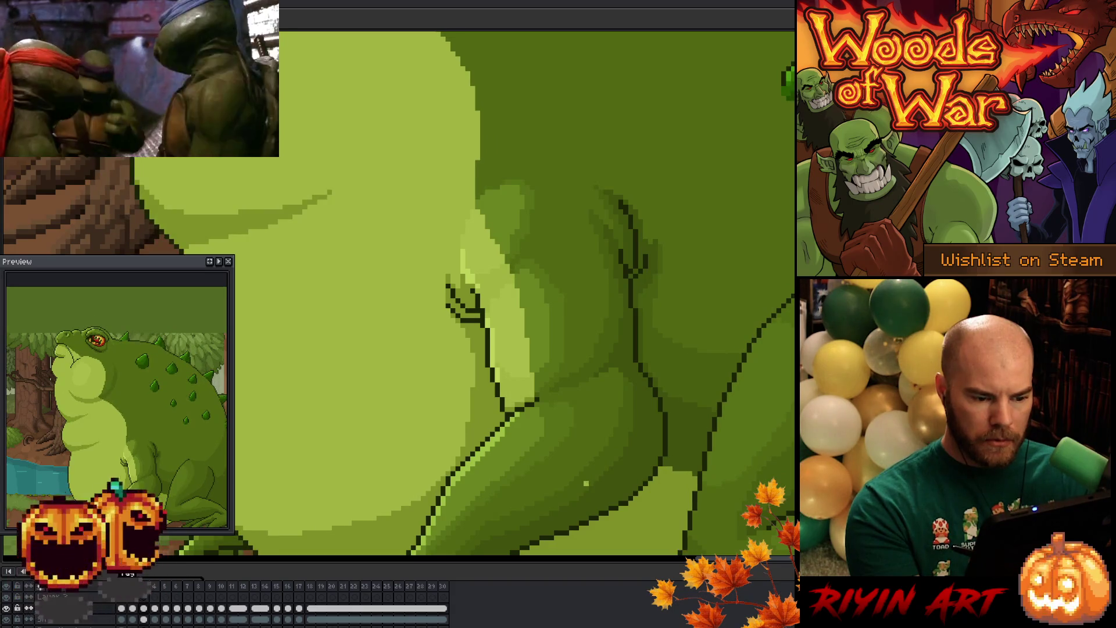
key(Right)
Step: Lasso-select the toad's throat bulge
key(b)
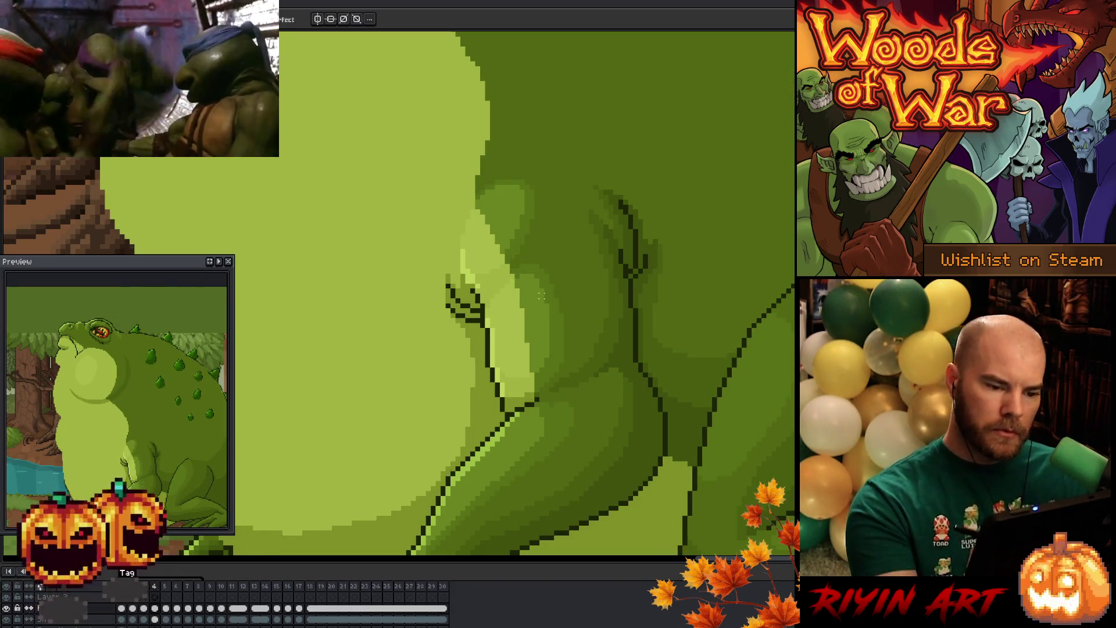
mouse_move(437, 217)
mouse_down()
mouse_move(529, 163)
mouse_move(588, 194)
mouse_move(623, 259)
mouse_move(627, 293)
mouse_move(618, 339)
mouse_move(549, 420)
mouse_move(509, 417)
mouse_move(461, 384)
mouse_move(431, 232)
mouse_move(438, 217)
mouse_up()
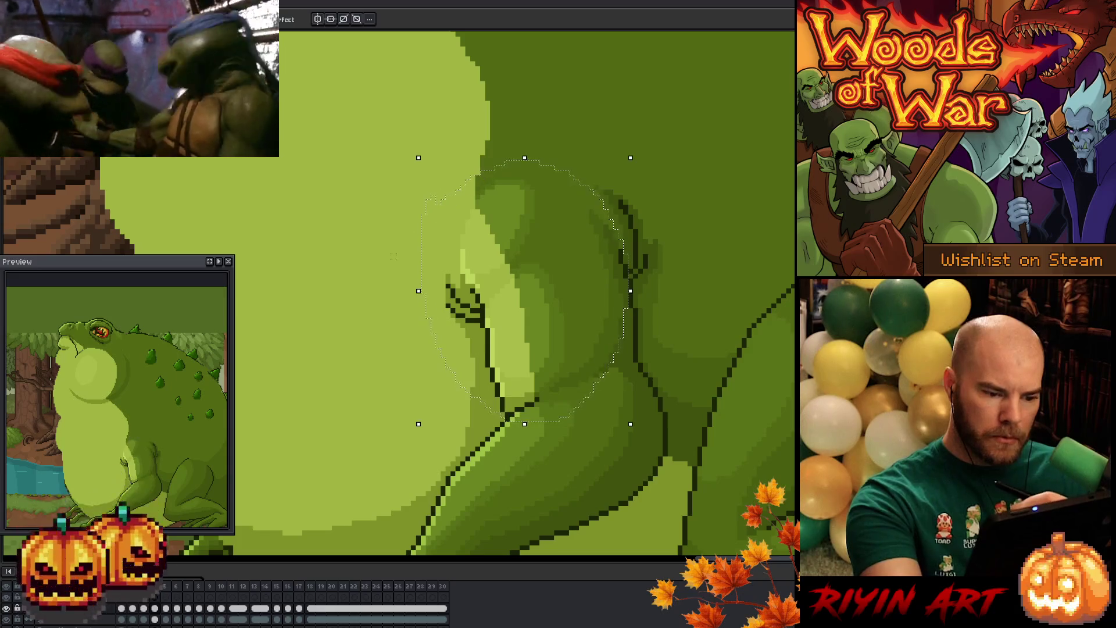
mouse_move(386, 270)
mouse_down()
mouse_move(437, 278)
mouse_move(452, 319)
mouse_move(480, 344)
mouse_move(451, 431)
mouse_move(389, 216)
mouse_up()
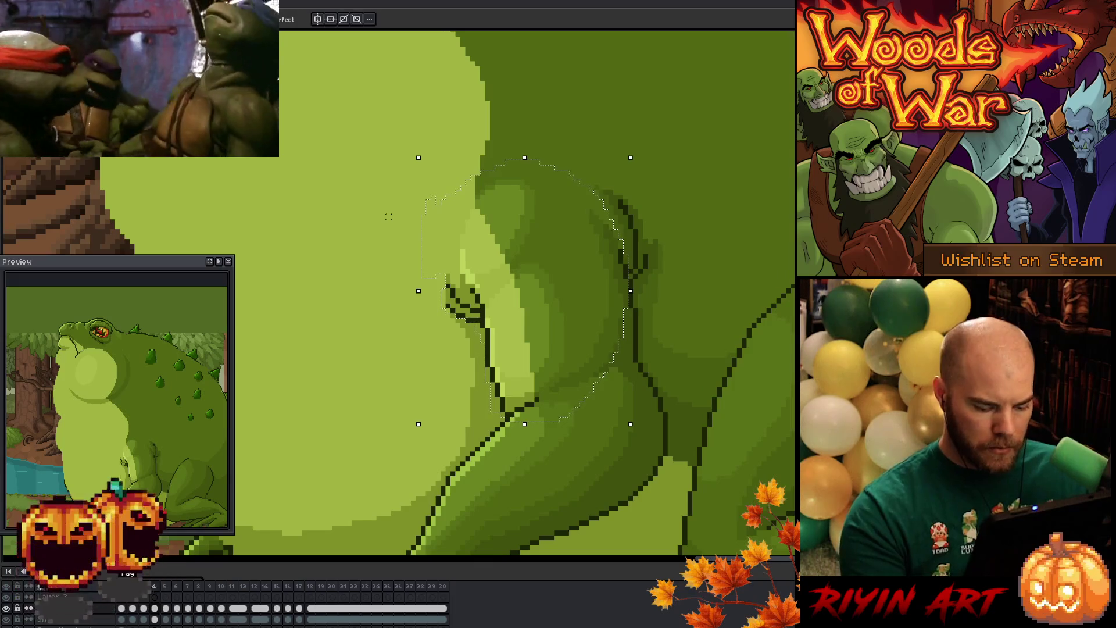
Step: Step back two frames to the head-raised pose with the bulge selected, then deselect
key(Left)
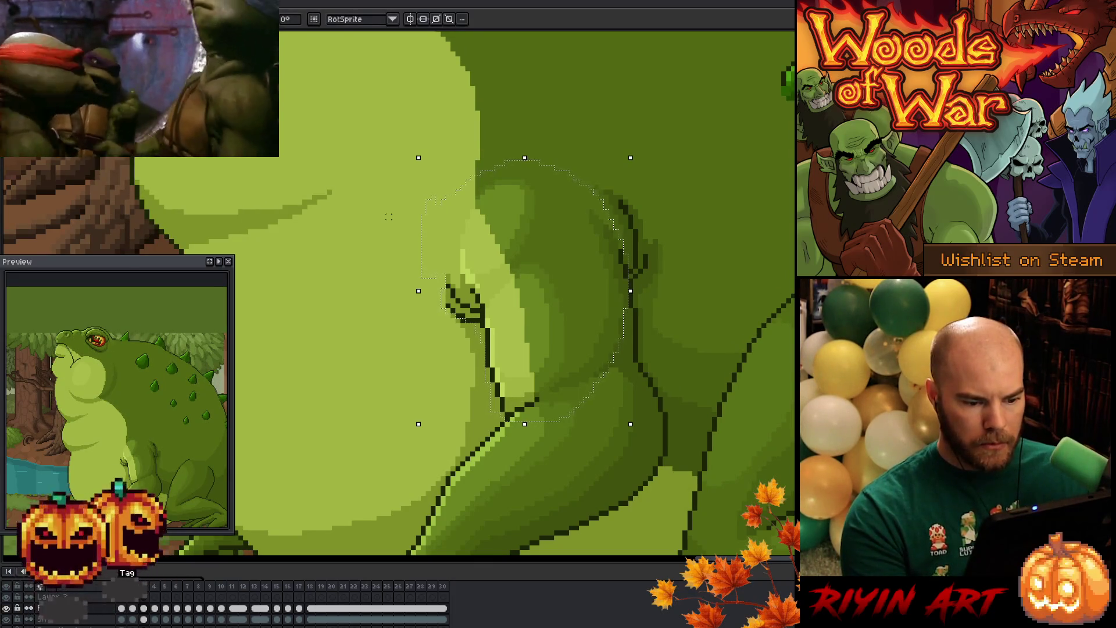
key(Left)
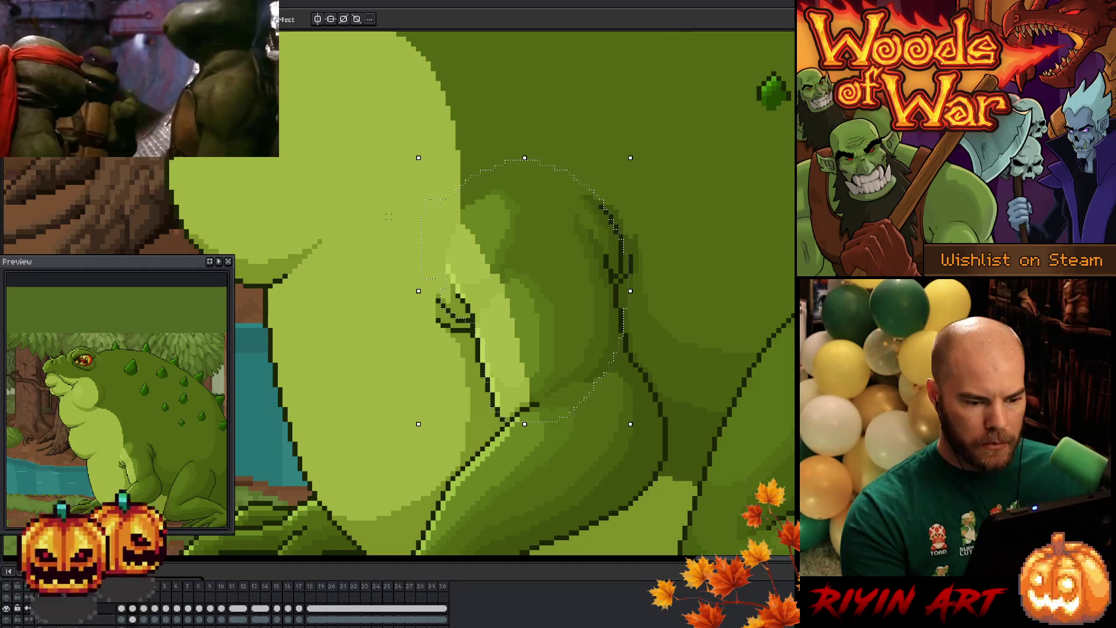
key(Left)
key(Right)
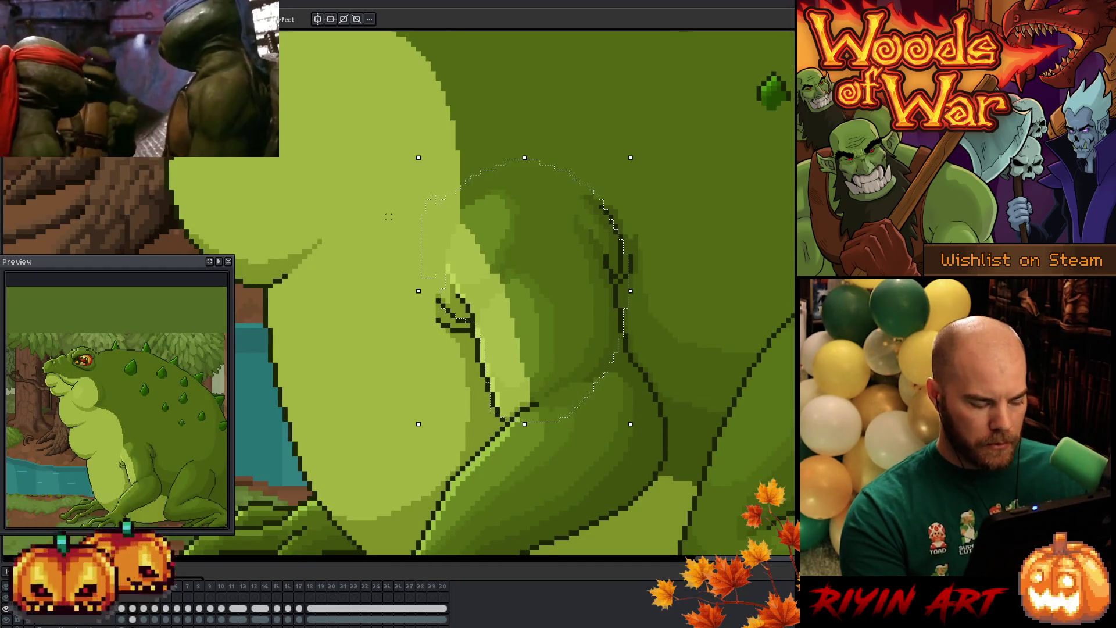
key(ctrl+d)
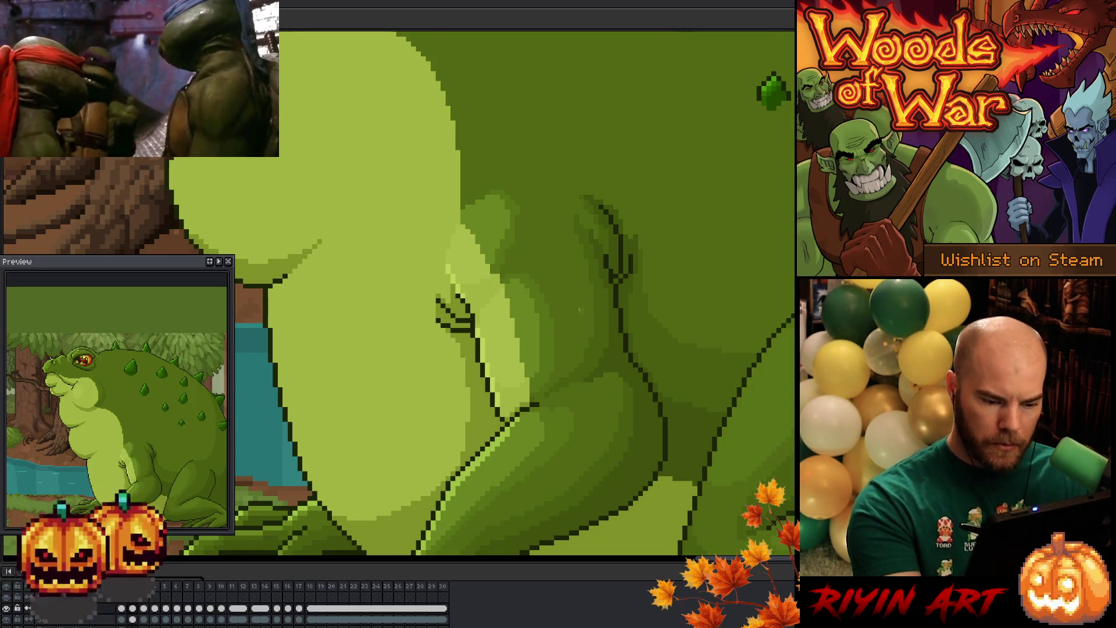
key(Right)
key(Right)
key(Left)
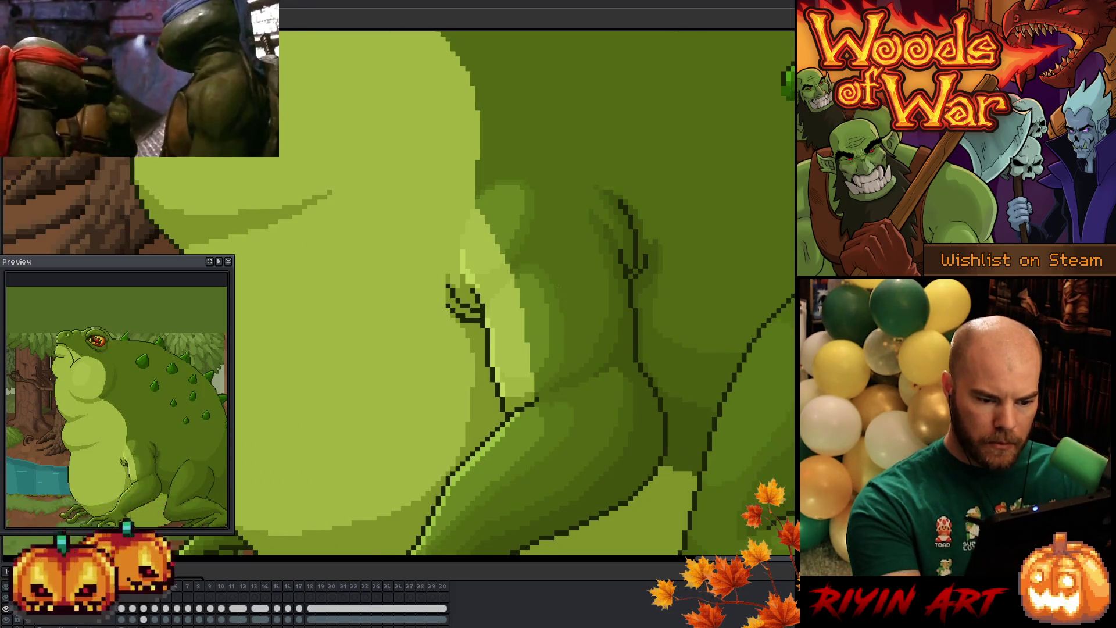
key(Right)
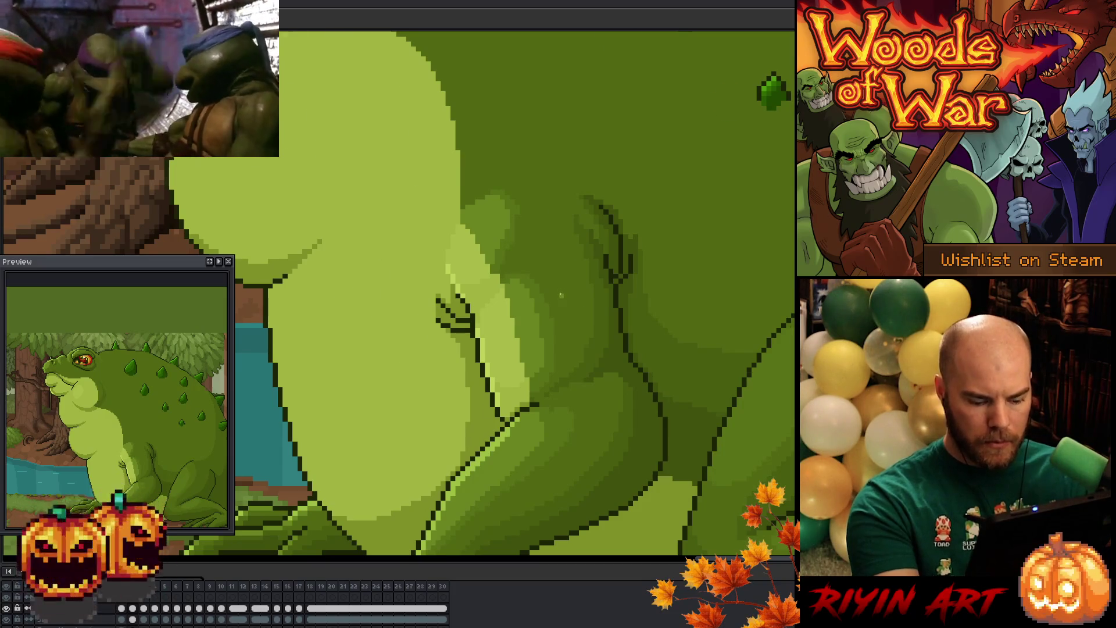
key(Right)
key(Left)
key(Right)
key(Left)
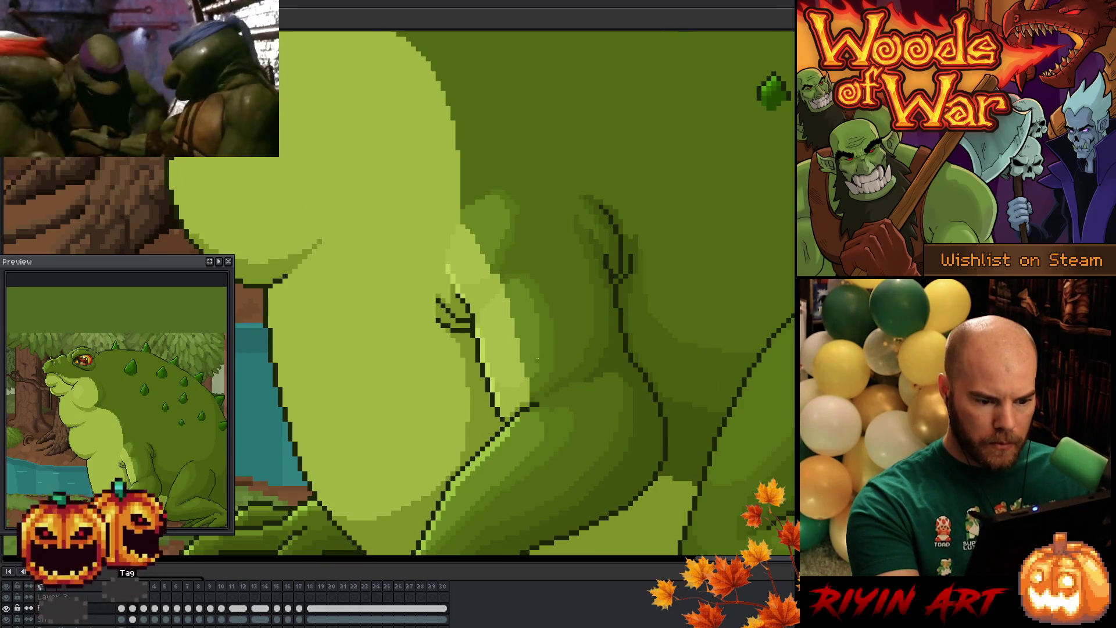
key(Right)
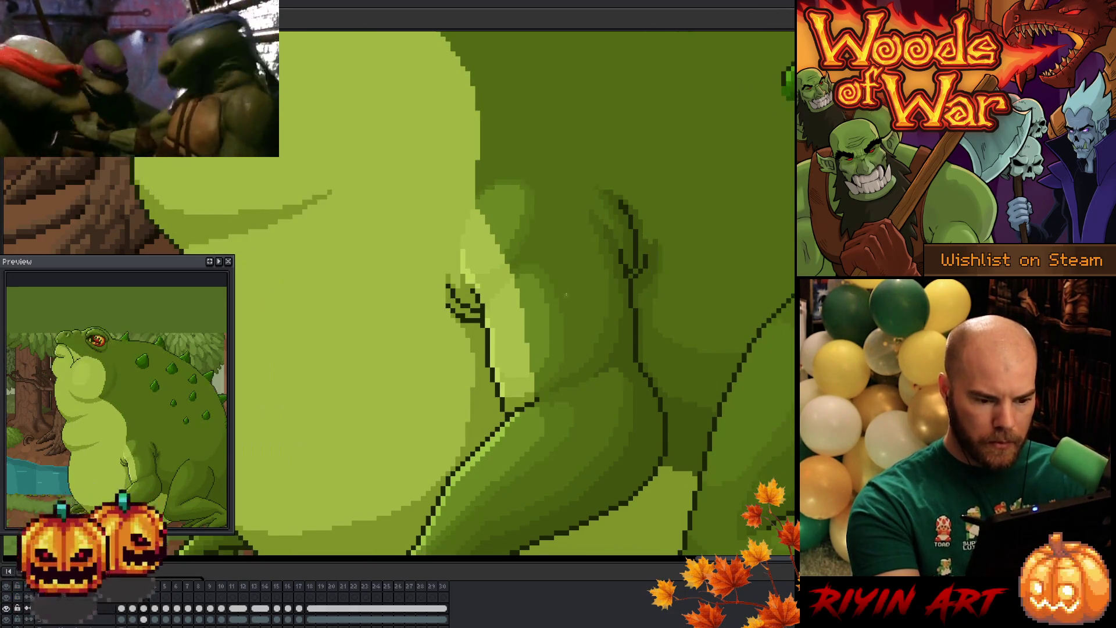
key(Left)
key(Right)
key(Left)
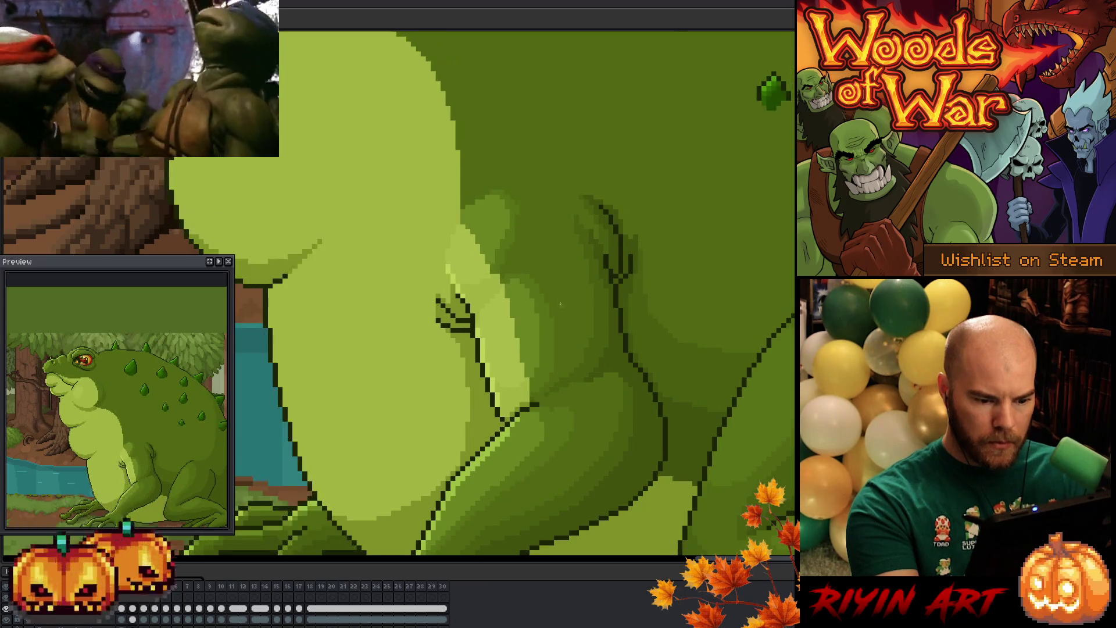
key(Right)
key(Left)
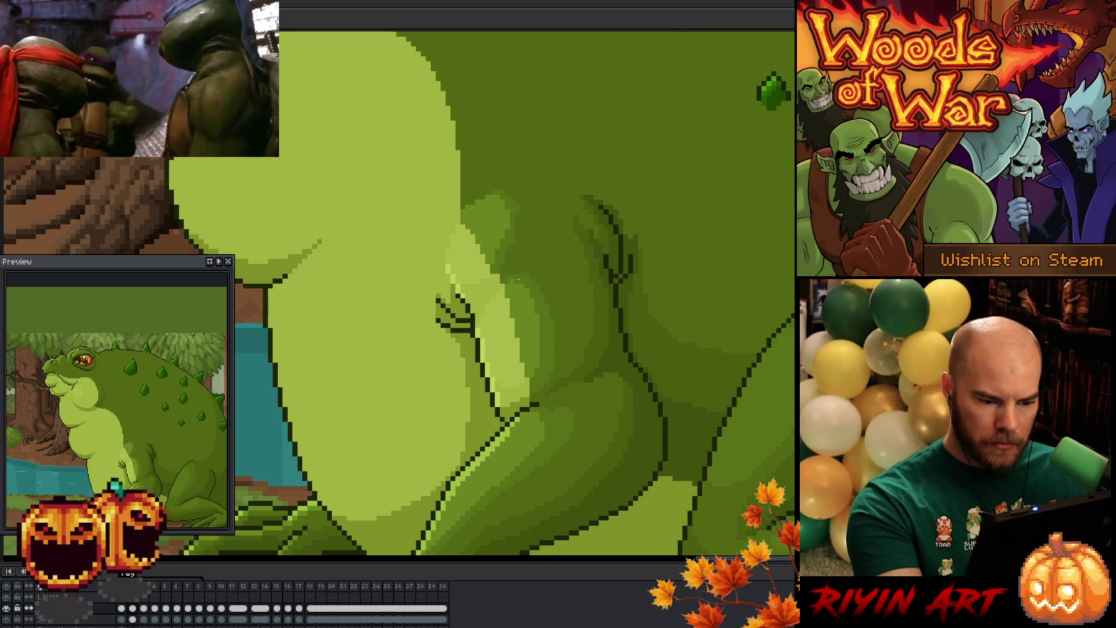
key(Return)
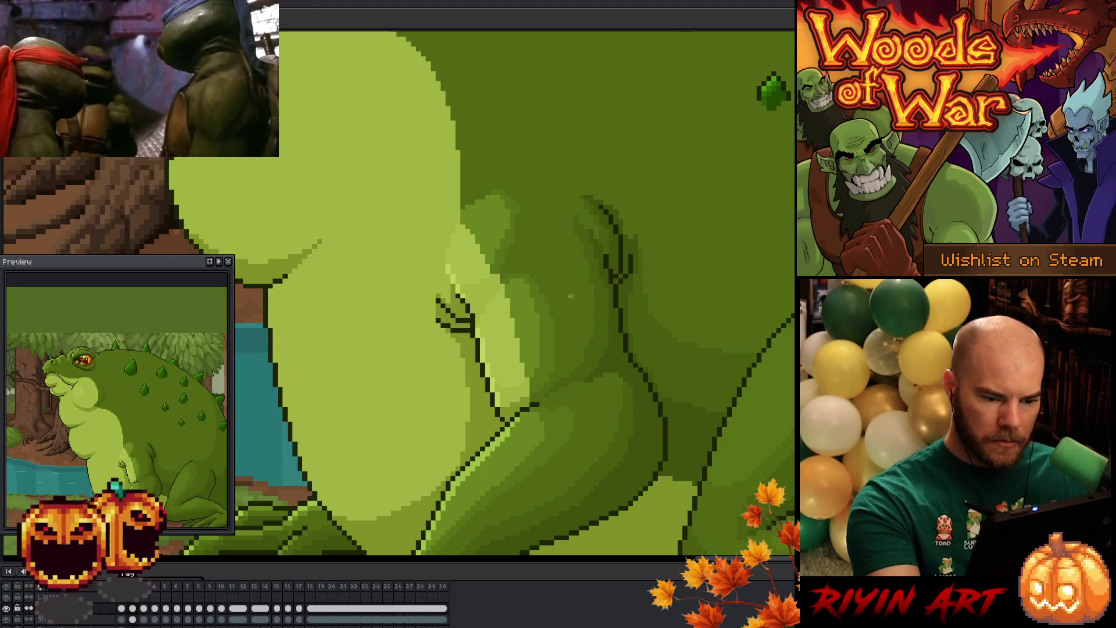
scroll(552, 335, down, 1)
scroll(577, 346, up, 1)
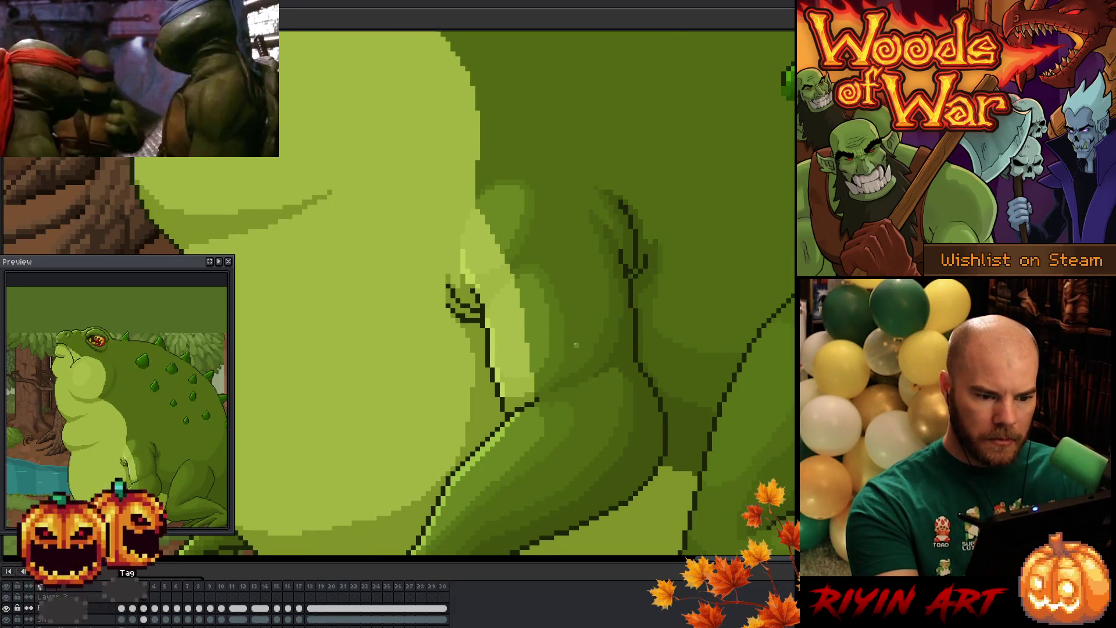
scroll(576, 346, up, 1)
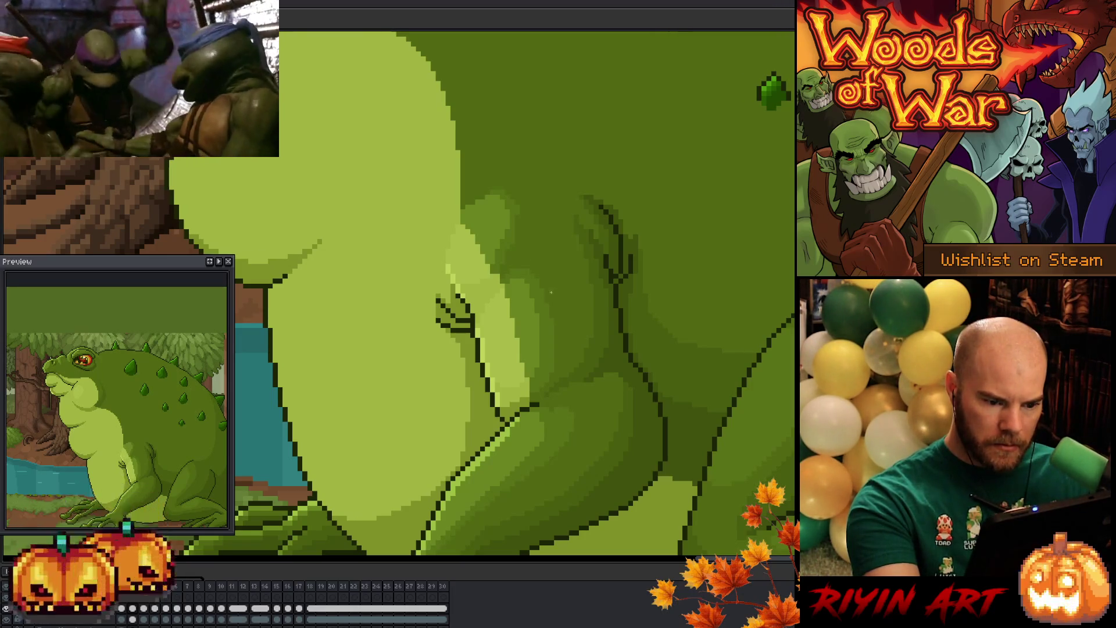
scroll(563, 336, up, 1)
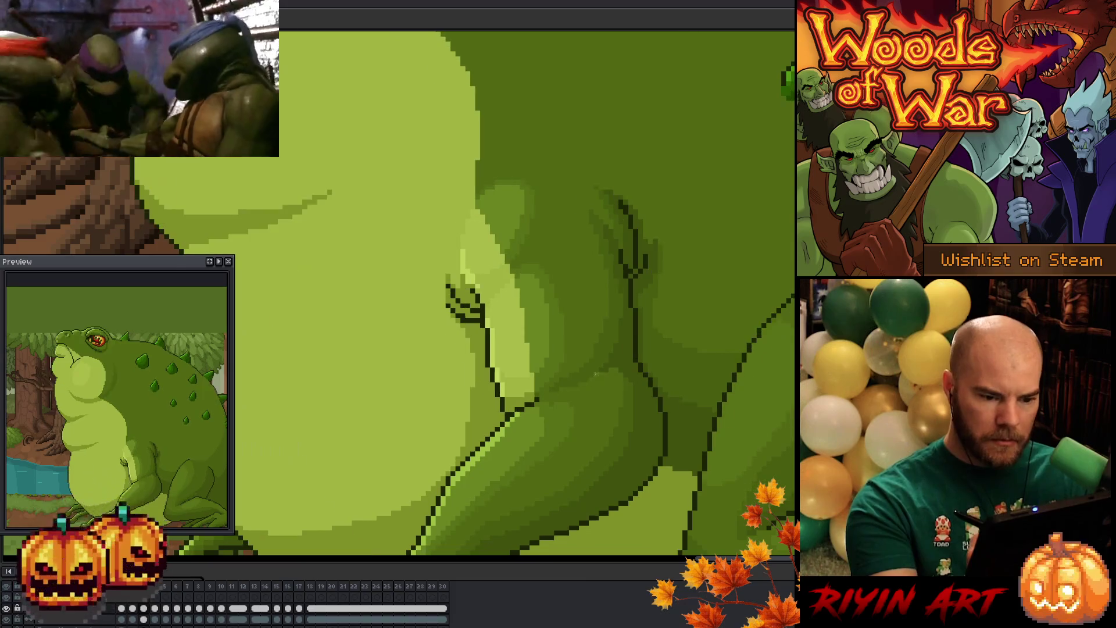
scroll(563, 337, down, 1)
scroll(596, 380, up, 1)
scroll(594, 381, down, 1)
scroll(594, 381, up, 1)
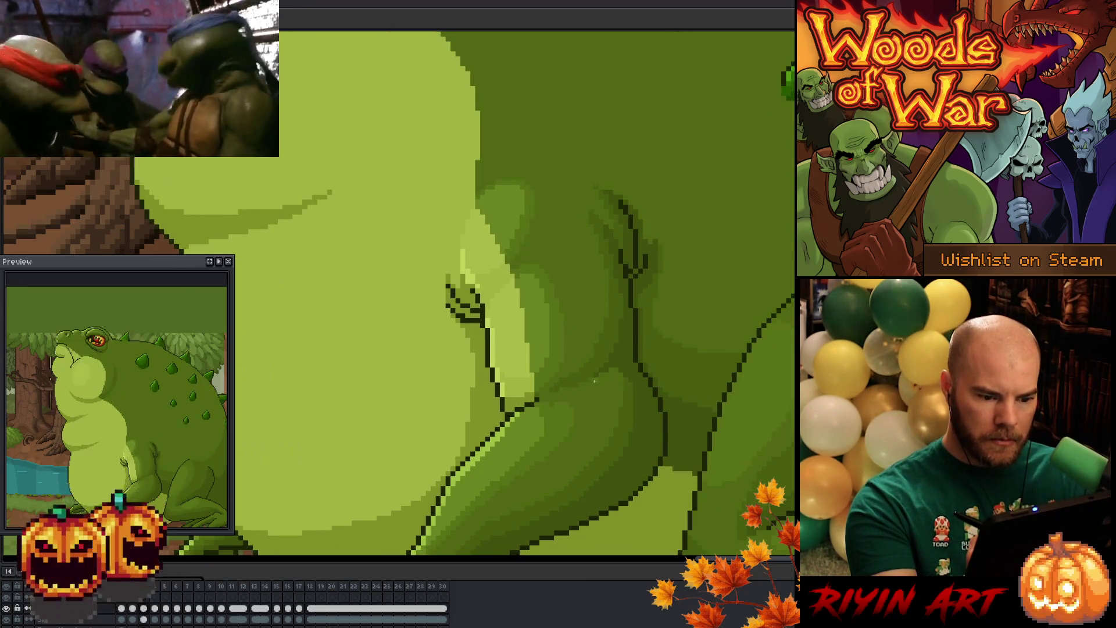
scroll(595, 381, down, 1)
scroll(594, 383, up, 1)
scroll(594, 382, down, 1)
scroll(595, 383, up, 1)
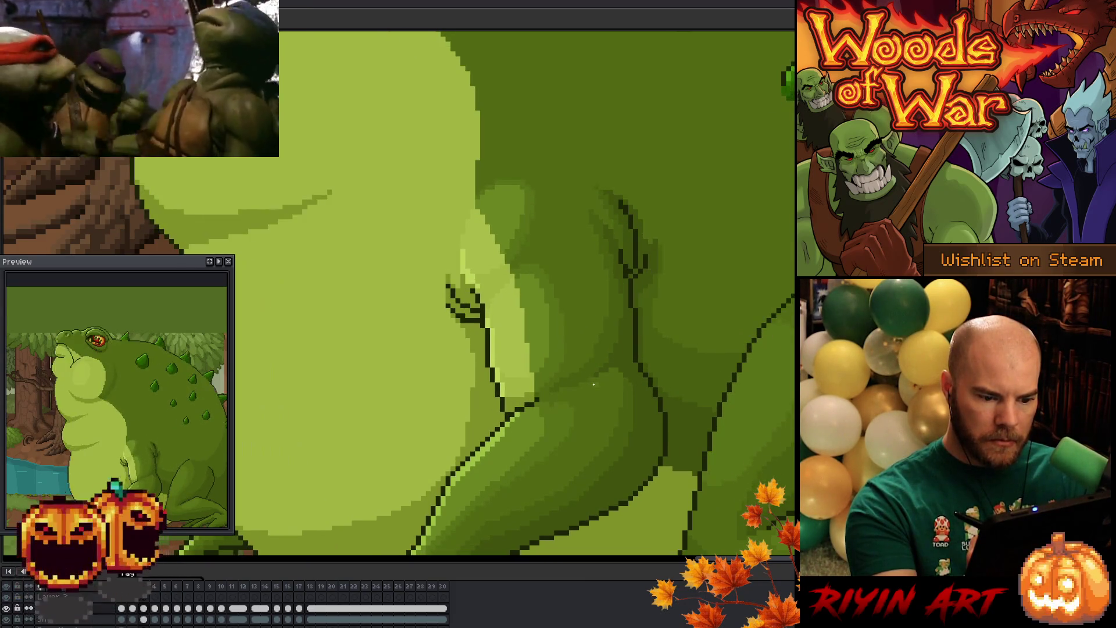
scroll(594, 383, down, 1)
scroll(595, 385, up, 1)
scroll(594, 385, down, 1)
scroll(584, 372, up, 1)
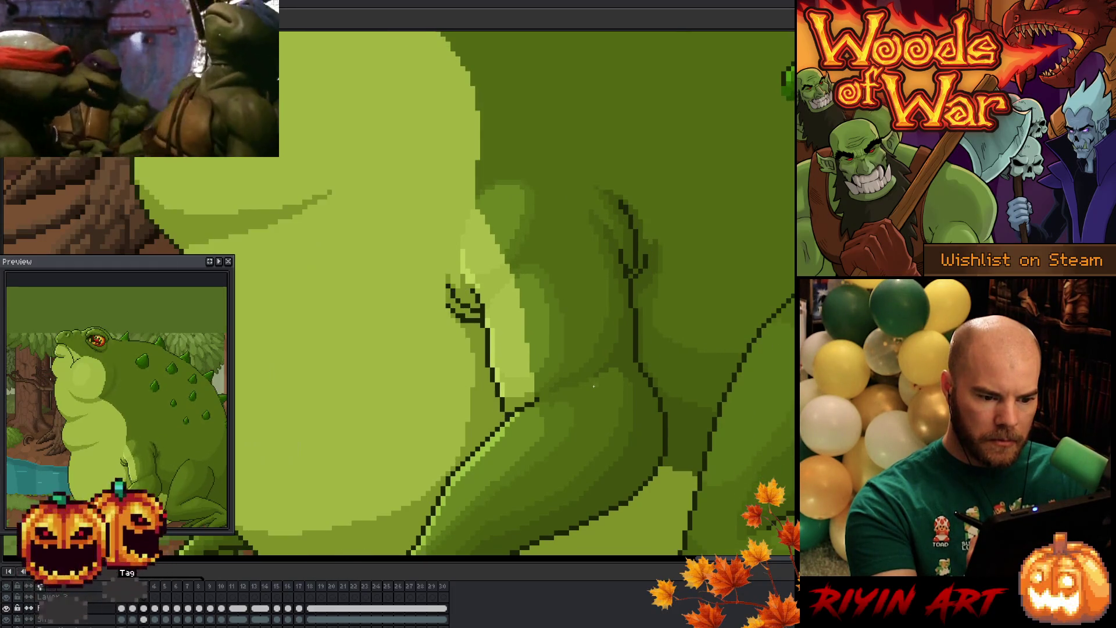
scroll(576, 361, down, 1)
scroll(563, 347, up, 1)
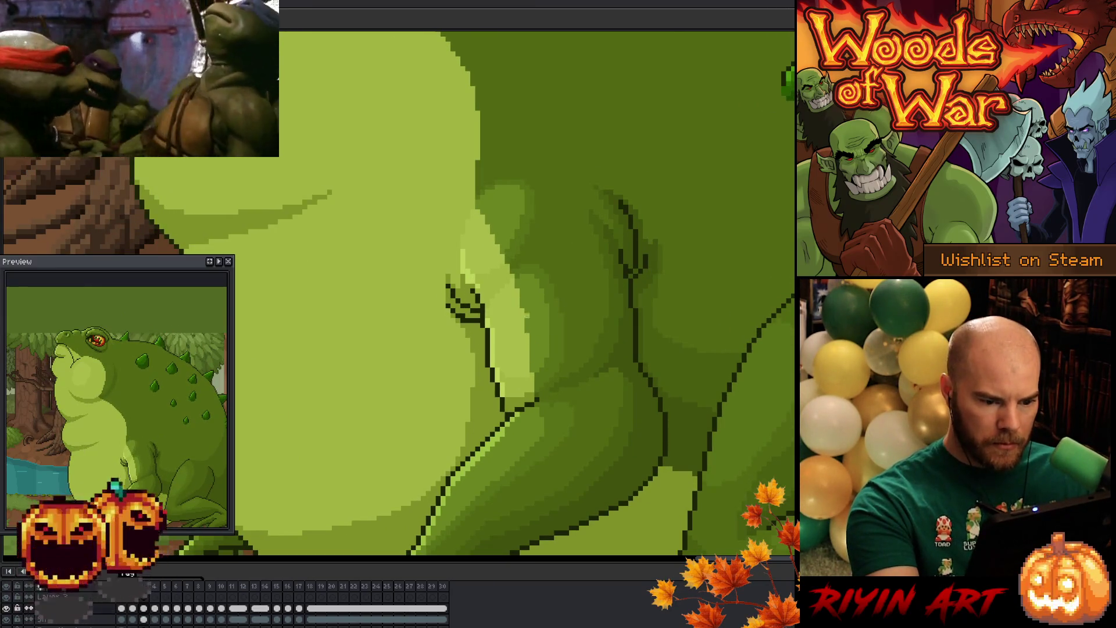
Step: Toggle between the early frames 2–4 to compare the throat bulge
key(Left)
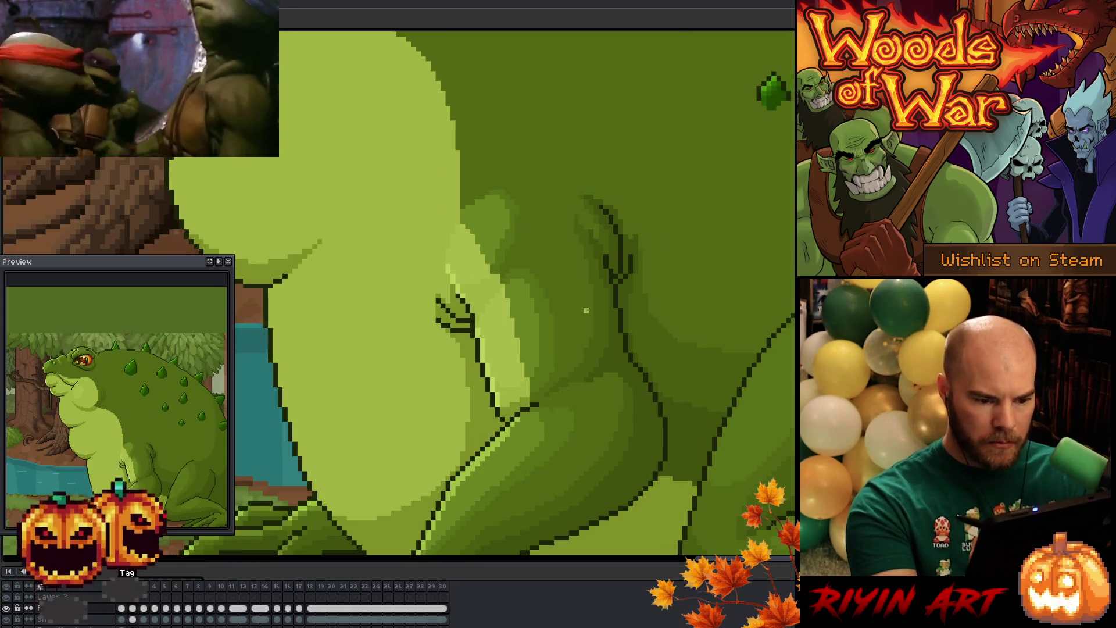
key(Right)
key(Right)
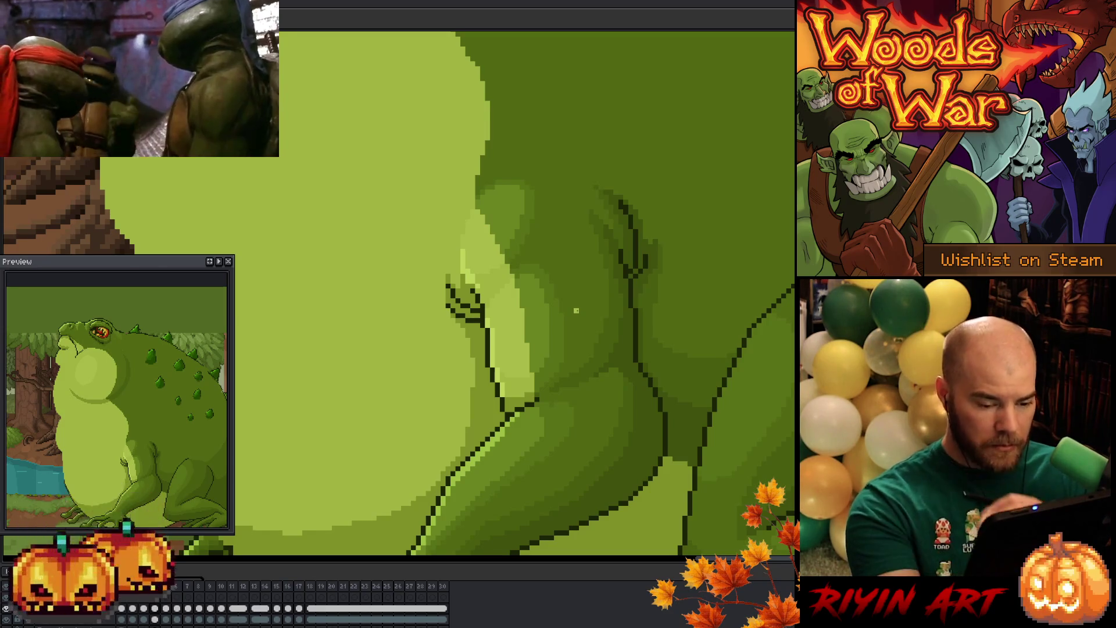
key(Left)
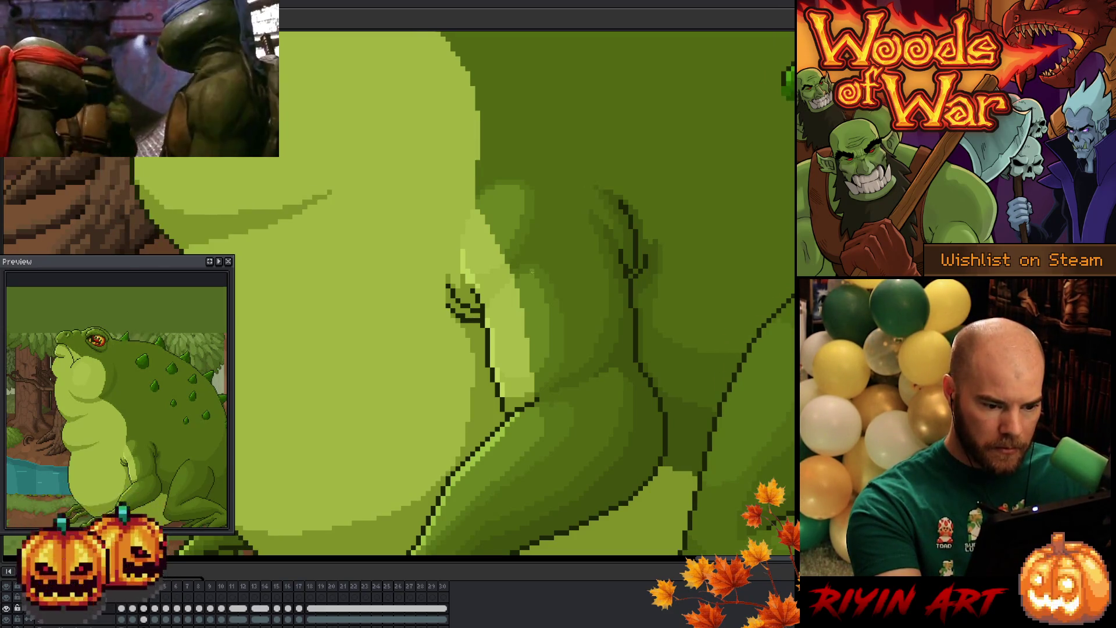
key(Right)
key(Left)
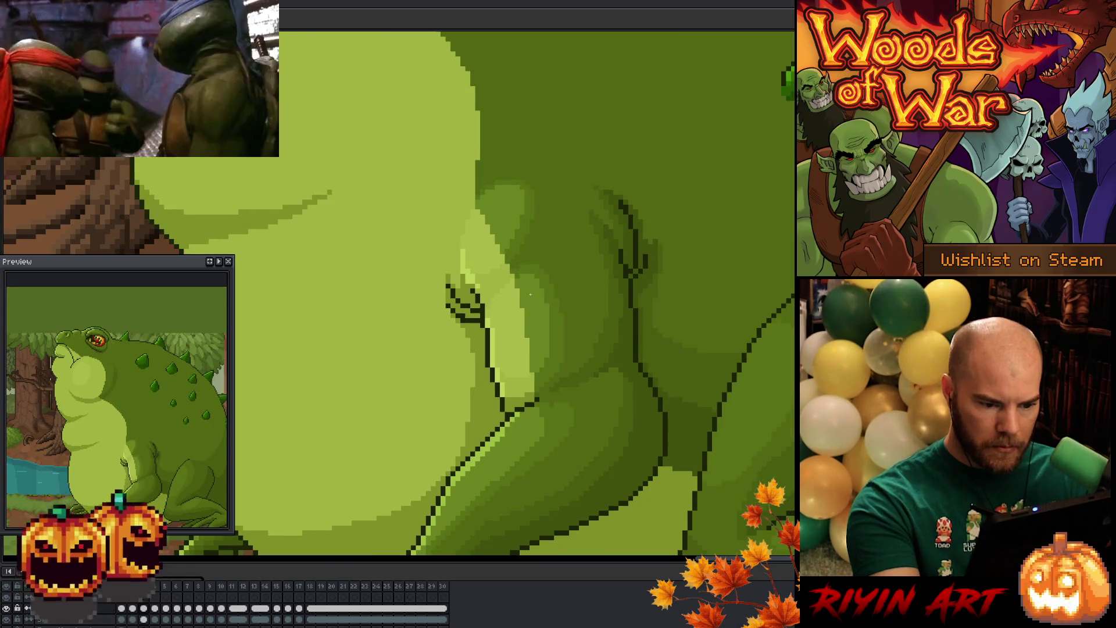
key(Right)
key(Left)
key(Right)
key(Left)
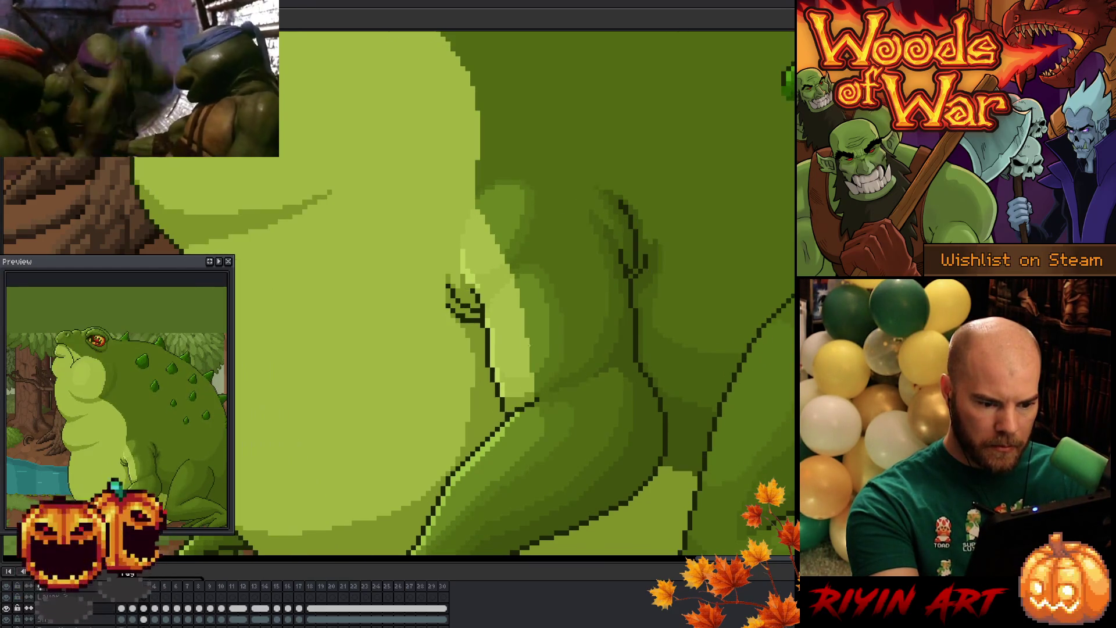
key(Left)
key(Right)
key(Left)
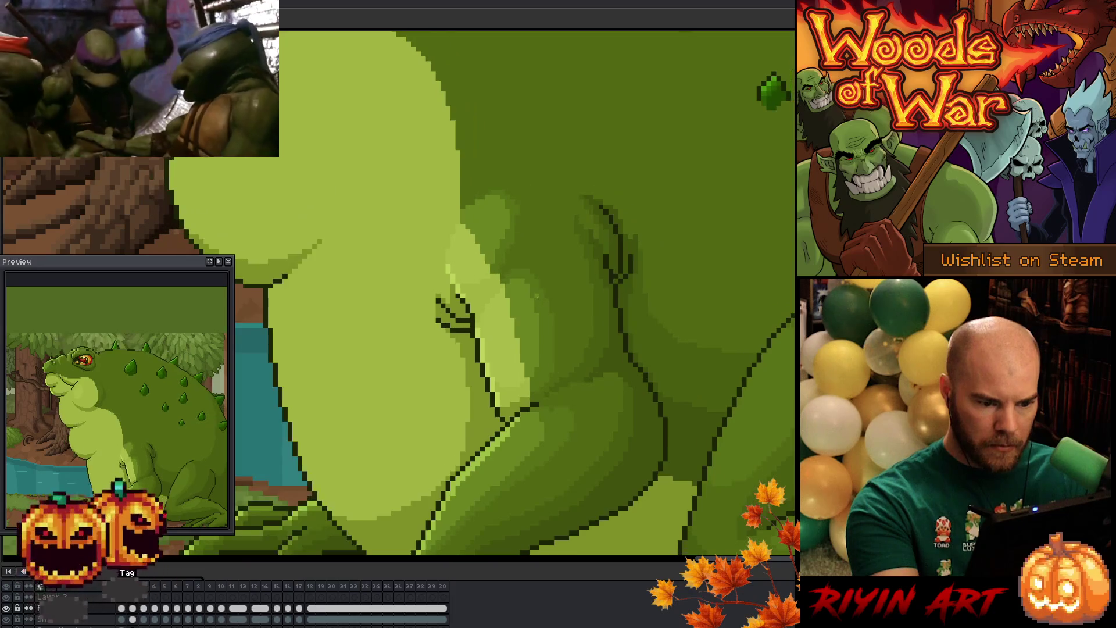
key(Right)
key(Right)
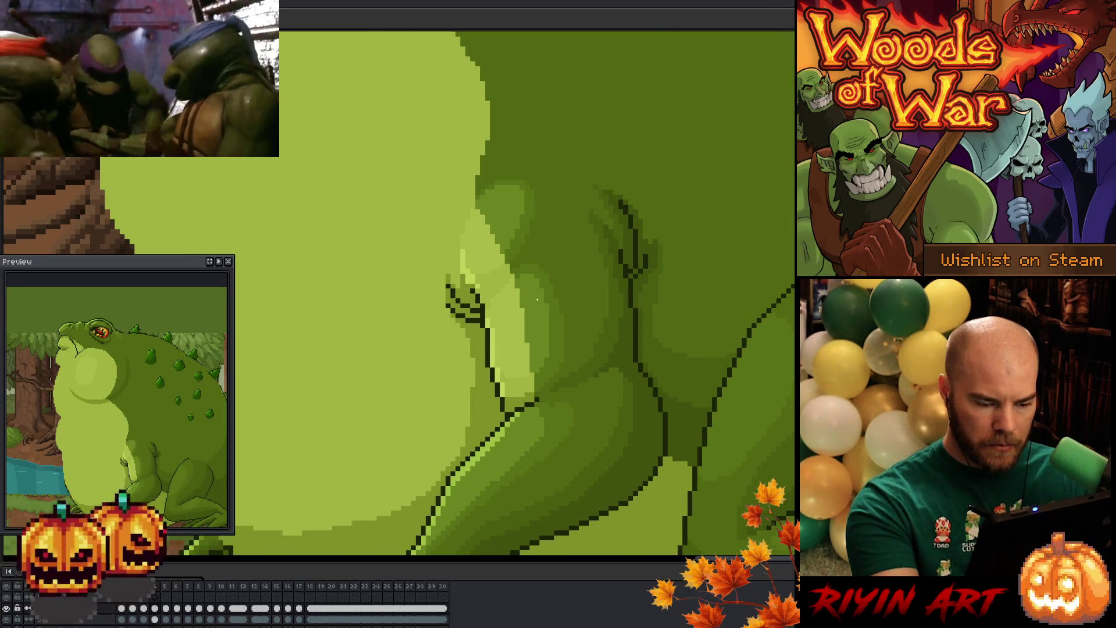
key(Right)
key(Left)
key(Right)
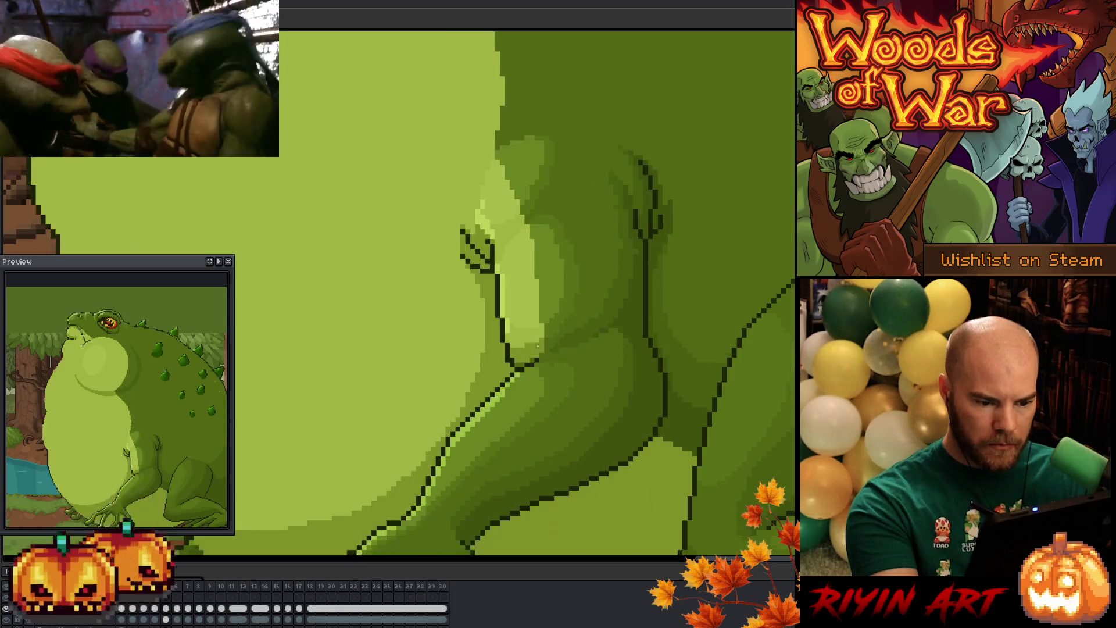
key(Left)
key(Right)
key(Left)
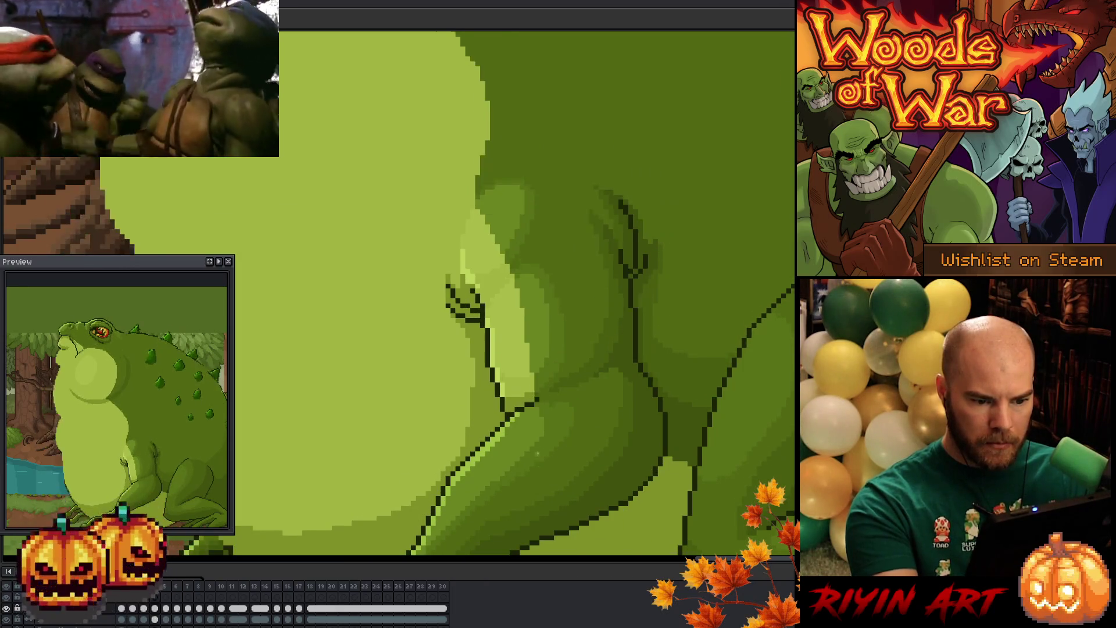
key(Left)
key(Right)
key(Right)
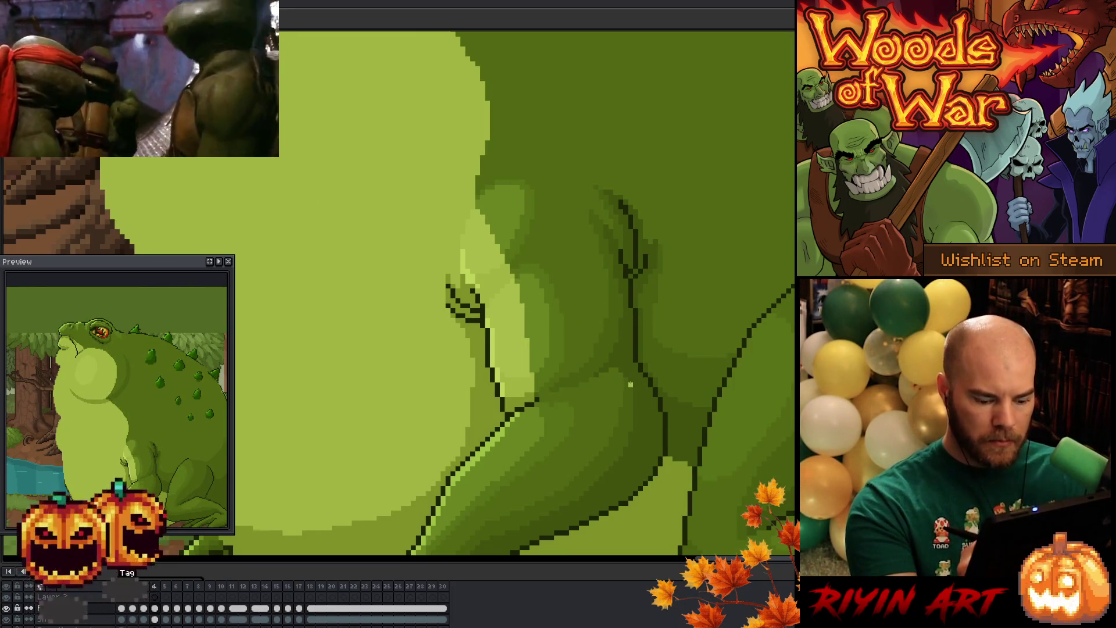
Step: Peek between adjacent frames, moving ahead through frames 5 and 6
key(Right)
key(Left)
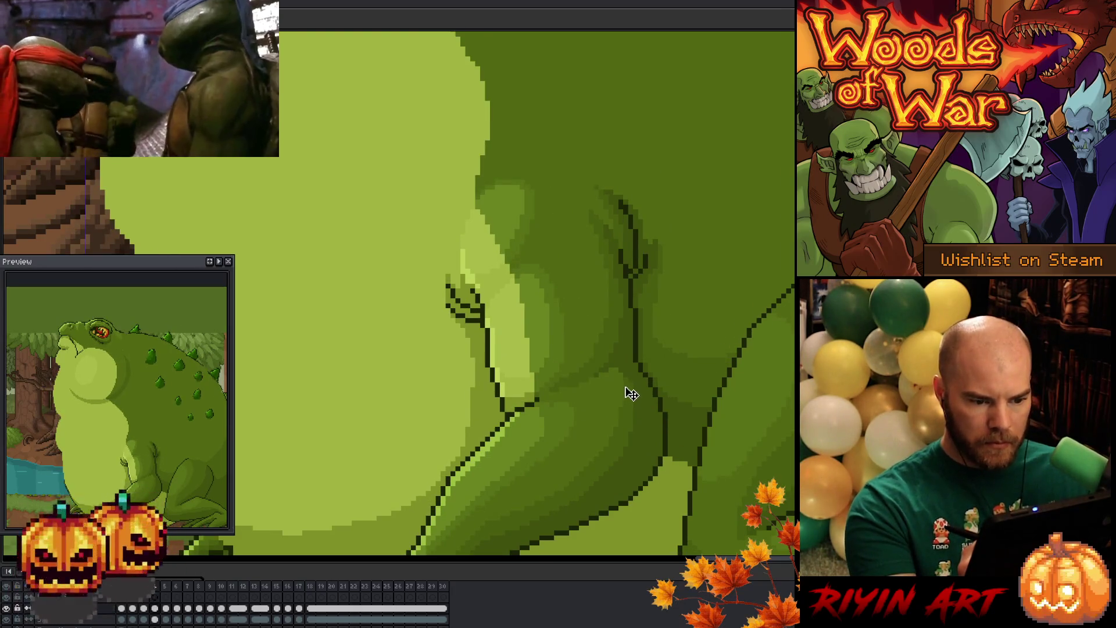
key(Right)
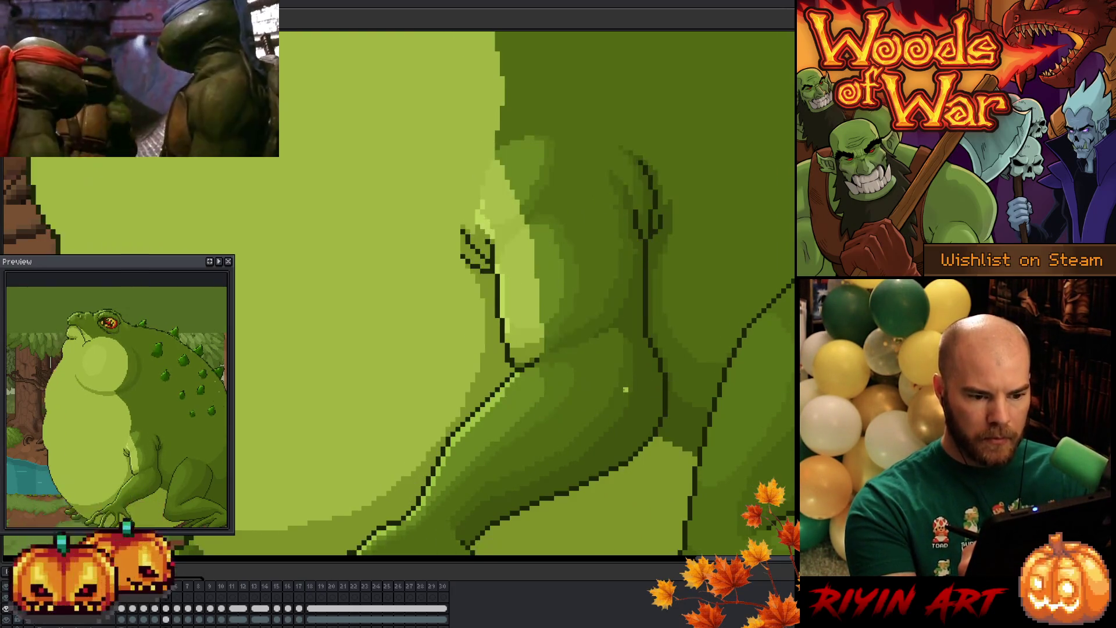
key(Left)
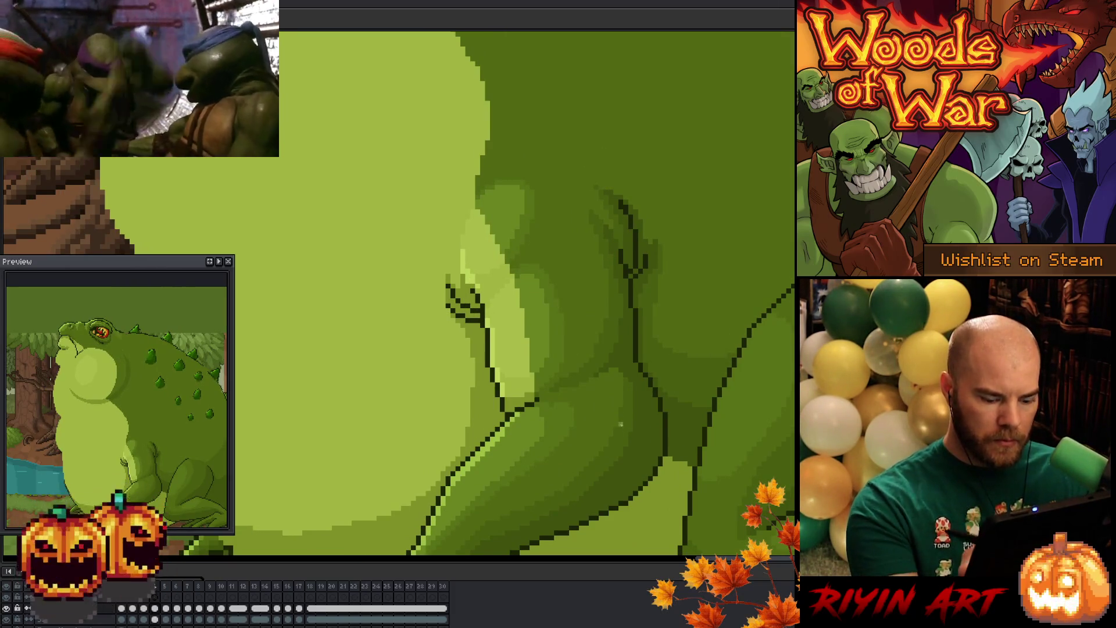
key(Right)
key(Left)
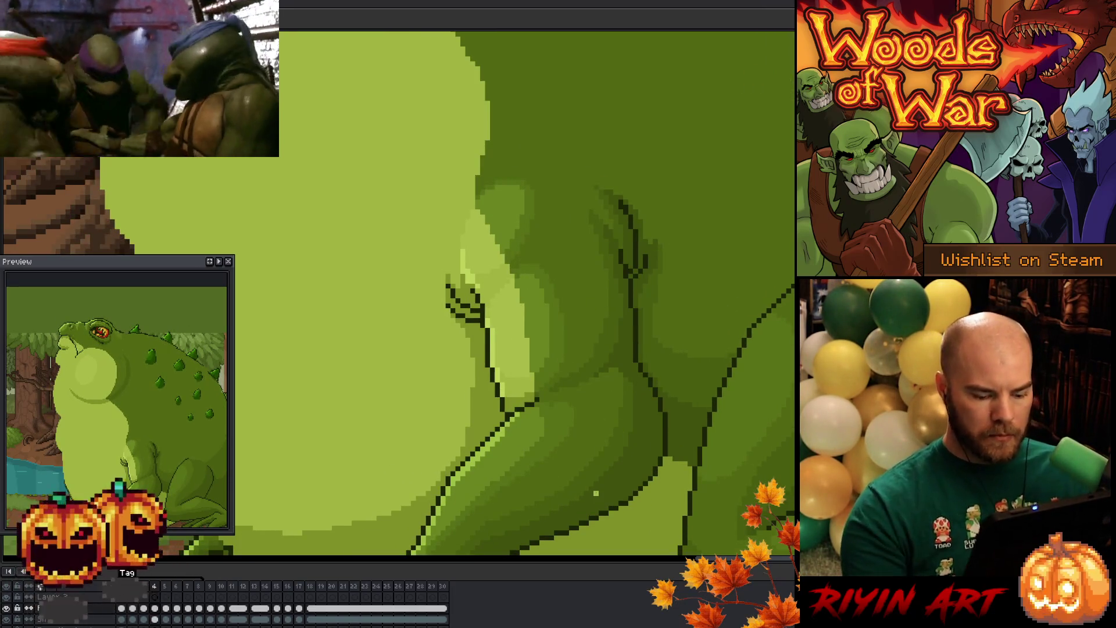
key(Right)
key(Left)
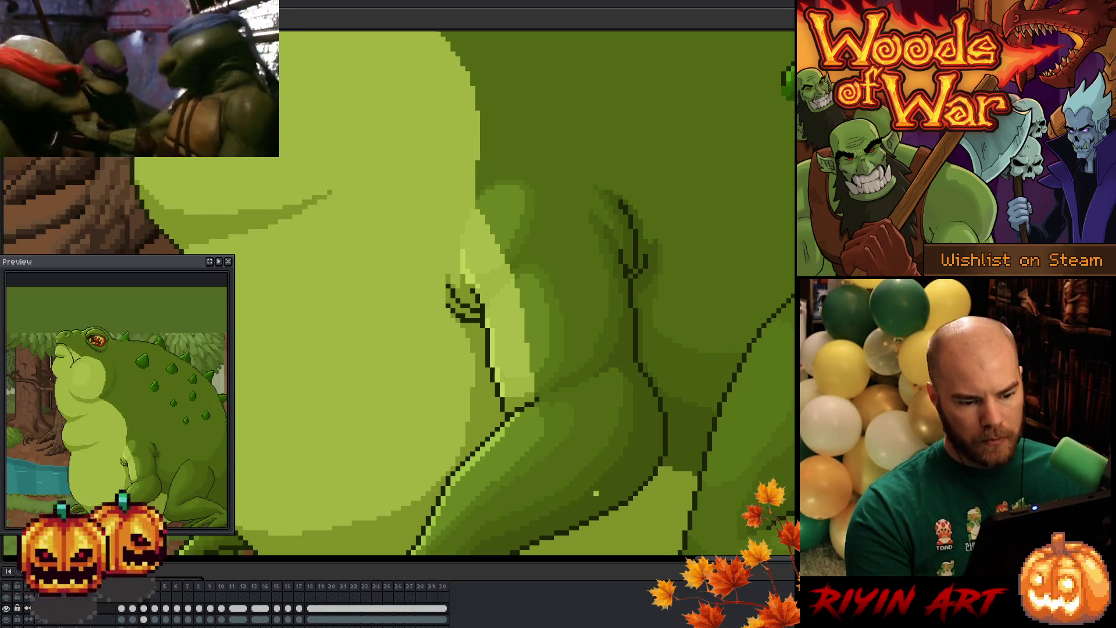
key(Right)
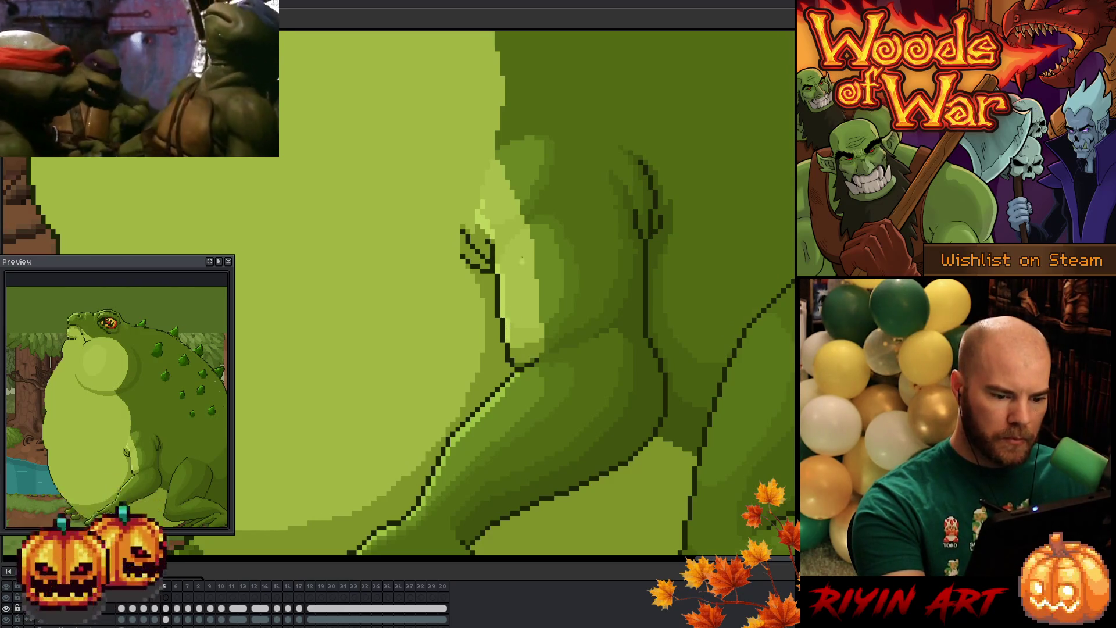
key(Right)
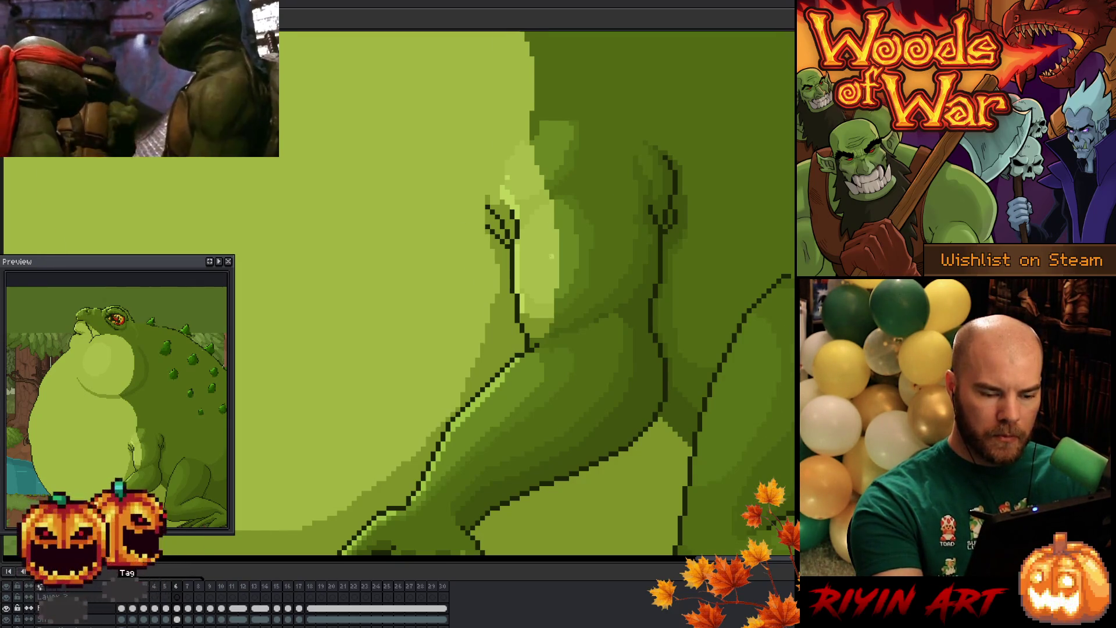
key(Left)
key(Left)
key(Right)
key(Right)
key(Right)
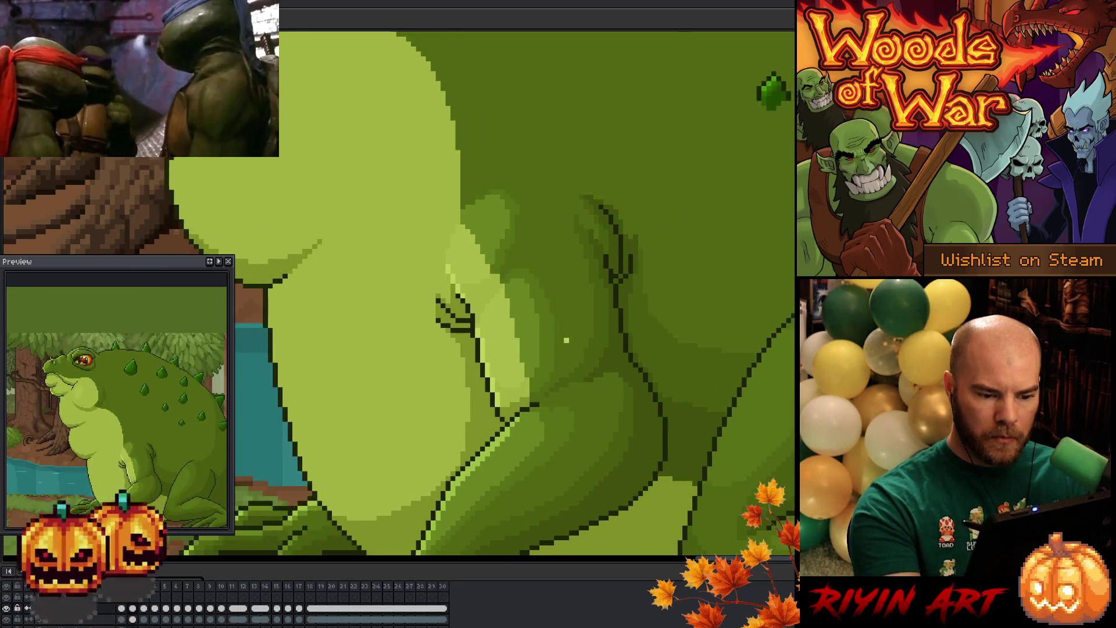
Step: Jump to the first frame, compare frames 6–8 around frame 7, and save the file
key(Home)
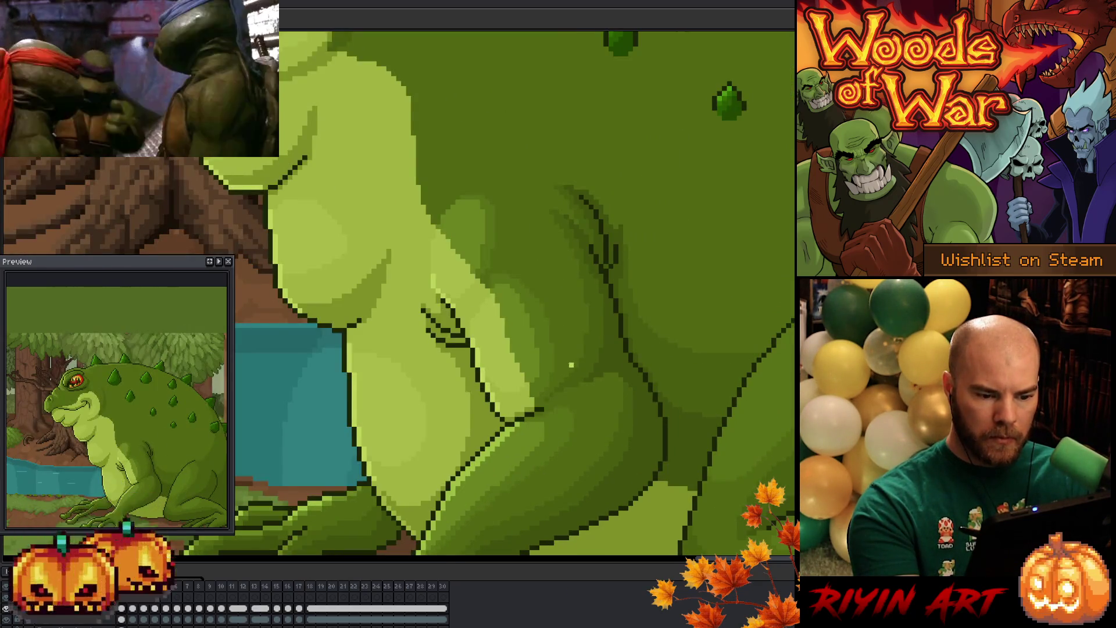
key(Right)
key(Right)
key(Left)
key(Left)
key(Left)
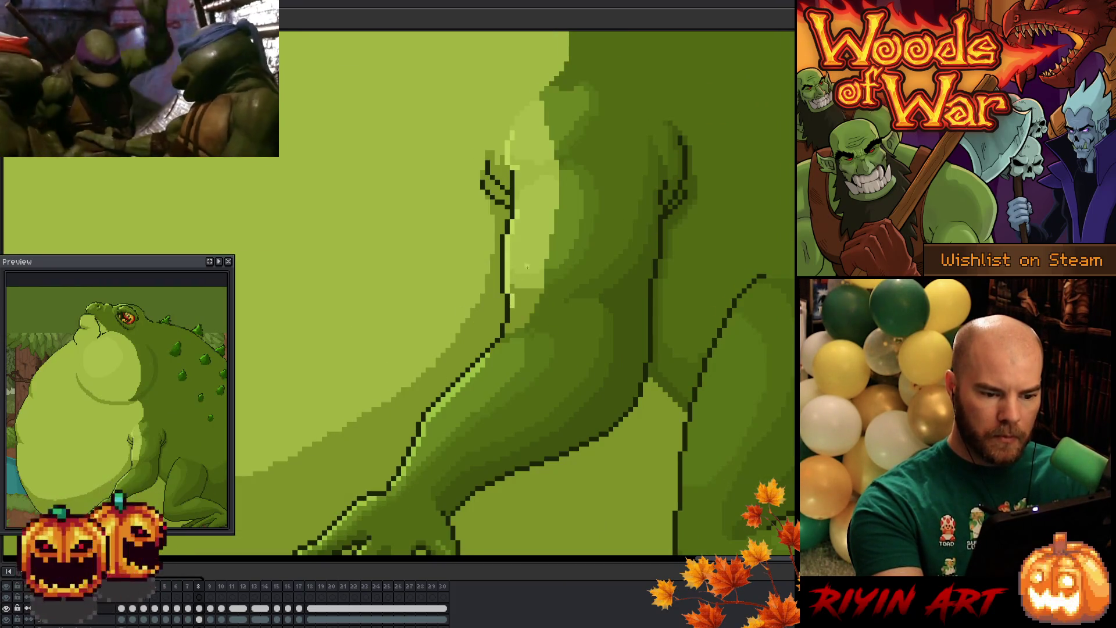
key(Right)
key(Left)
key(Left)
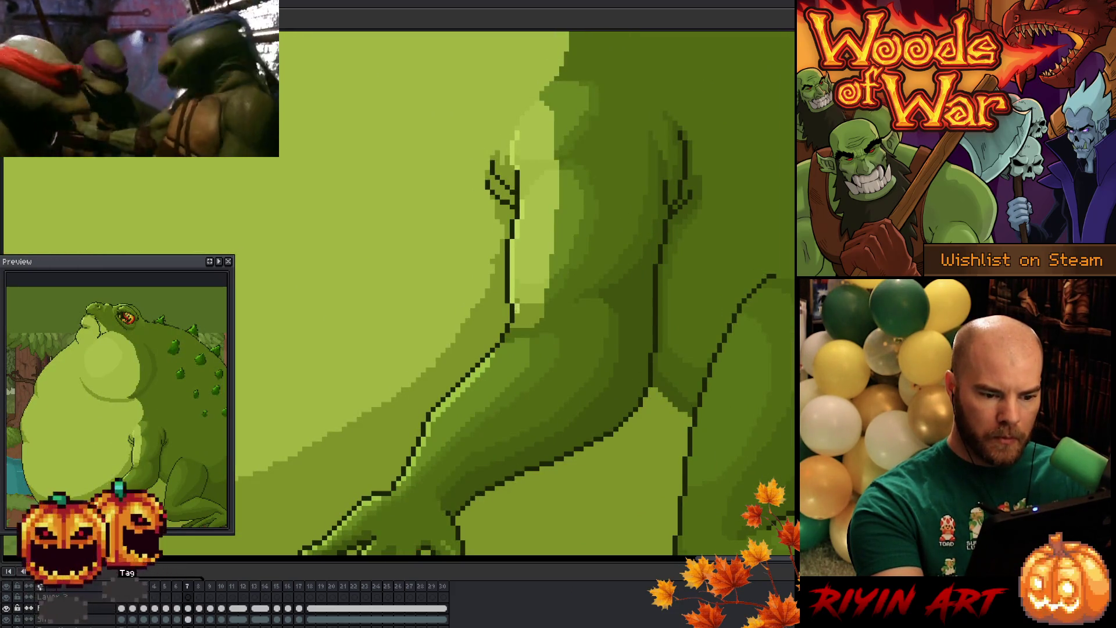
key(Right)
key(Left)
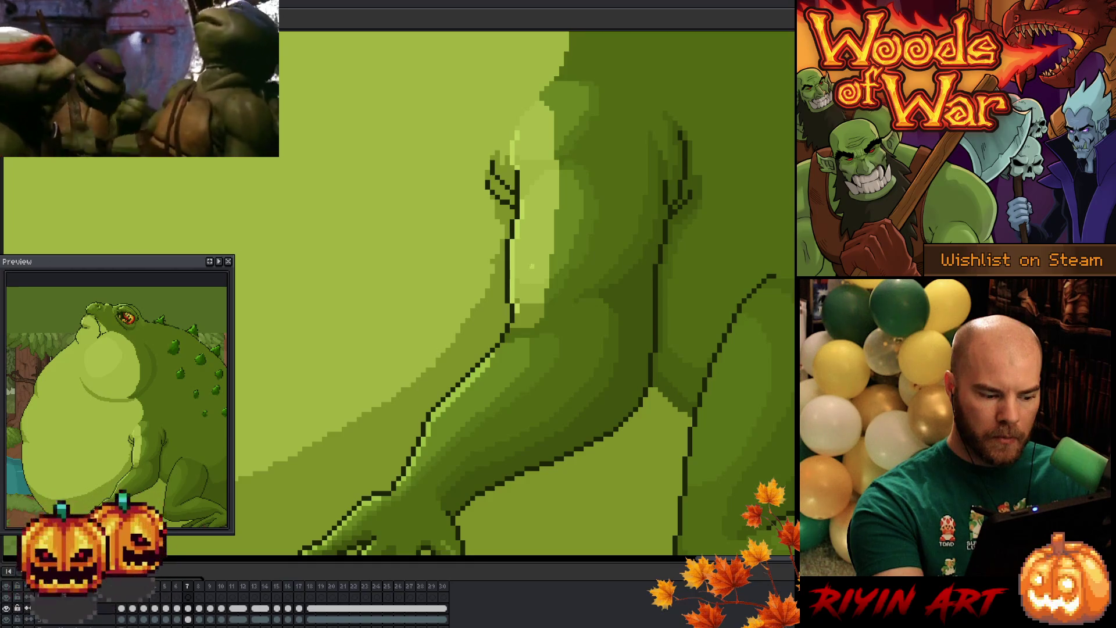
key(Right)
key(Right)
key(Left)
key(Left)
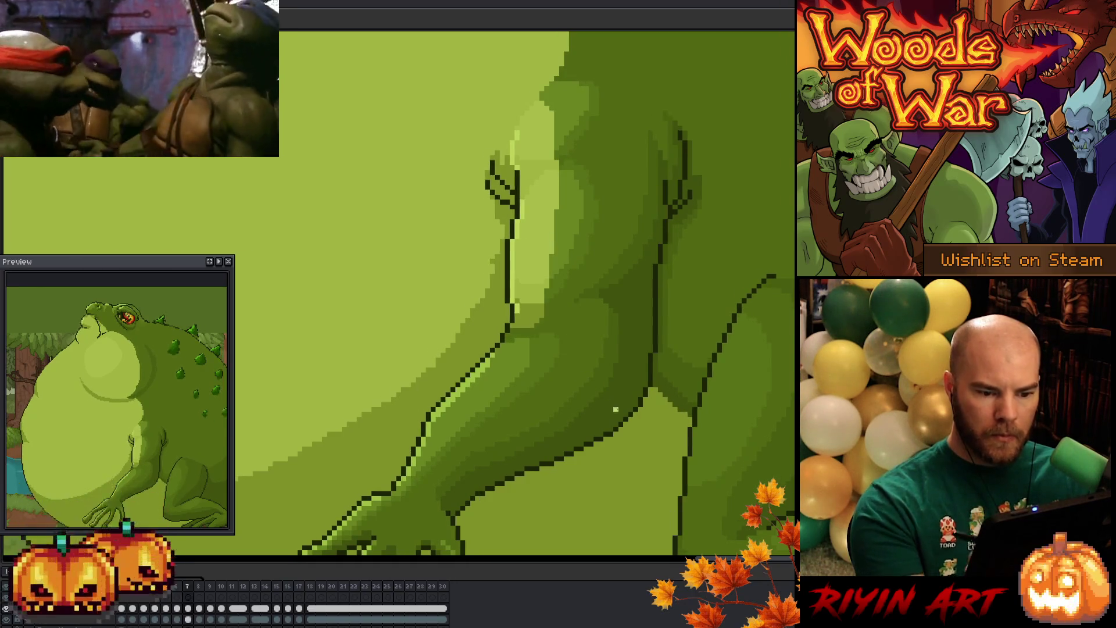
key(Right)
key(Right)
key(Left)
key(Left)
key(Right)
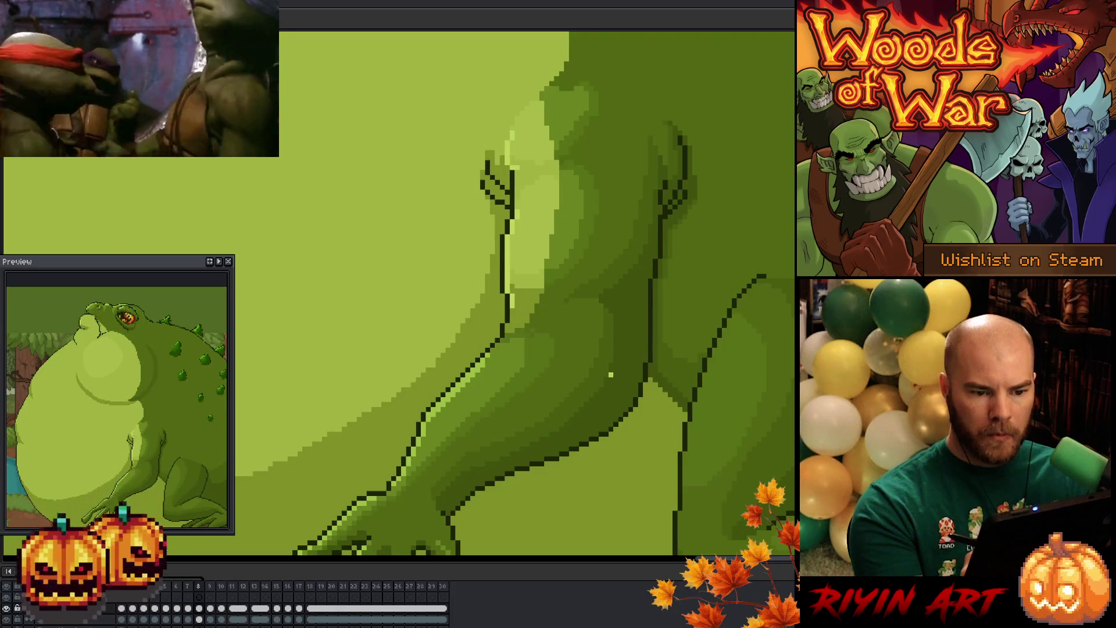
key(Left)
key(Right)
key(Left)
key(Right)
key(Left)
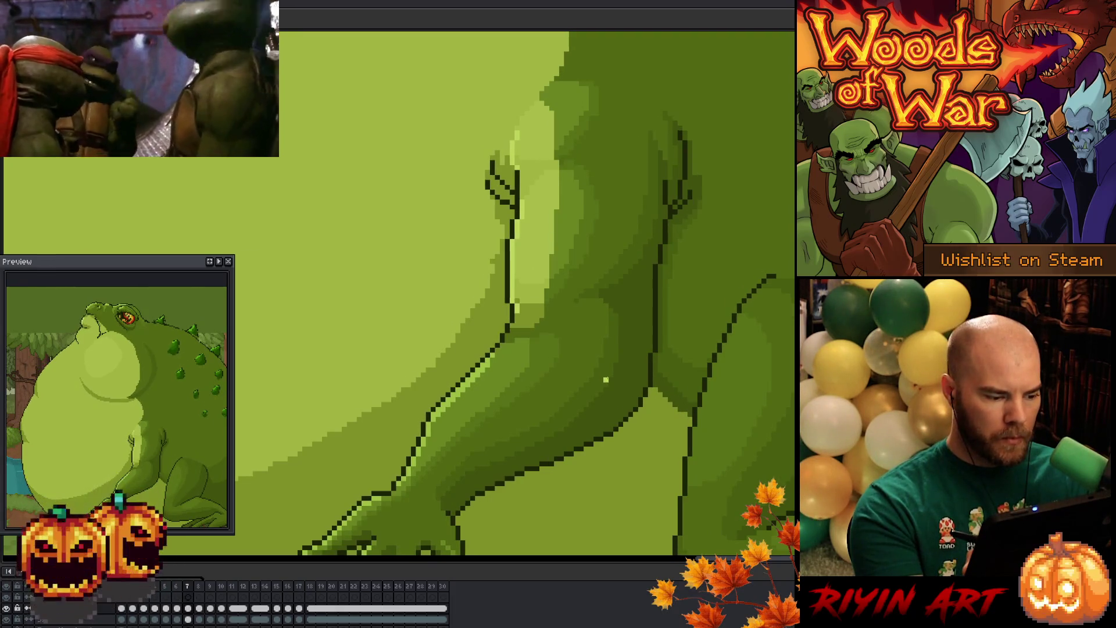
key(Left)
key(Right)
key(Left)
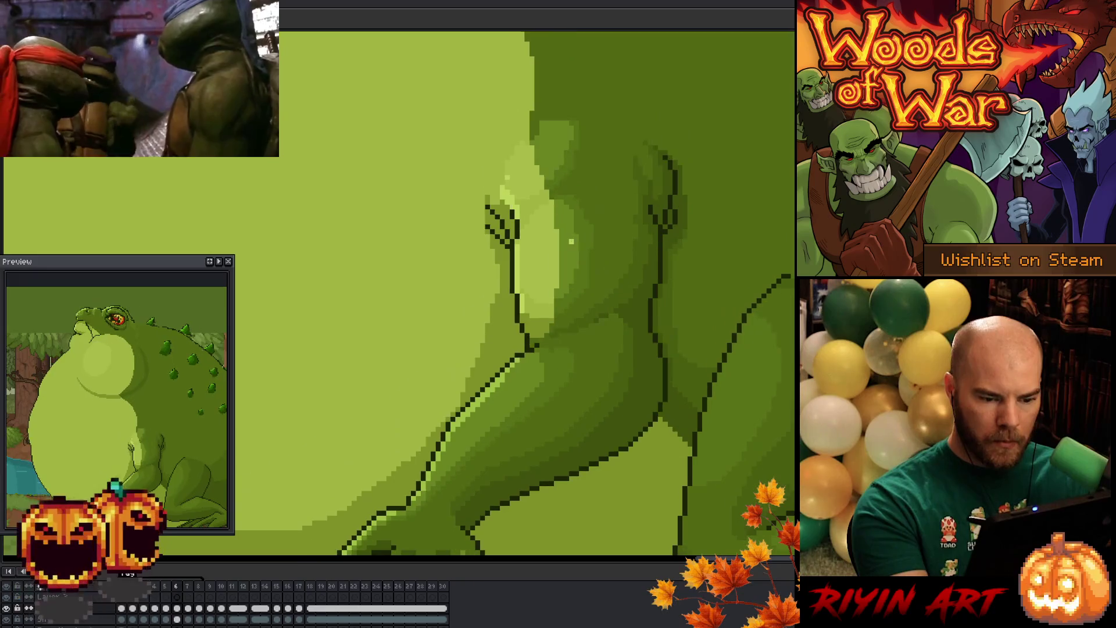
key(Right)
key(Right)
key(Left)
key(Left)
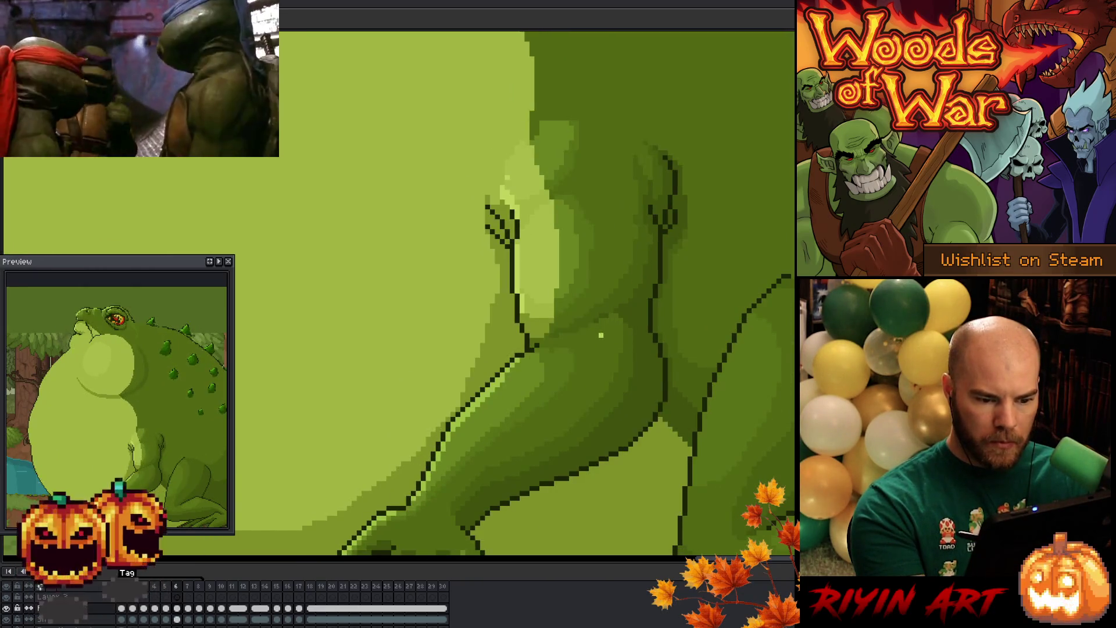
key(Left)
key(Right)
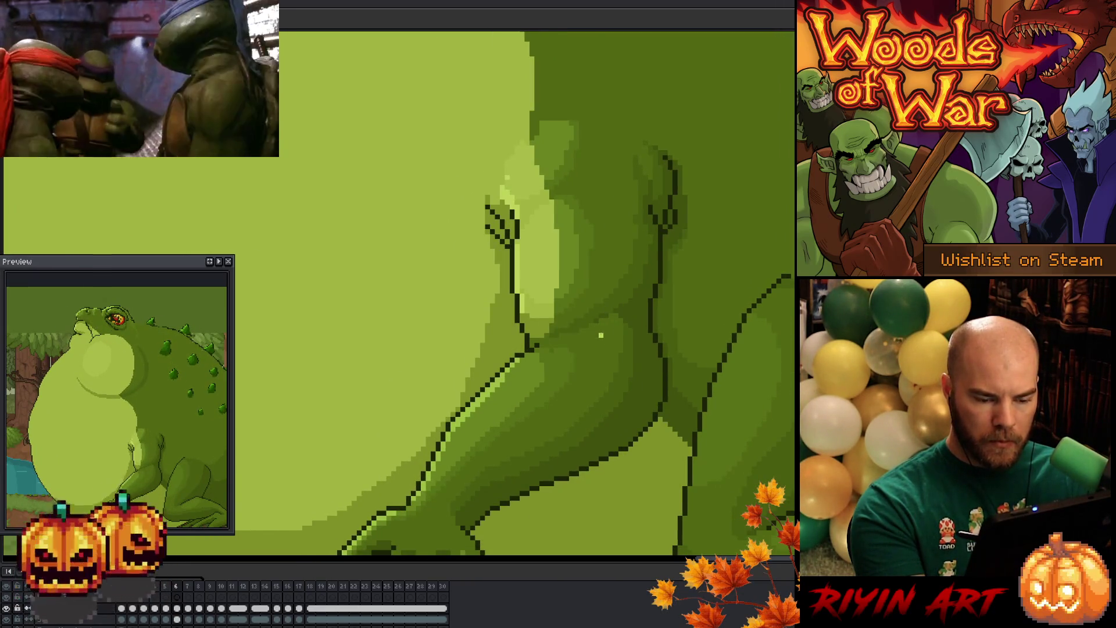
key(Right)
key(Left)
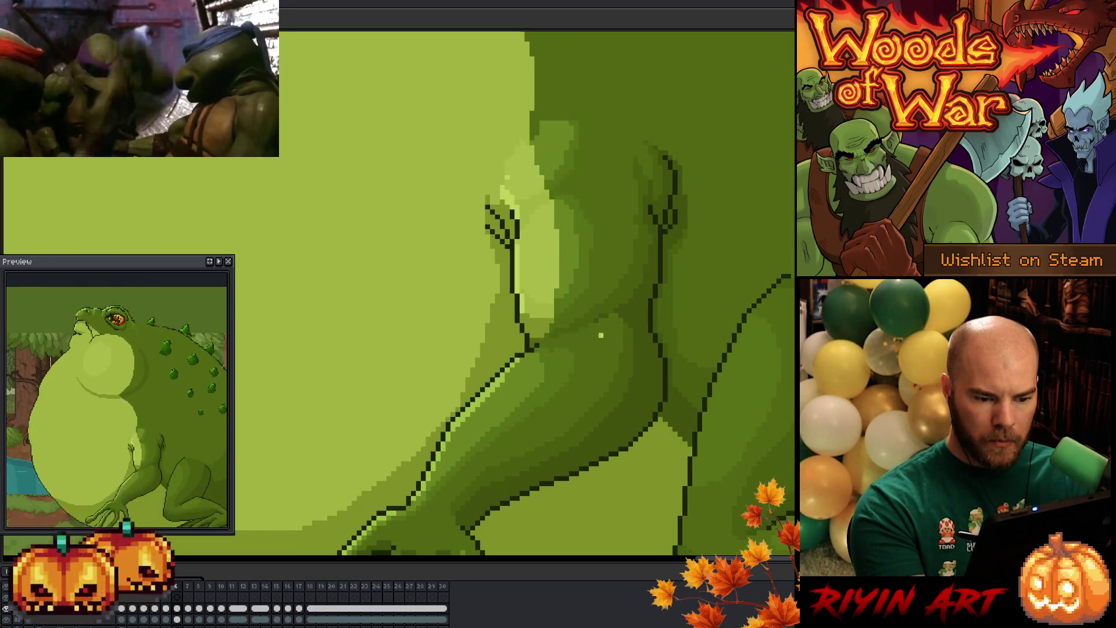
key(Right)
key(Left)
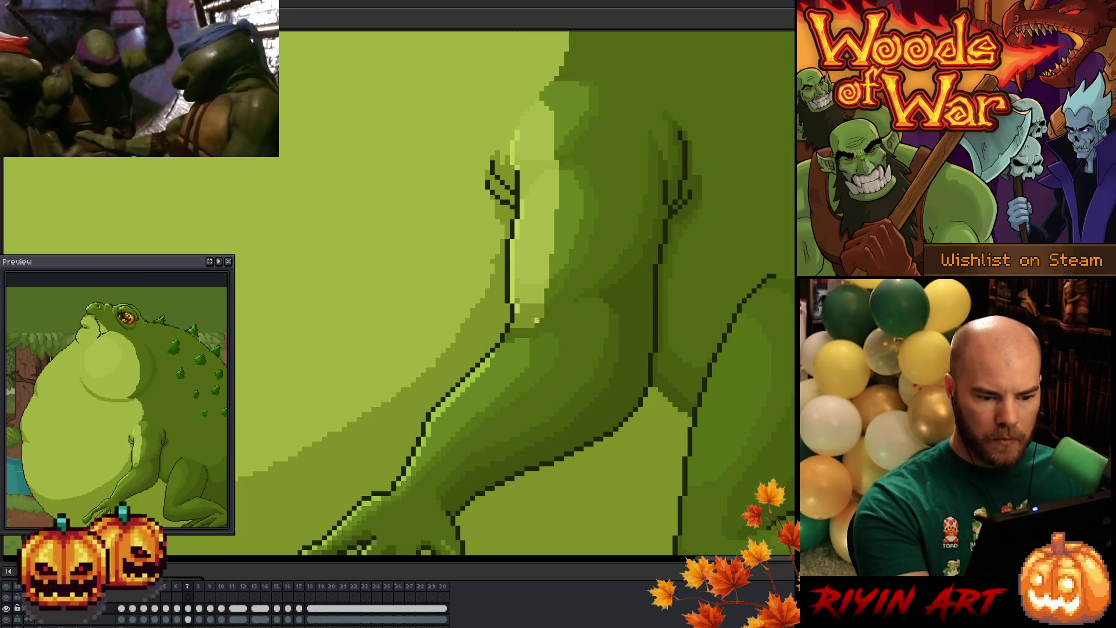
key(Right)
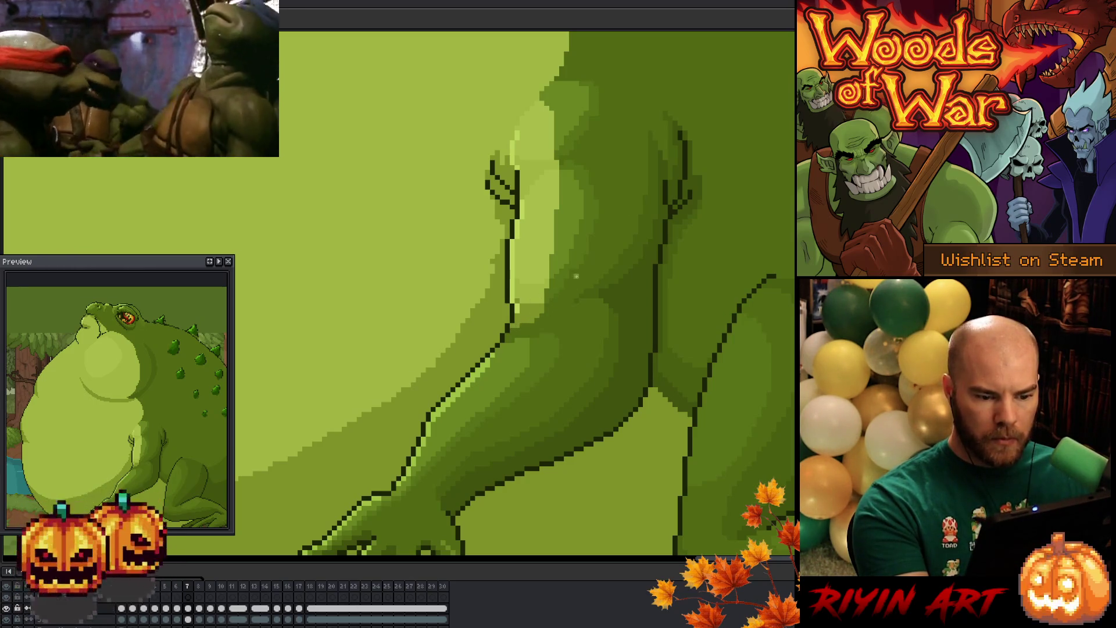
key(Left)
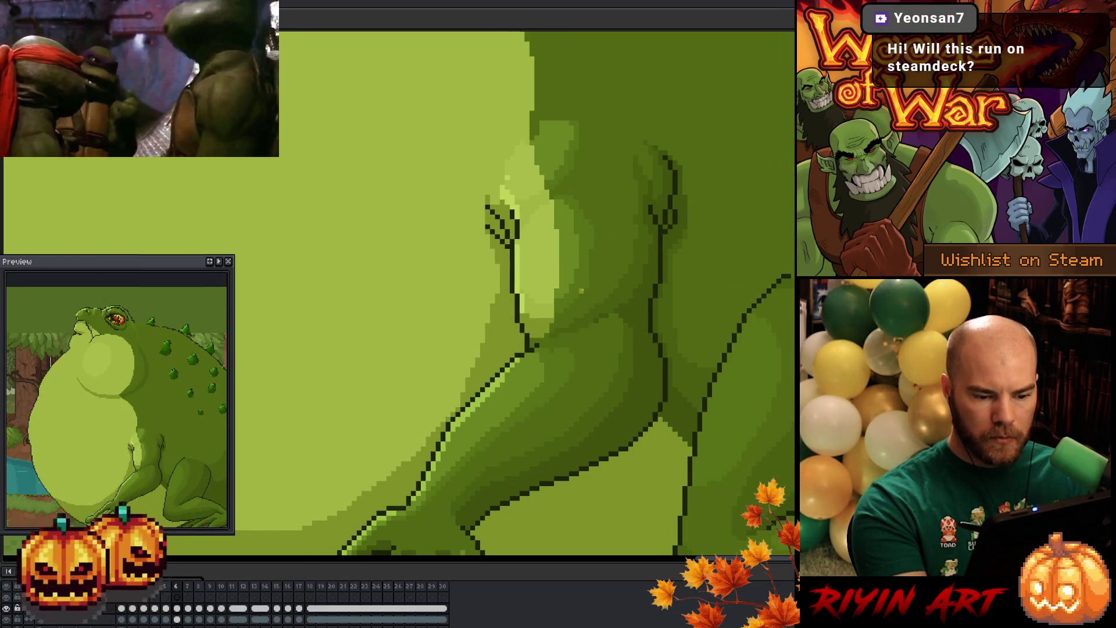
key(Right)
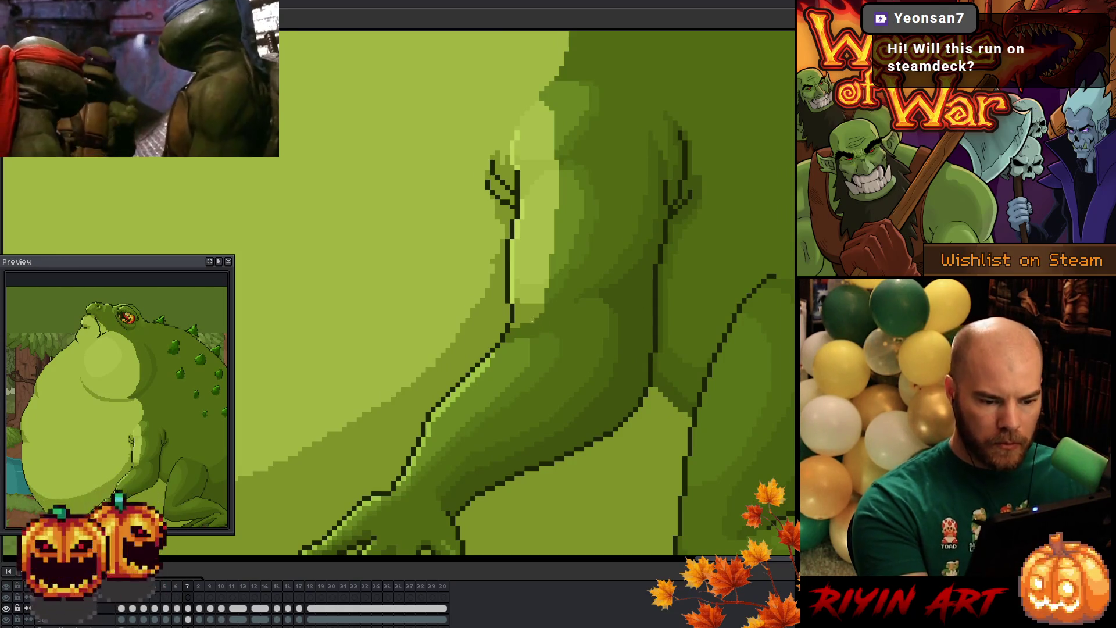
key(ctrl+s)
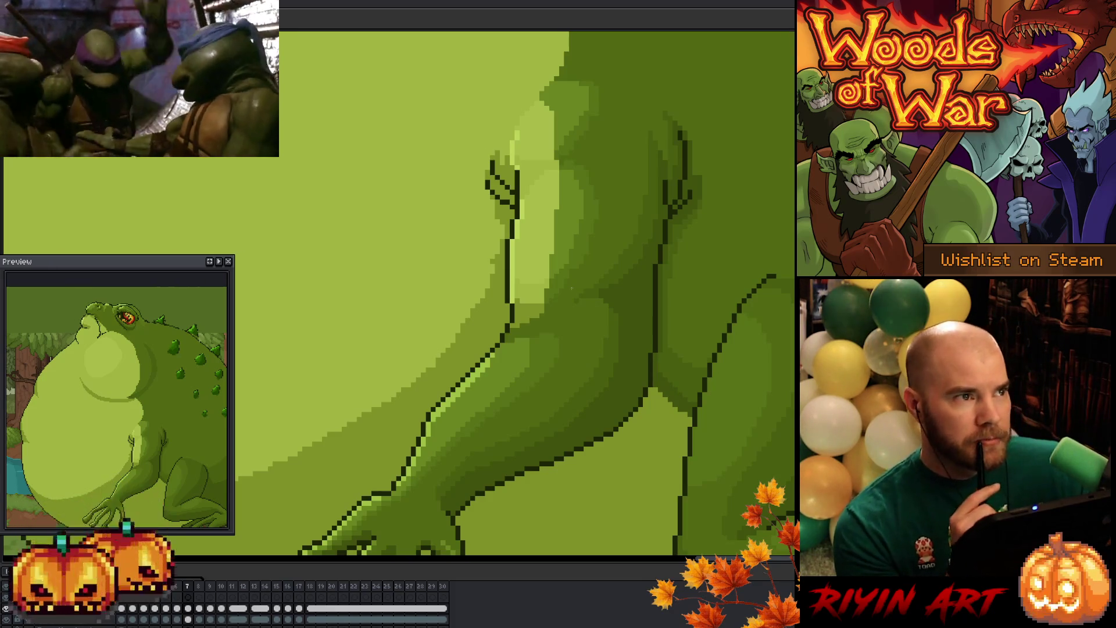
Step: Save, step between frames 4–8 comparing the arm-and-belly shading, and save again
key(ctrl+s)
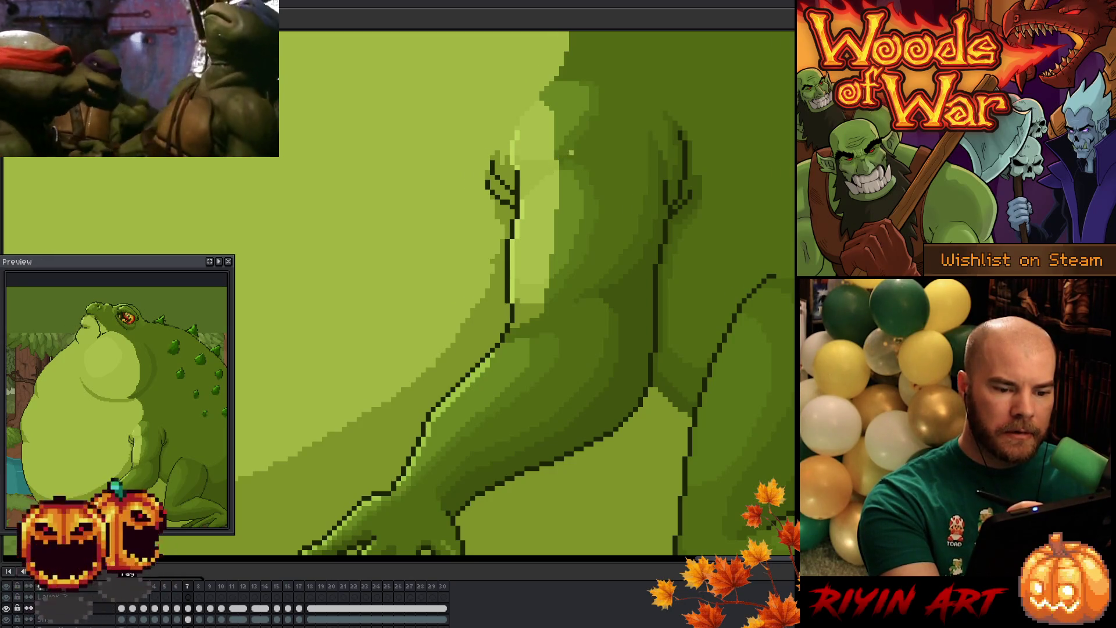
key(Right)
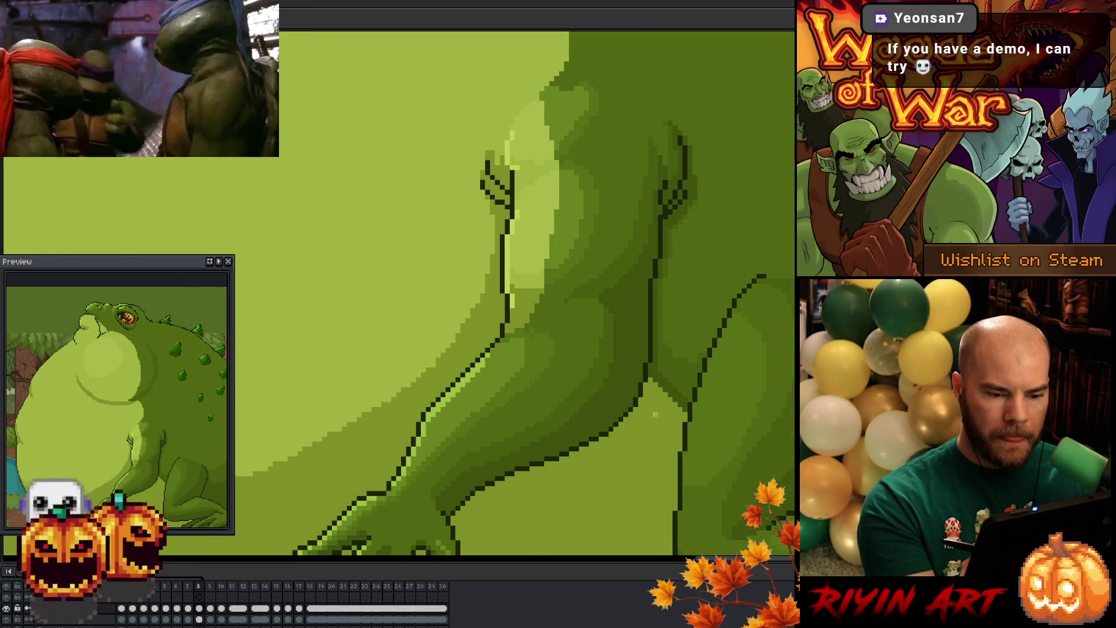
key(Return)
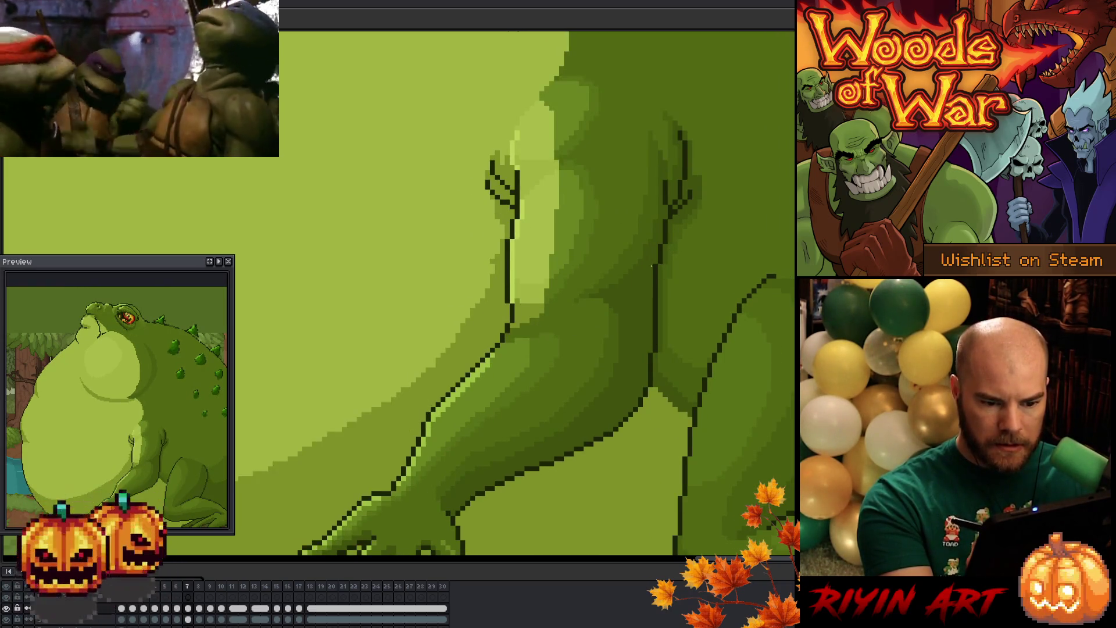
key(comma)
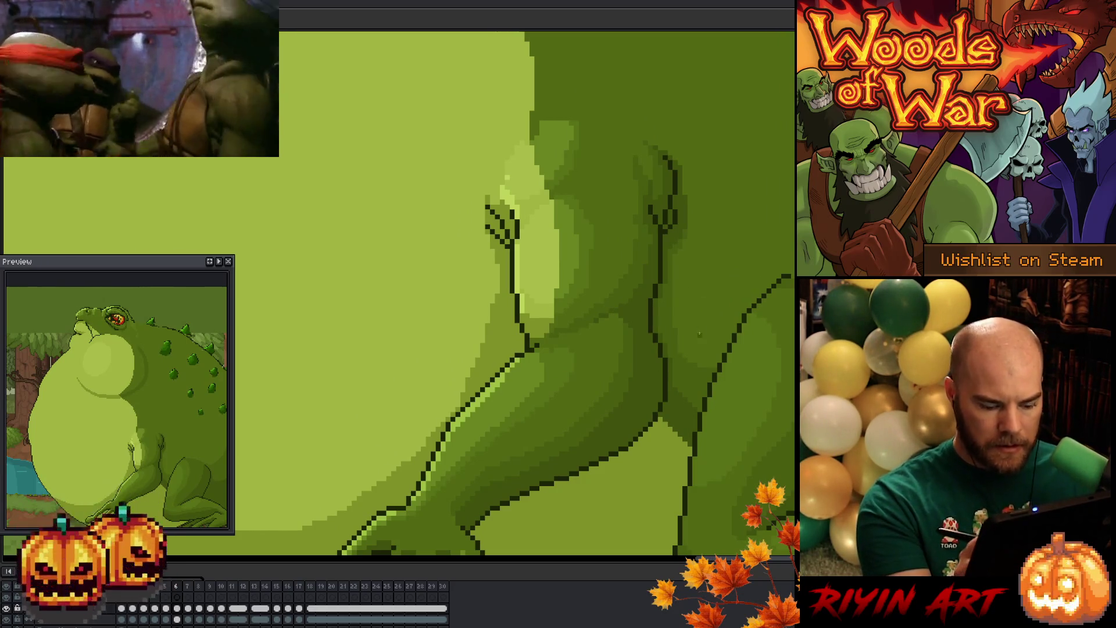
key(Left)
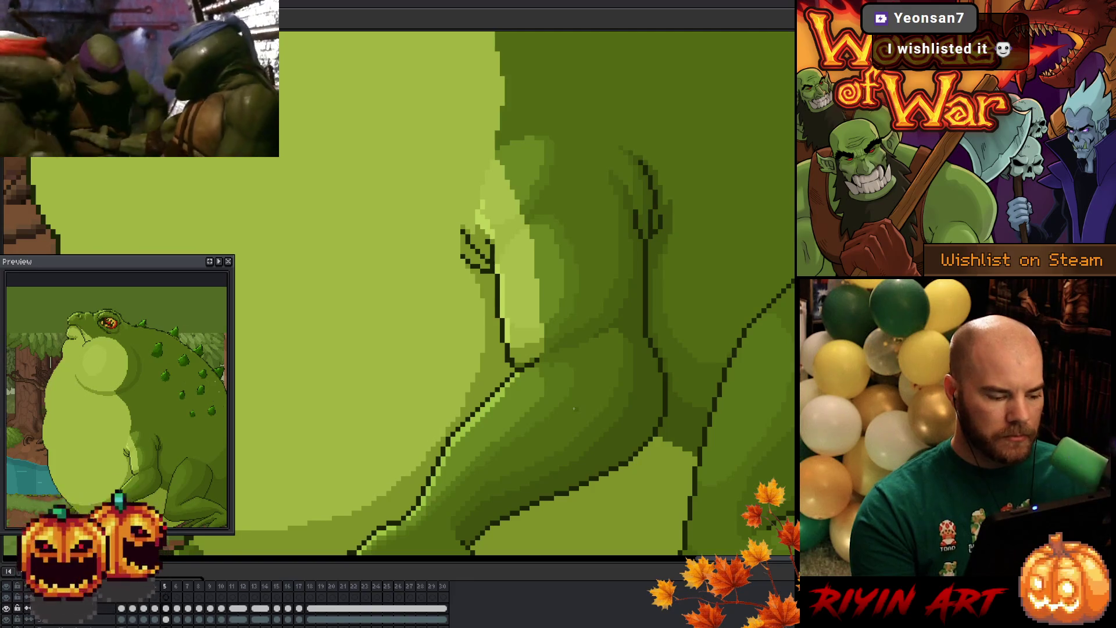
key(comma)
key(period)
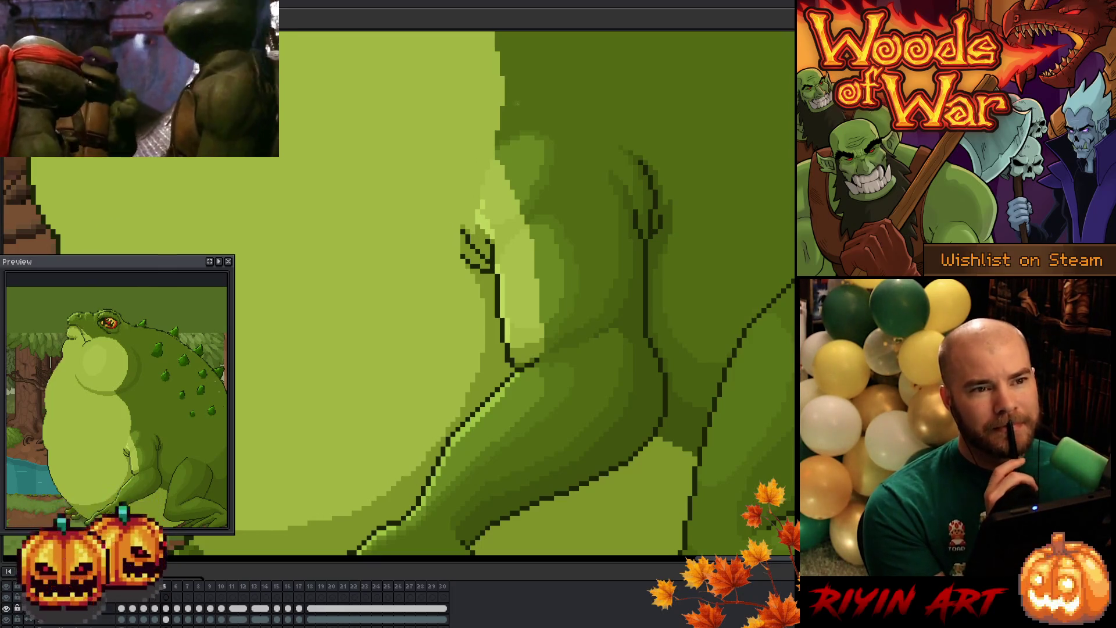
key(ctrl+s)
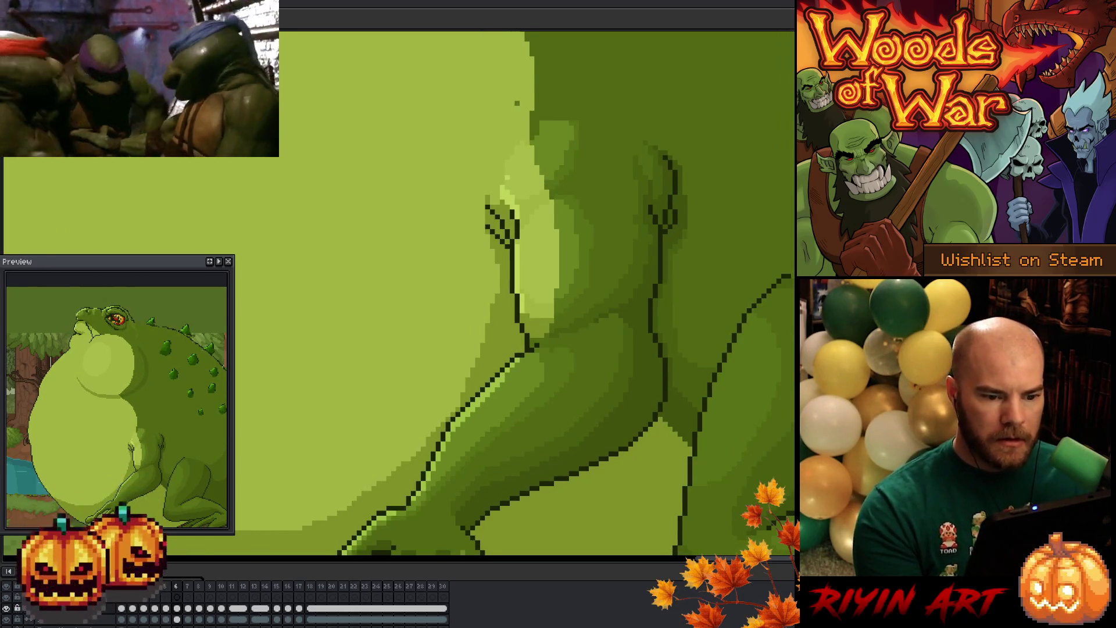
key(Right)
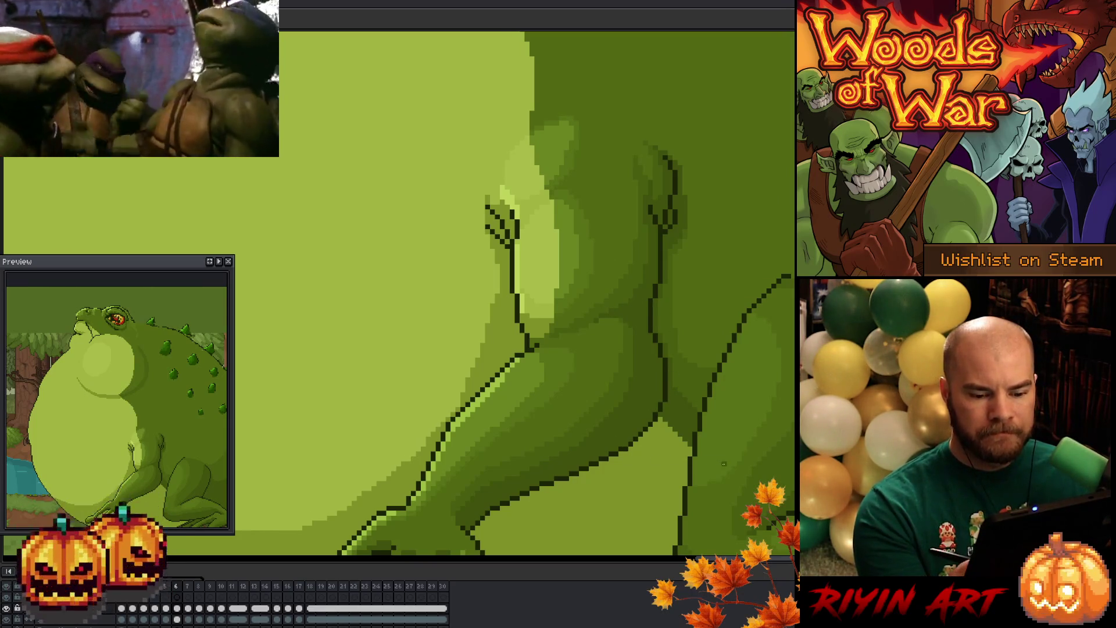
scroll(692, 482, down, 4)
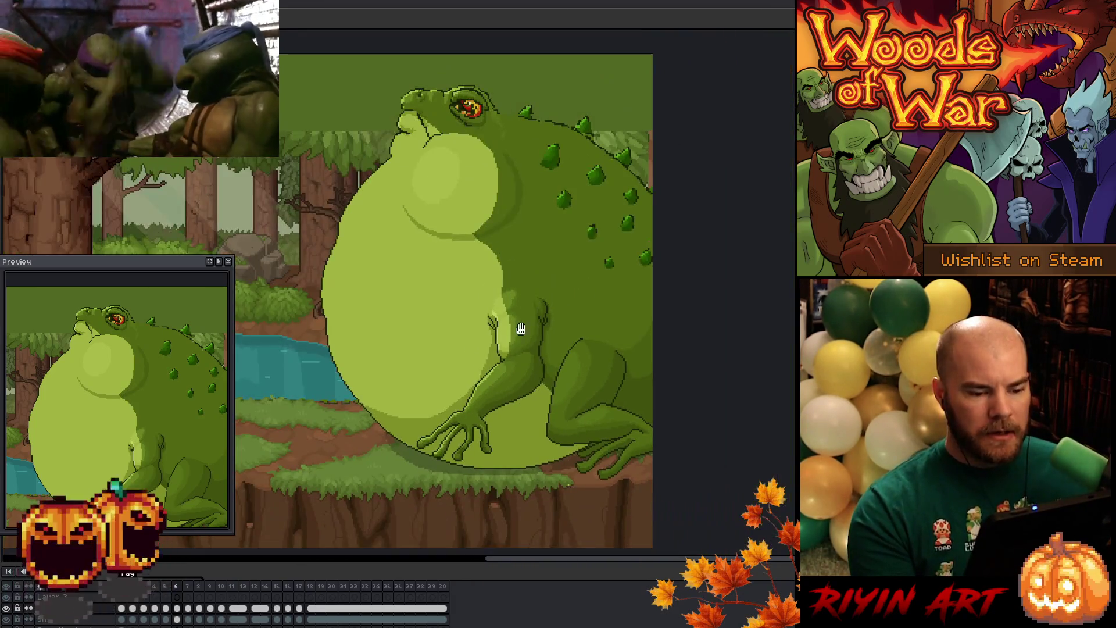
mouse_move(520, 329)
mouse_down()
mouse_move(525, 374)
mouse_move(576, 357)
mouse_up()
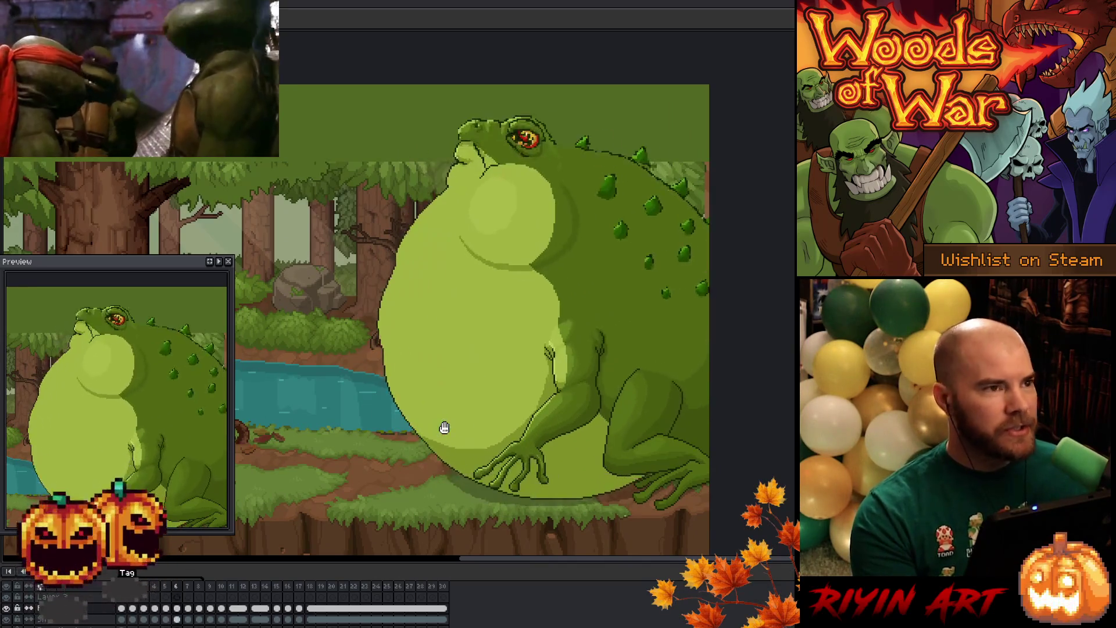
drag(387, 330, 577, 291)
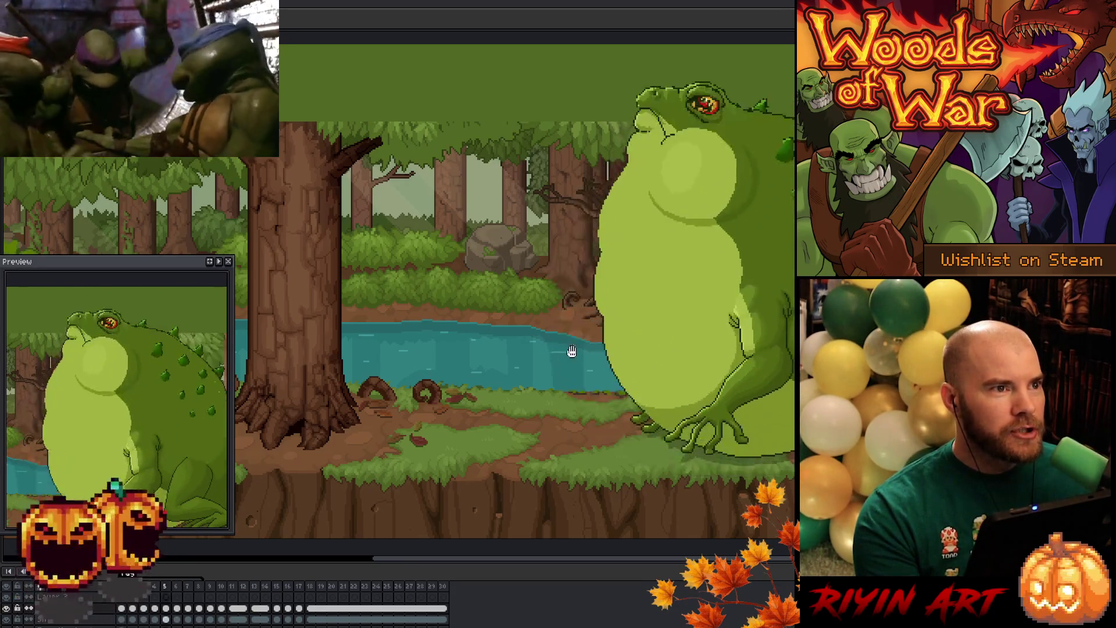
mouse_move(588, 347)
mouse_down()
mouse_move(436, 364)
mouse_move(448, 375)
mouse_move(430, 391)
mouse_move(472, 408)
mouse_up()
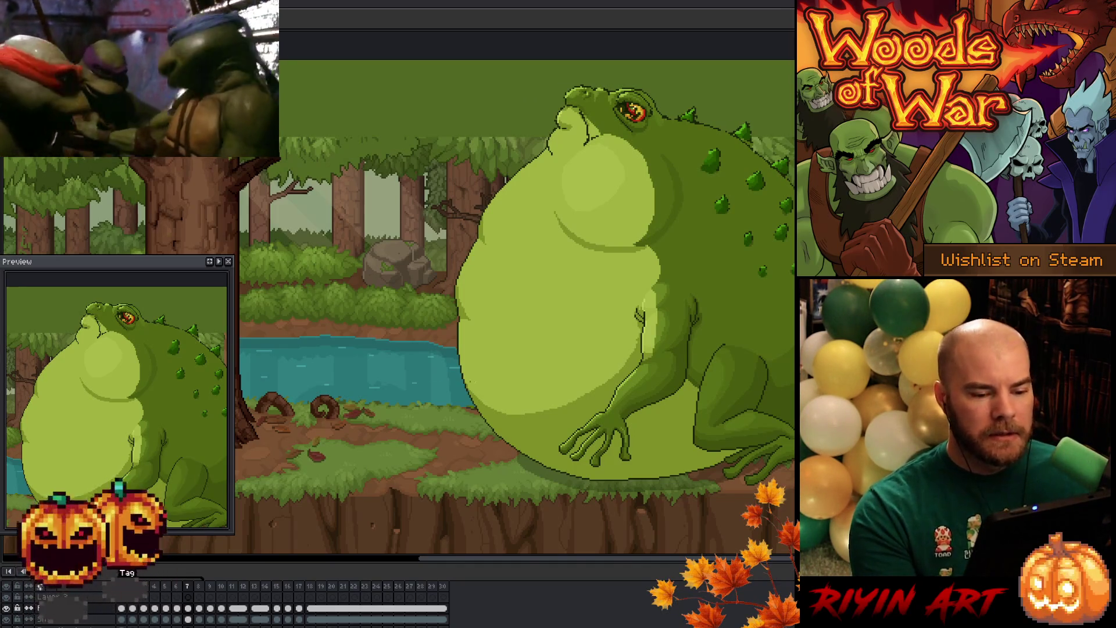
scroll(602, 379, down, 1)
scroll(602, 380, up, 1)
mouse_move(602, 379)
mouse_down()
mouse_move(511, 369)
mouse_move(449, 382)
mouse_up()
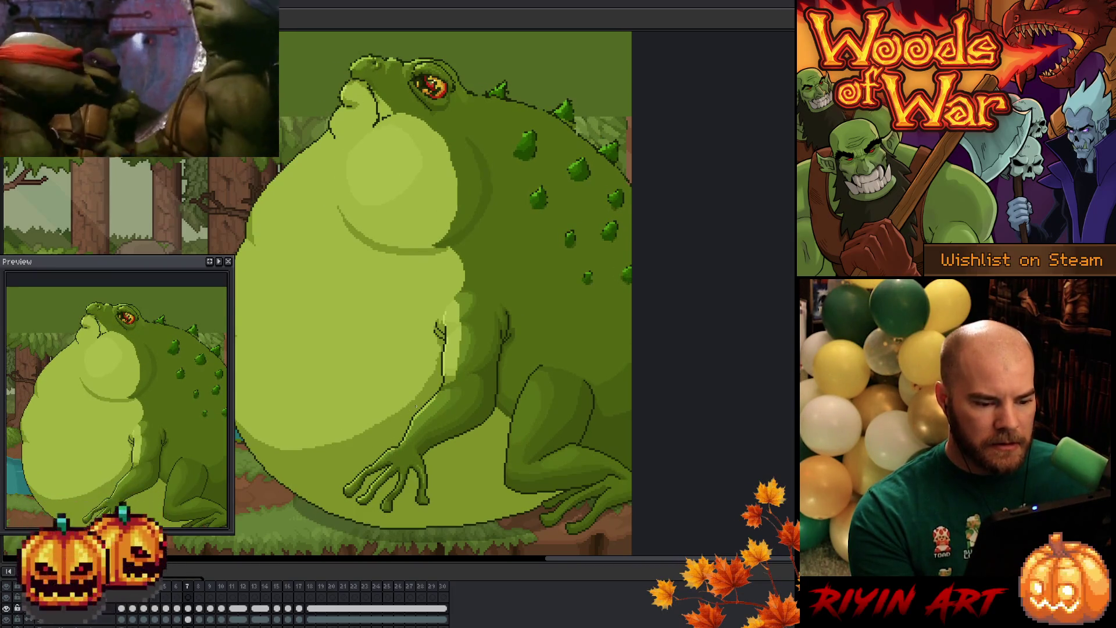
scroll(441, 396, up, 1)
scroll(440, 397, down, 2)
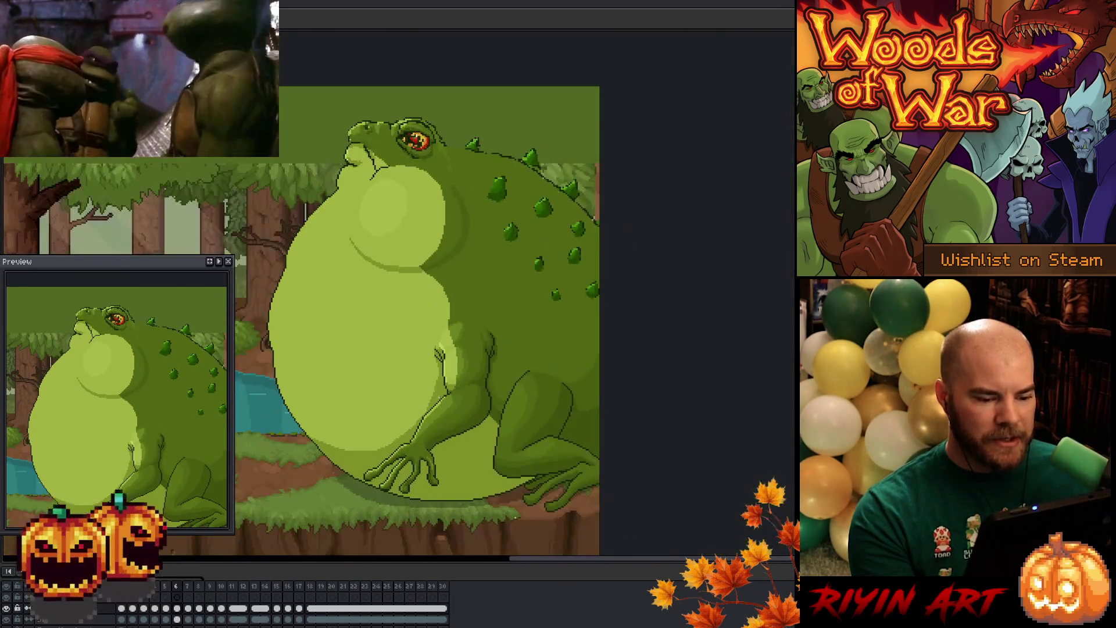
scroll(440, 396, up, 2)
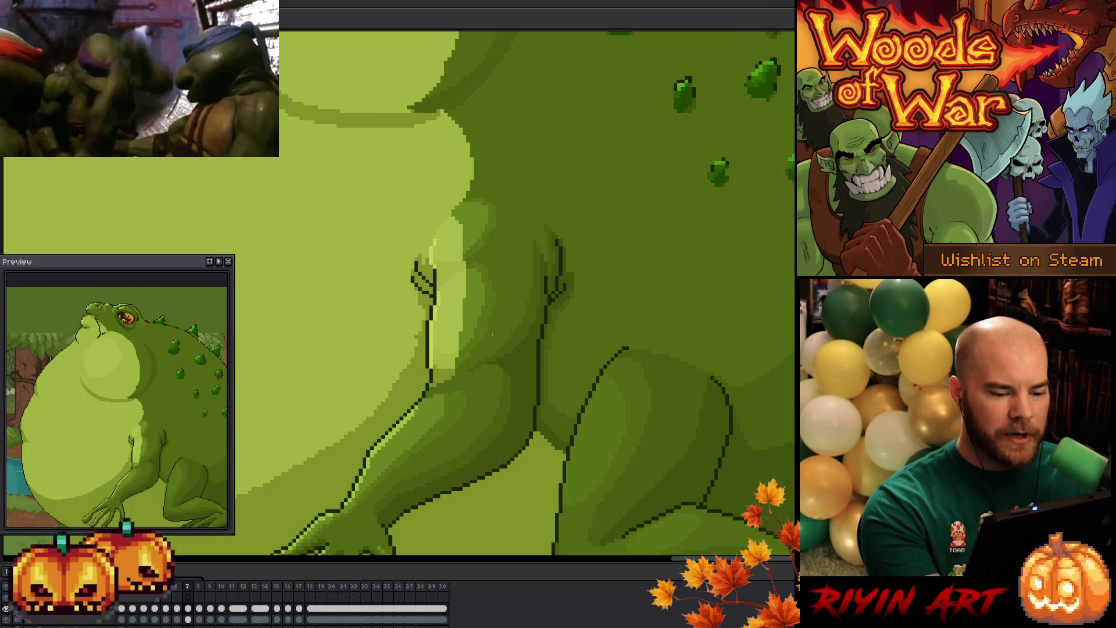
scroll(492, 334, down, 3)
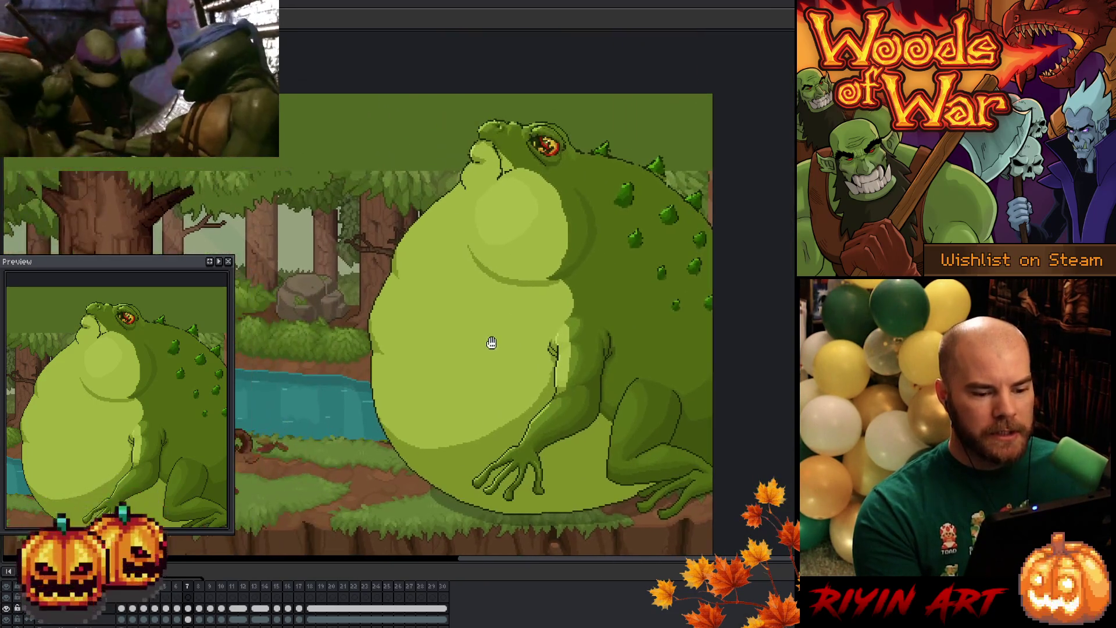
Step: Advance to frame 8 with the larger belly and save the file
key(Right)
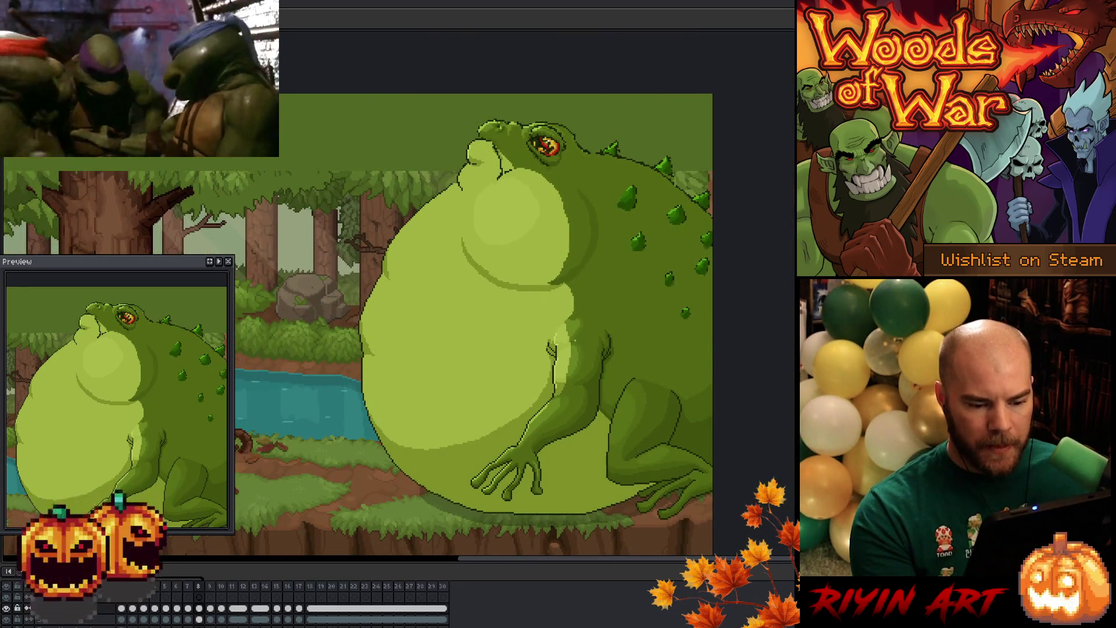
scroll(587, 366, up, 1)
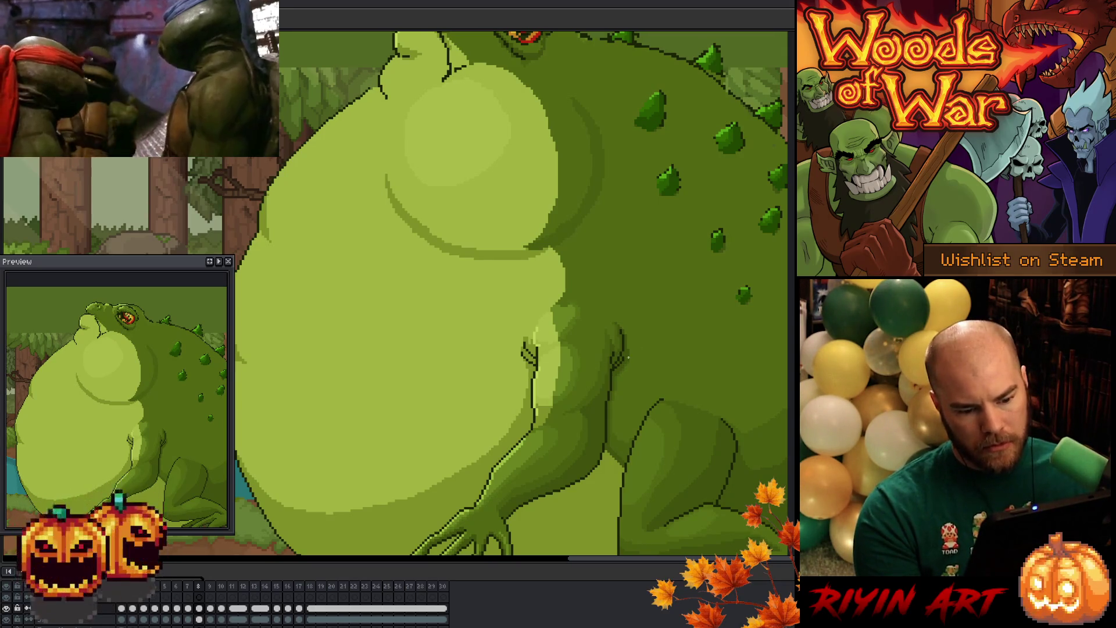
key(ctrl+s)
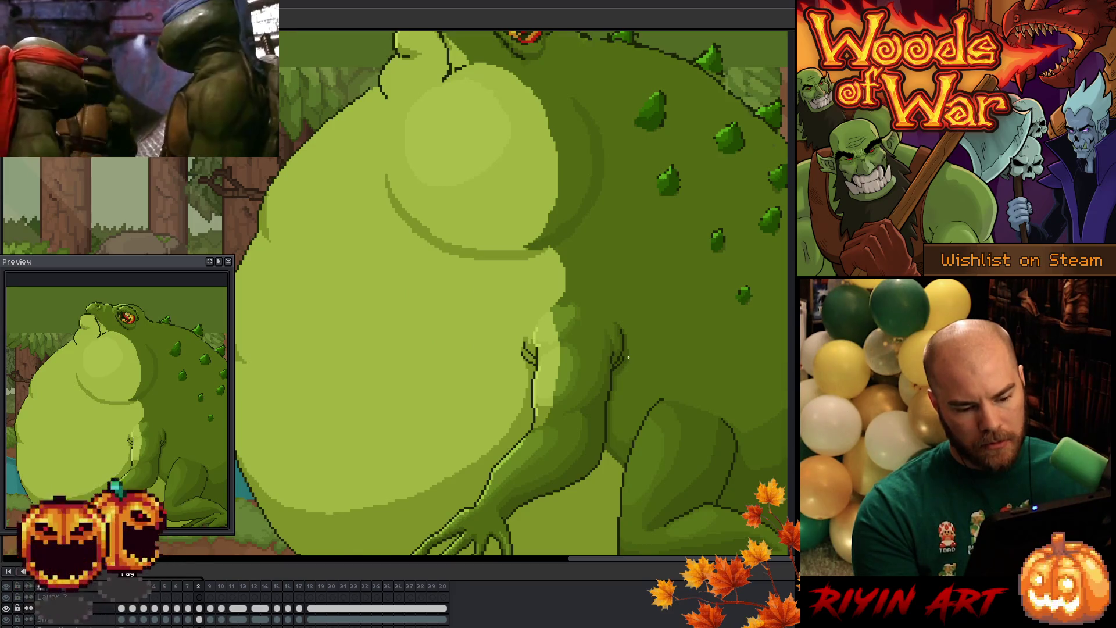
Step: Center the view on the whole toad and step through the throat-inflation frames, lowered to raised head
key(Left)
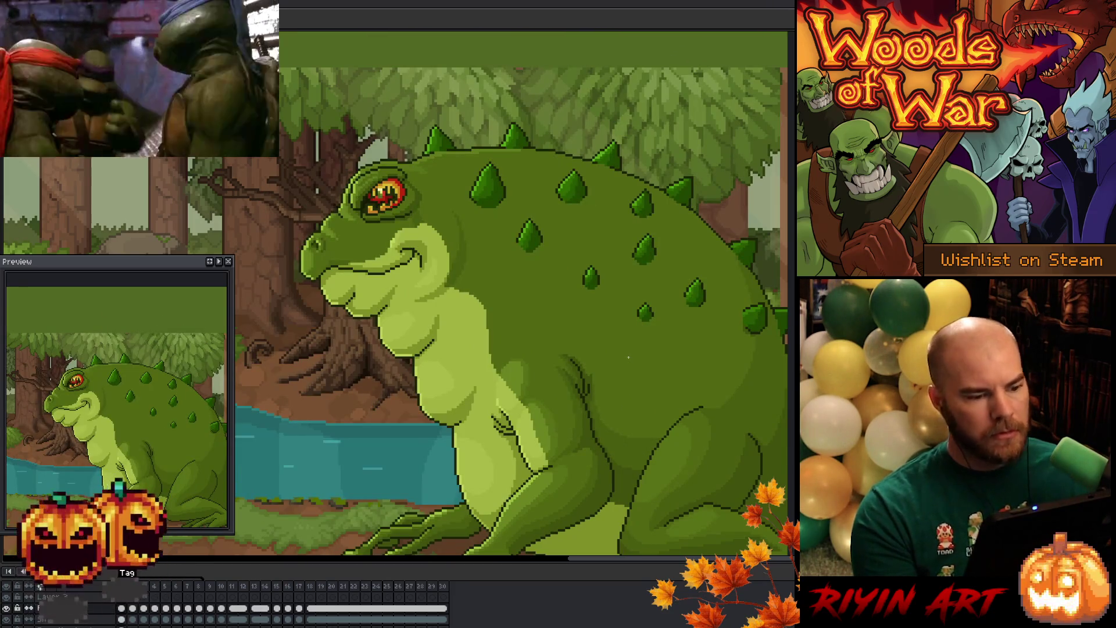
scroll(620, 354, down, 1)
drag(621, 354, 564, 317)
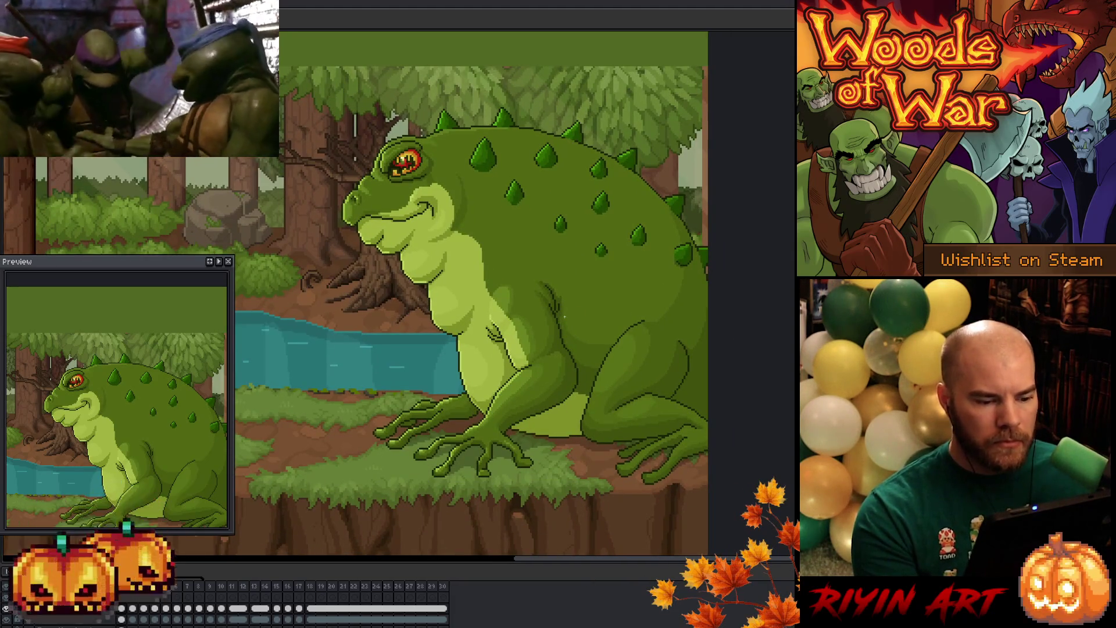
key(Right)
key(Right)
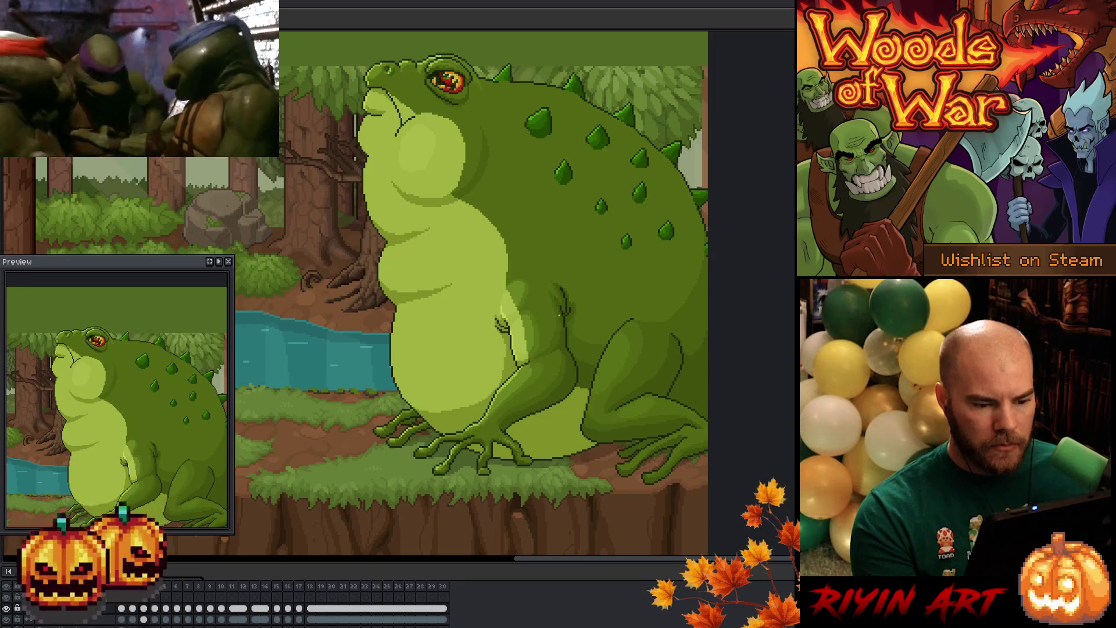
key(Right)
key(Left)
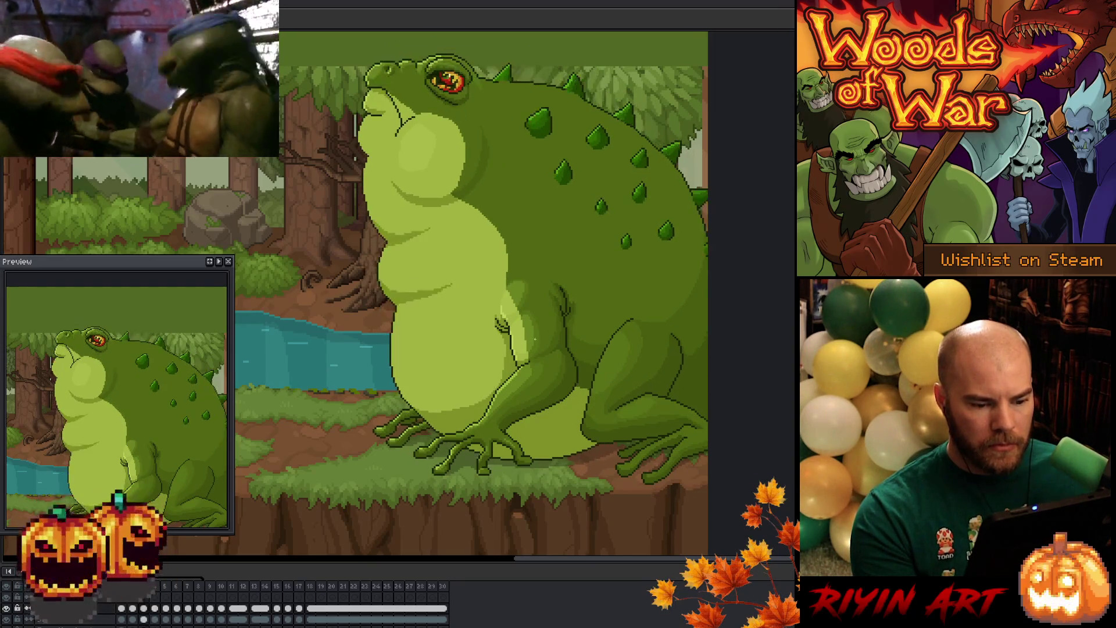
key(Left)
key(Right)
key(Right)
key(Right)
key(Left)
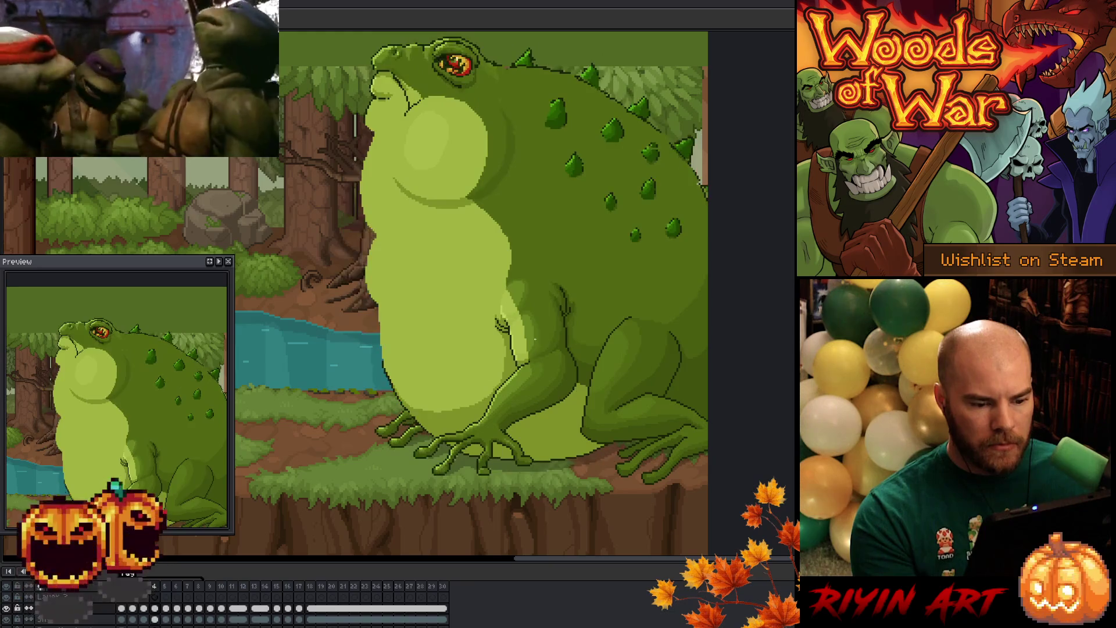
key(Left)
scroll(535, 337, up, 5)
key(Right)
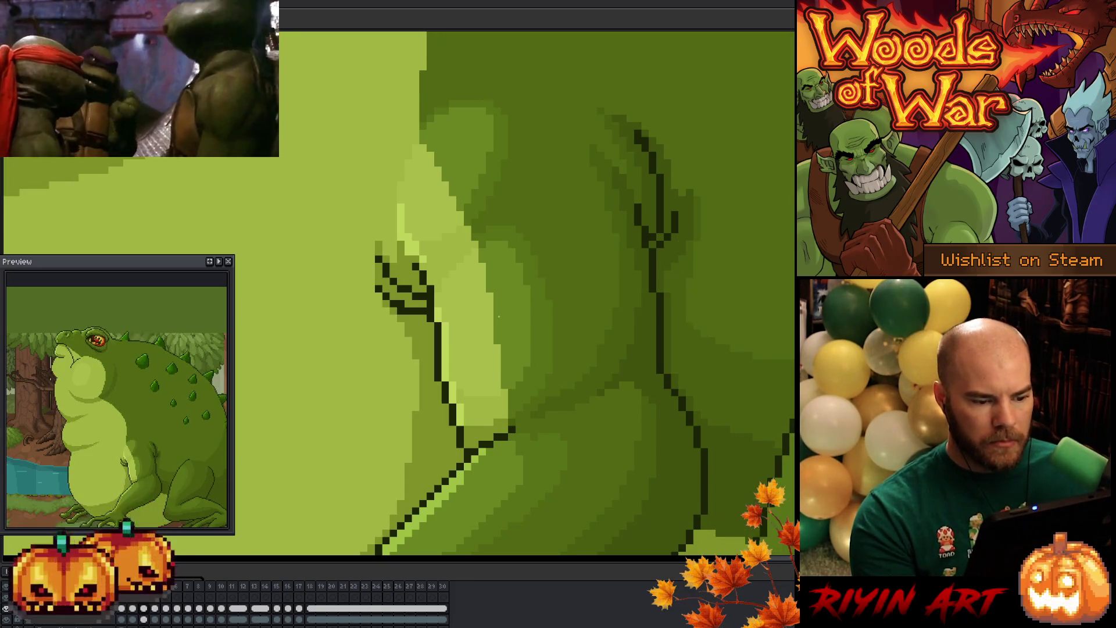
key(Left)
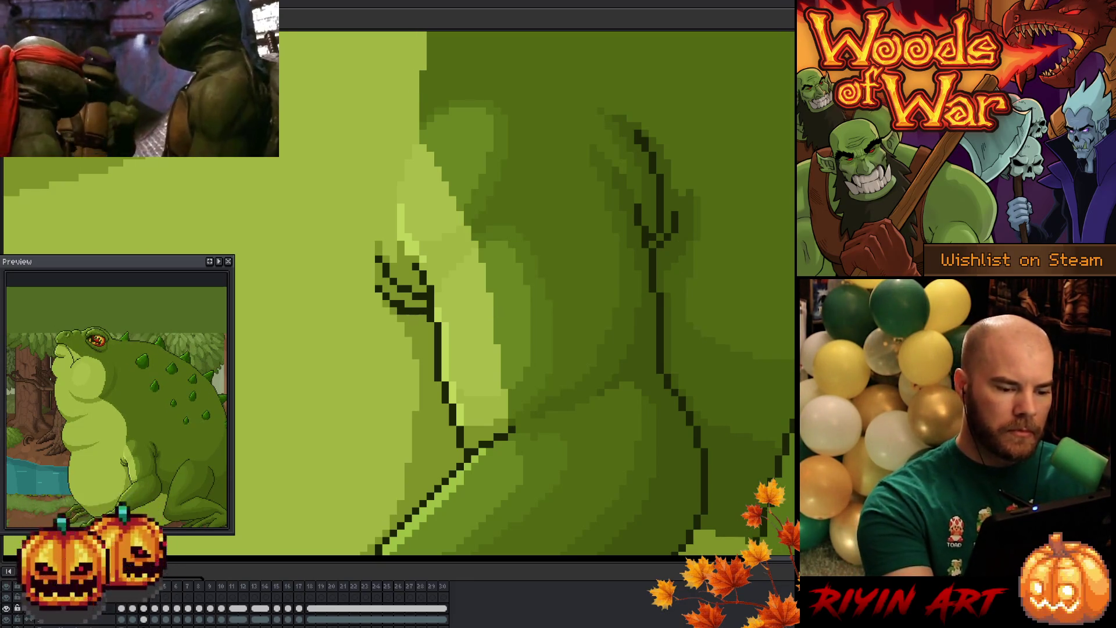
key(Right)
key(Left)
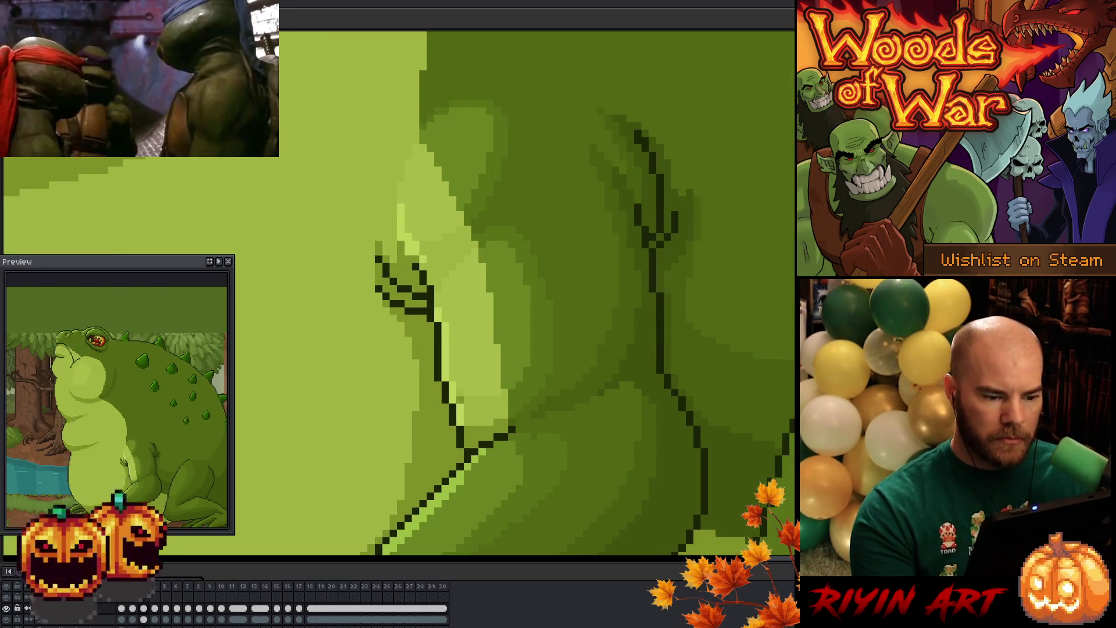
key(Right)
key(Right)
key(Left)
key(Left)
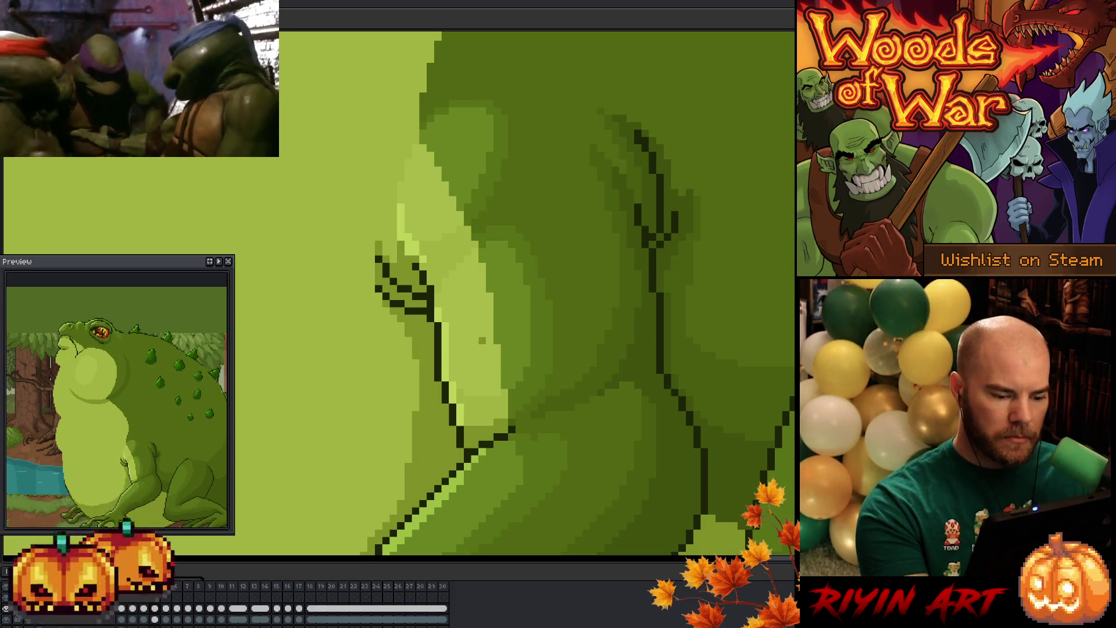
key(Left)
key(Right)
key(Left)
key(Right)
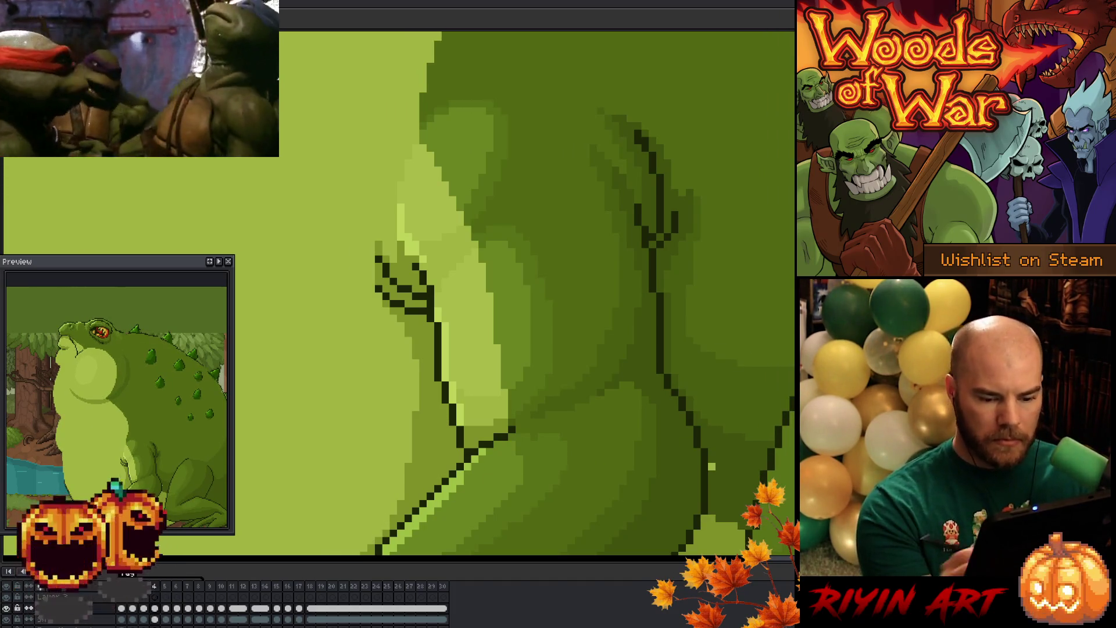
key(Right)
key(Left)
key(Right)
key(Left)
key(Left)
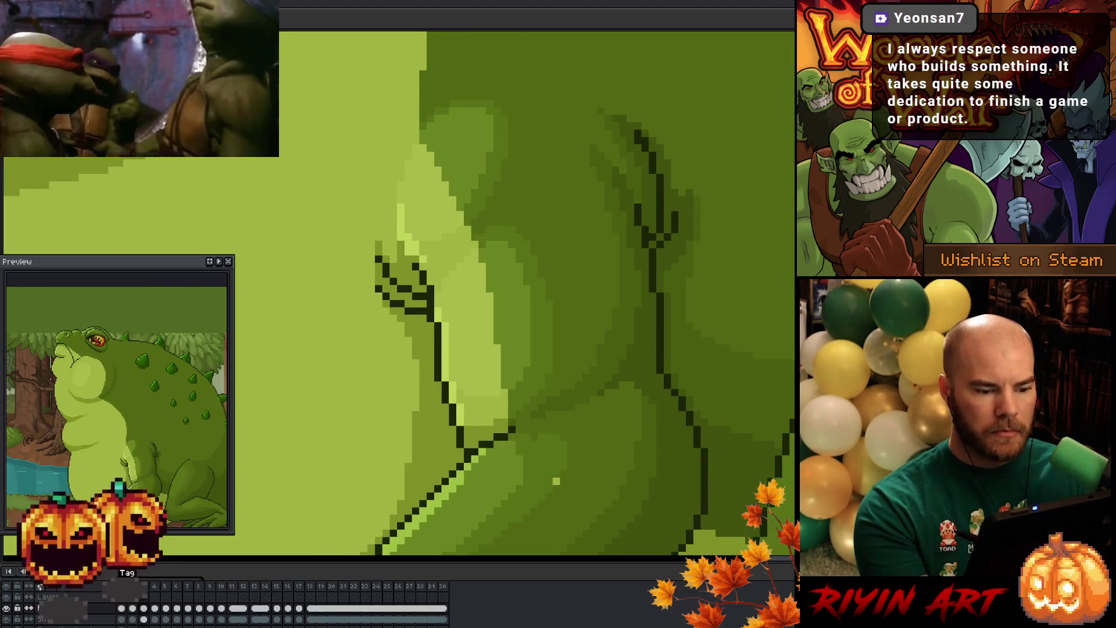